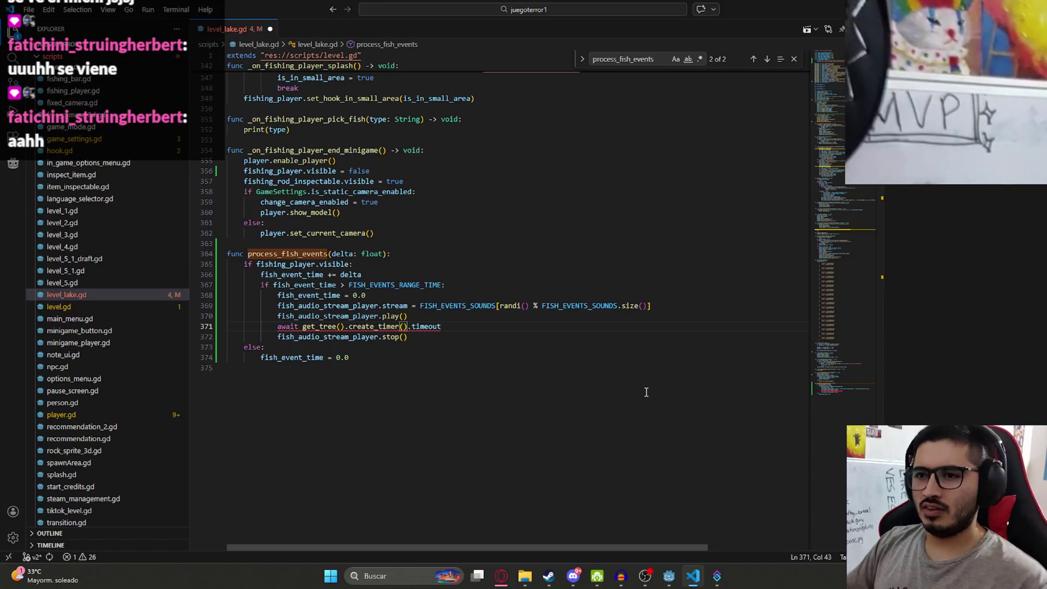
# Pass EVENT_DURATION to create_timer() and declare const EVENT_DURATION = 5.0 below FISH_EVENTS_SOUNDS
pyautogui.write('EVENT_DURATION')
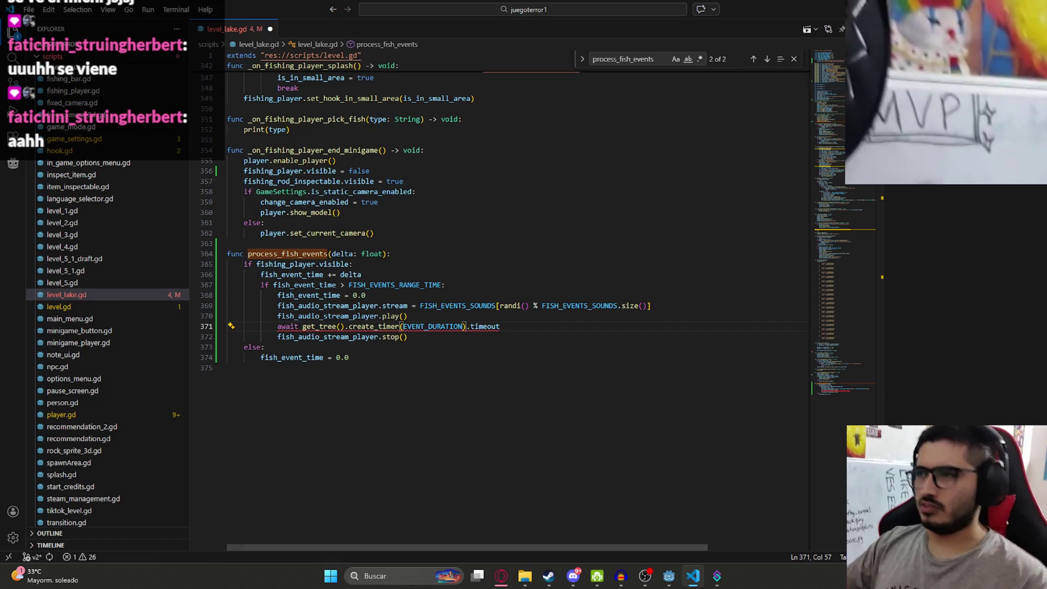
pyautogui.scroll(20, 572, 170)
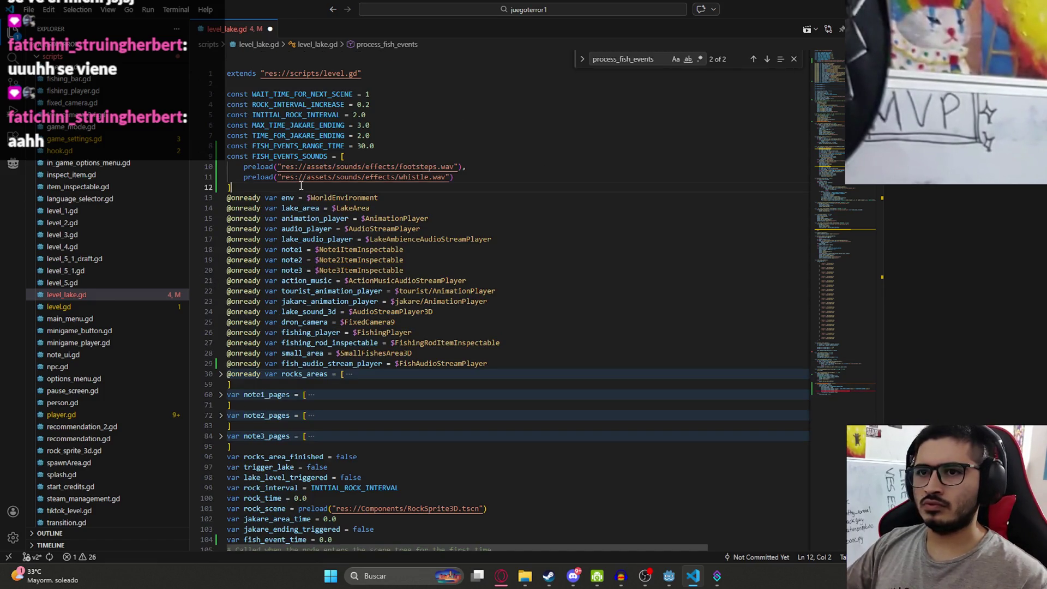
pyautogui.press('Return')
pyautogui.write('cons')
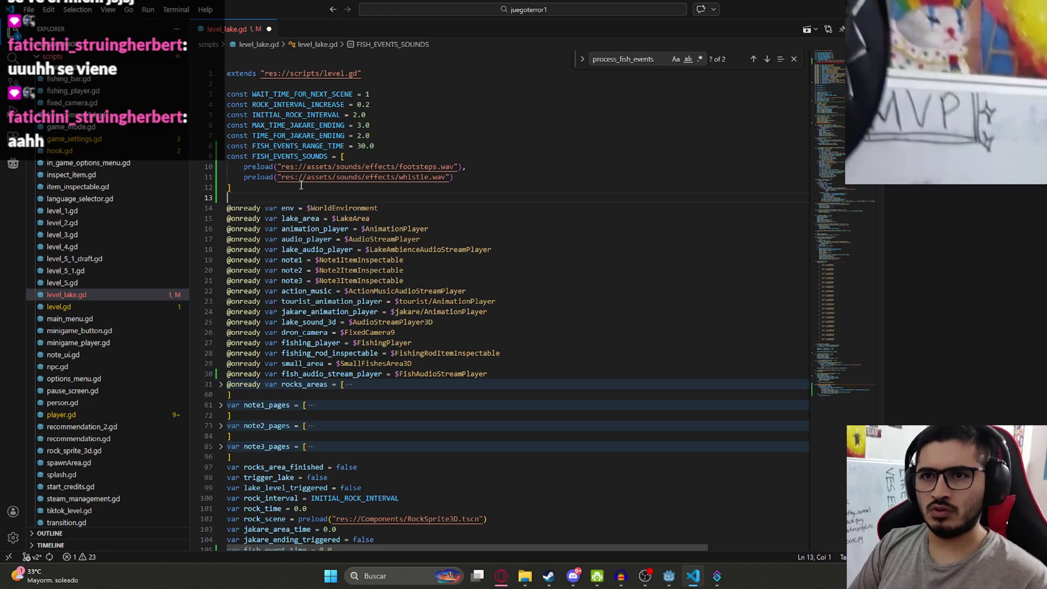
pyautogui.write('t EVENT_DURATION = 2')
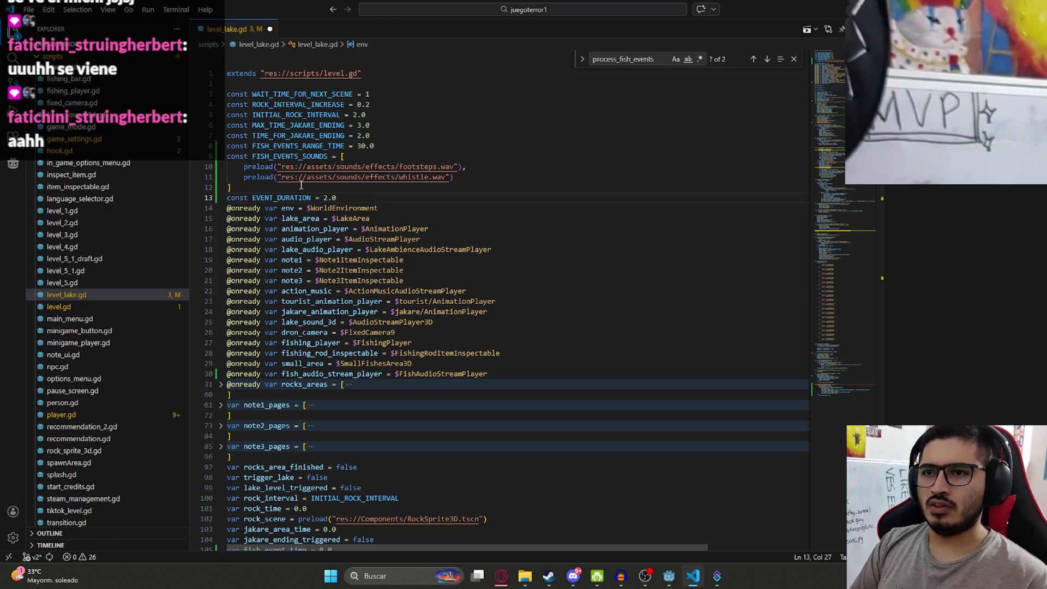
pyautogui.write('.0')
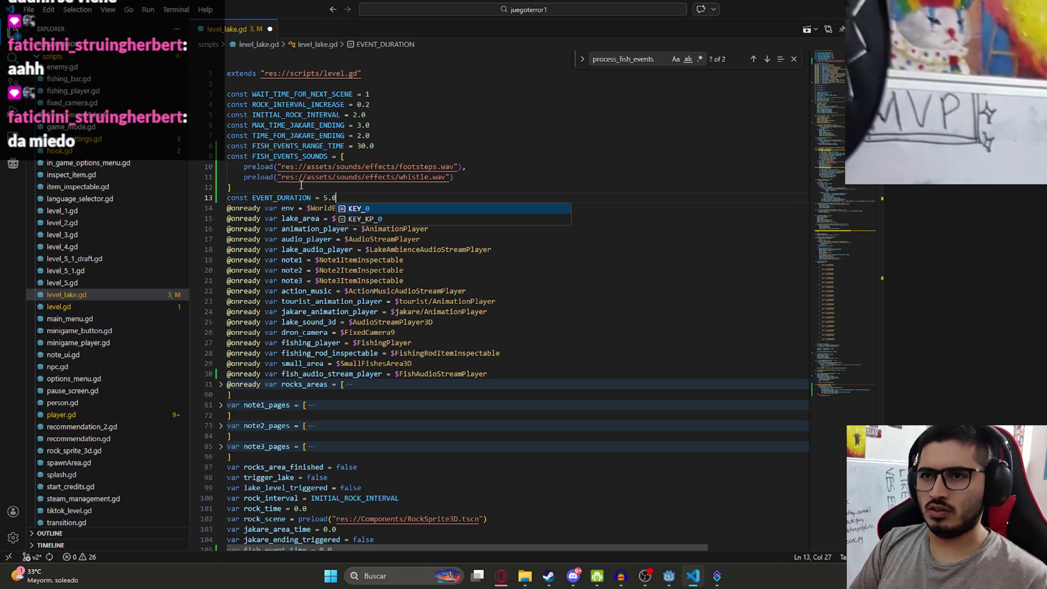
# Search level_lake.gd for EVENT_DURATION uses and check FISH_EVENTS_SOUNDS before returning to Godot
pyautogui.doubleClick(295, 198)
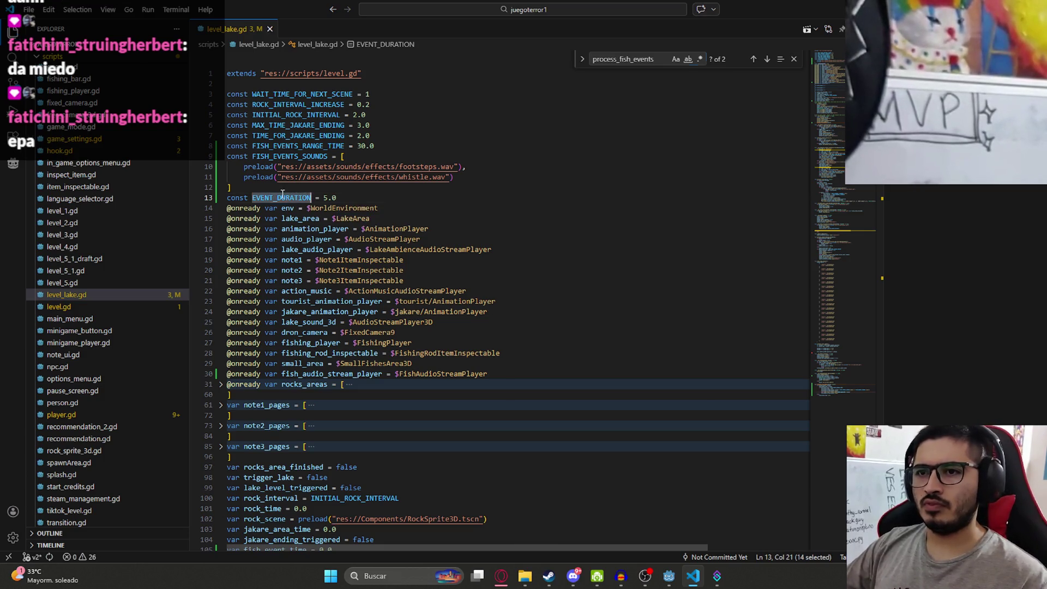
pyautogui.hotkey('ctrl', 'f')
pyautogui.press('Return')
pyautogui.click(533, 284)
pyautogui.doubleClick(574, 285)
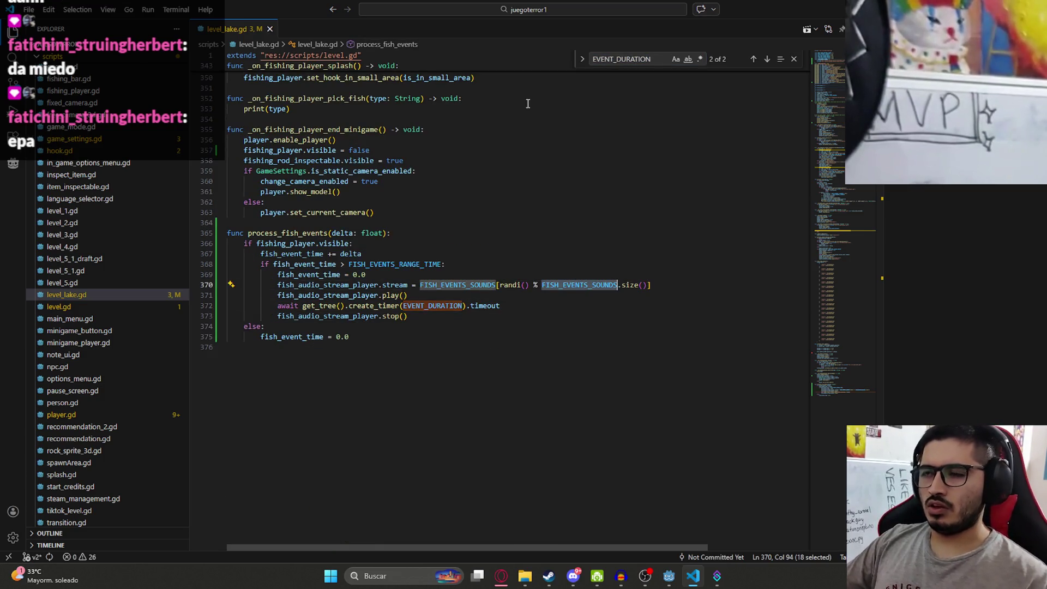
pyautogui.click(663, 581)
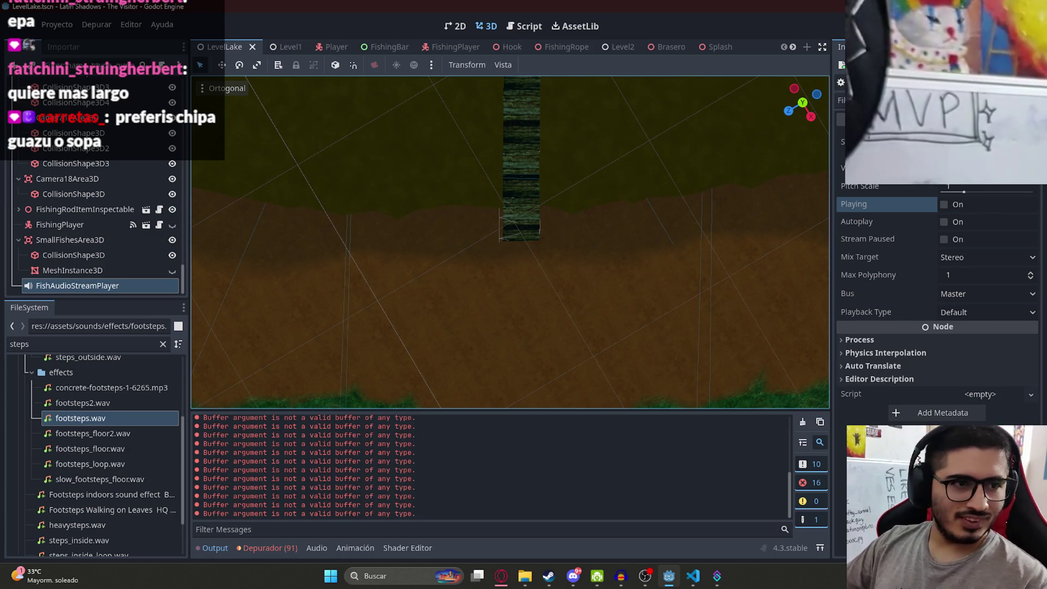
pyautogui.moveTo(524, 270)
pyautogui.mouseDown()
pyautogui.moveTo(607, 160)
pyautogui.moveTo(456, 211)
pyautogui.moveTo(566, 255)
pyautogui.moveTo(440, 267)
pyautogui.moveTo(454, 286)
pyautogui.moveTo(564, 274)
pyautogui.mouseUp()
pyautogui.scroll(3, 566, 255)
pyautogui.scroll(-5, 519, 274)
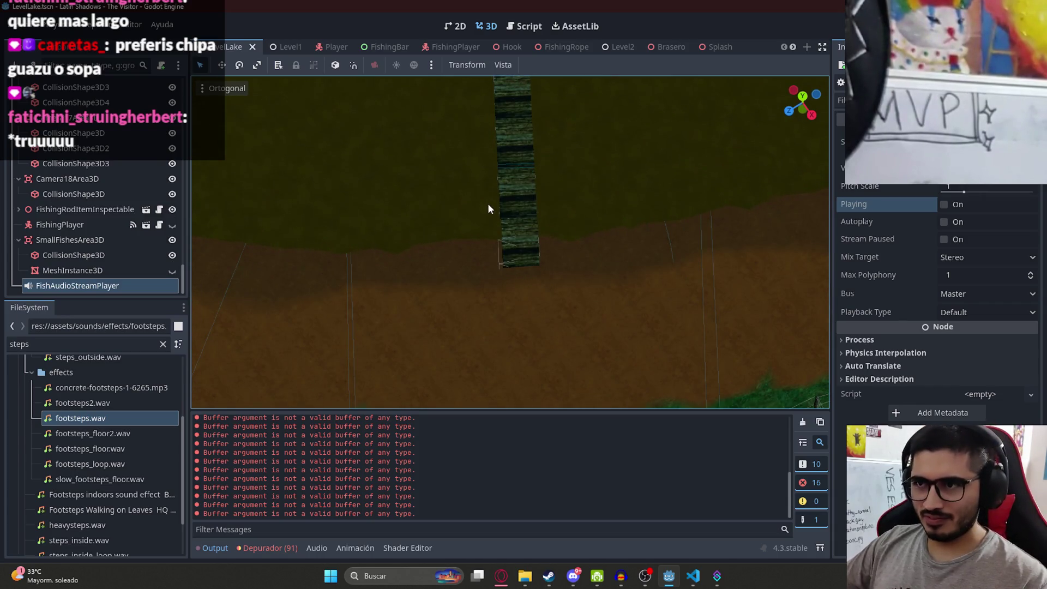
pyautogui.scroll(-3, 488, 207)
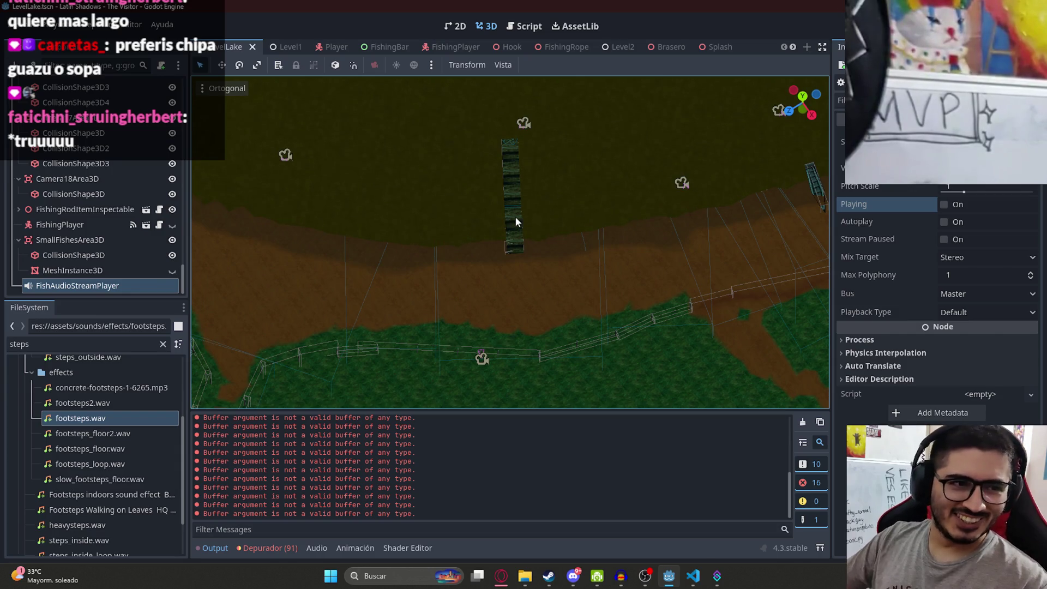
pyautogui.moveTo(532, 171); pyautogui.dragTo(519, 299)
pyautogui.scroll(-3, 505, 303)
pyautogui.scroll(3, 505, 304)
pyautogui.scroll(5, 482, 302)
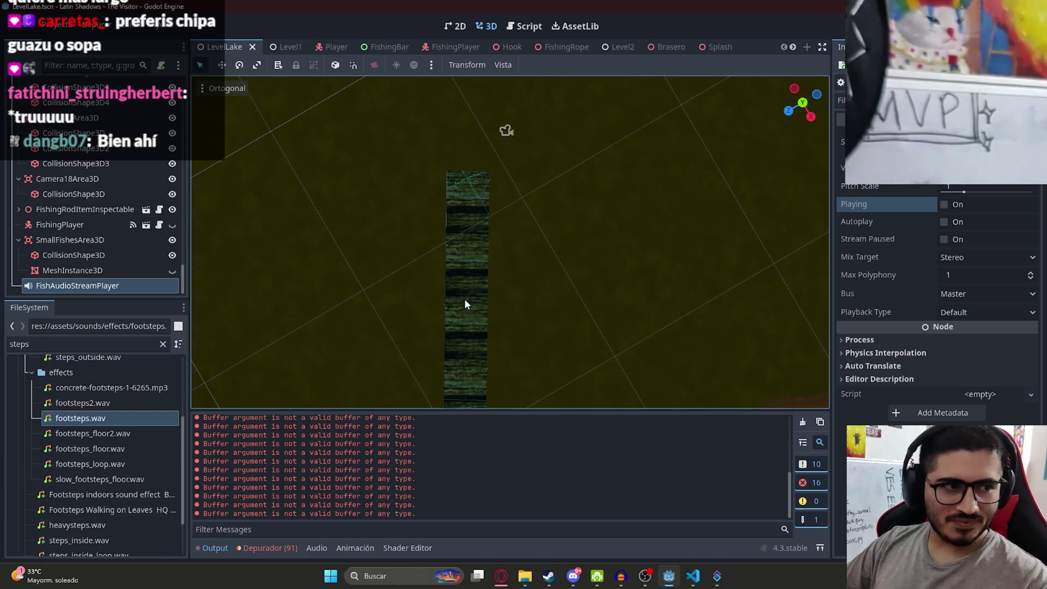
pyautogui.scroll(-6, 458, 278)
pyautogui.moveTo(548, 233)
pyautogui.mouseDown()
pyautogui.moveTo(441, 283)
pyautogui.moveTo(602, 153)
pyautogui.moveTo(511, 311)
pyautogui.moveTo(474, 329)
pyautogui.mouseUp()
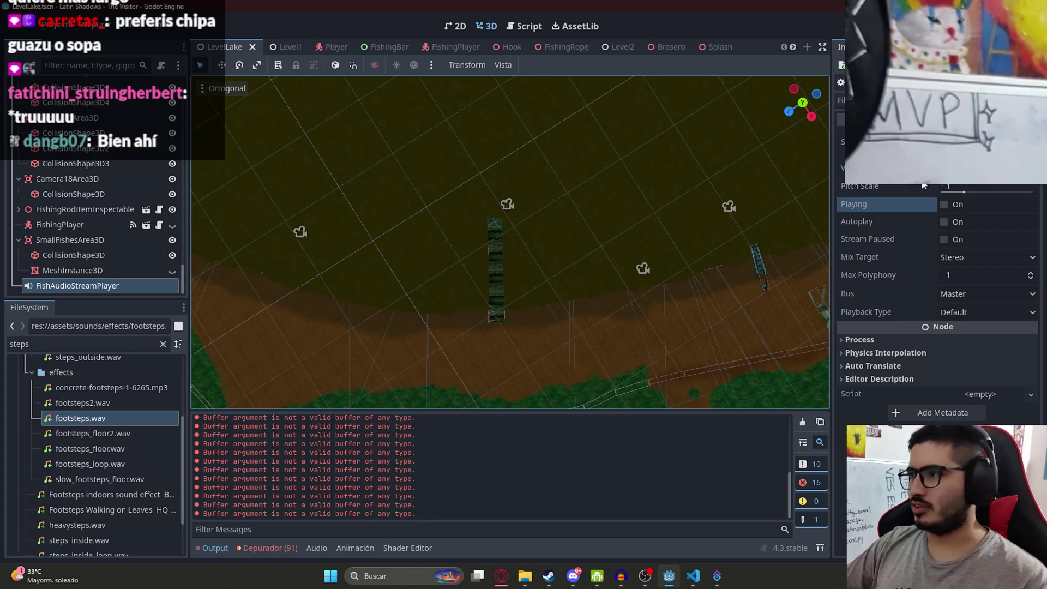
pyautogui.click(960, 173)
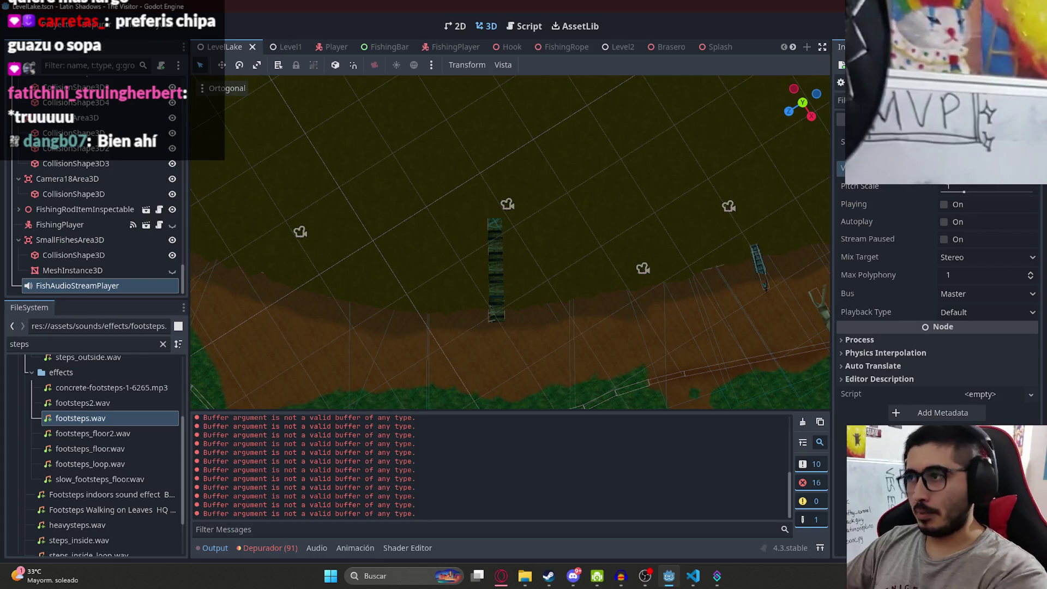
# Preview the fish audio player's sound and save the LevelLake scene
pyautogui.click(963, 204)
pyautogui.click(962, 204)
pyautogui.hotkey('ctrl', 's')
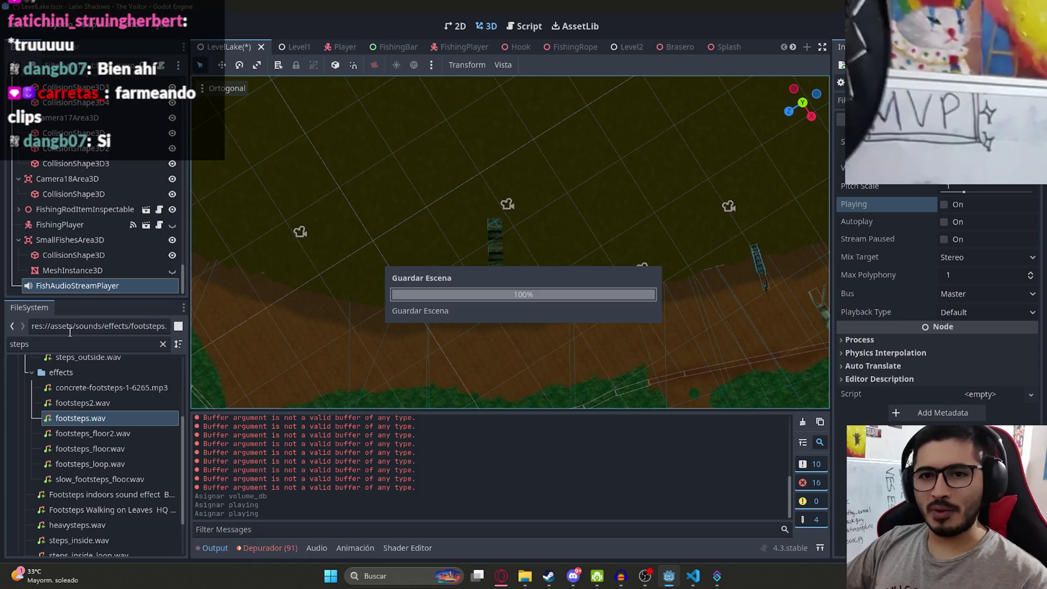
# Filter the FileSystem for 'whist' and inspect whistle.wav, then glance at the script view
pyautogui.doubleClick(42, 344)
pyautogui.write('whist')
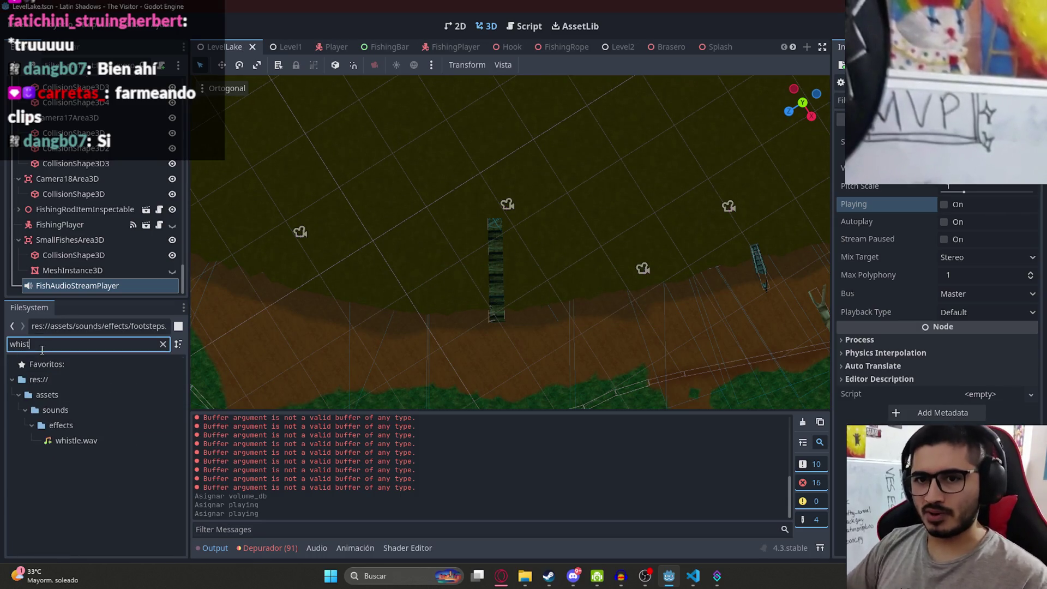
pyautogui.click(77, 441)
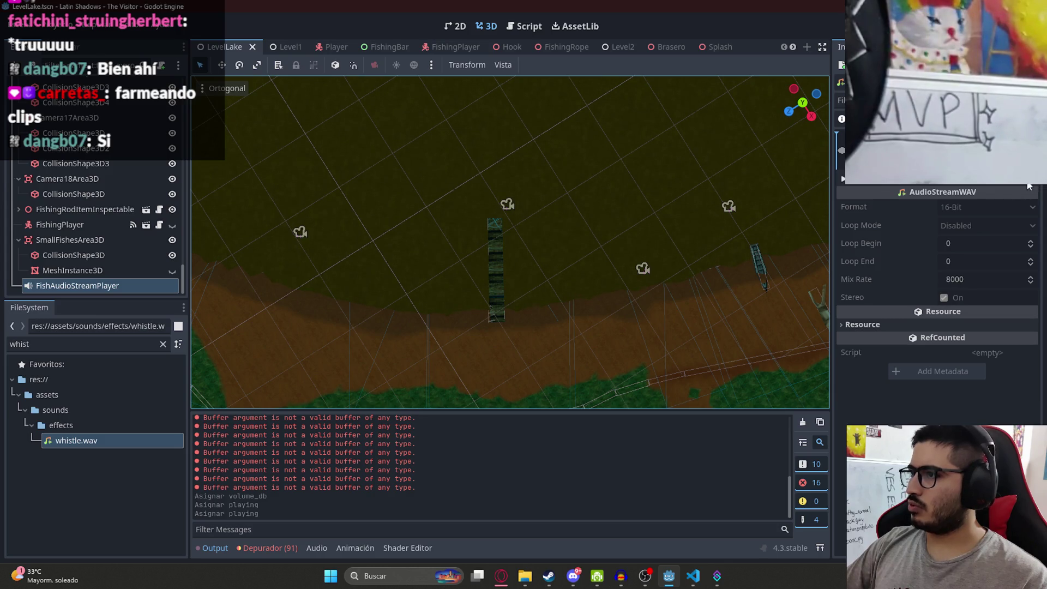
pyautogui.click(537, 26)
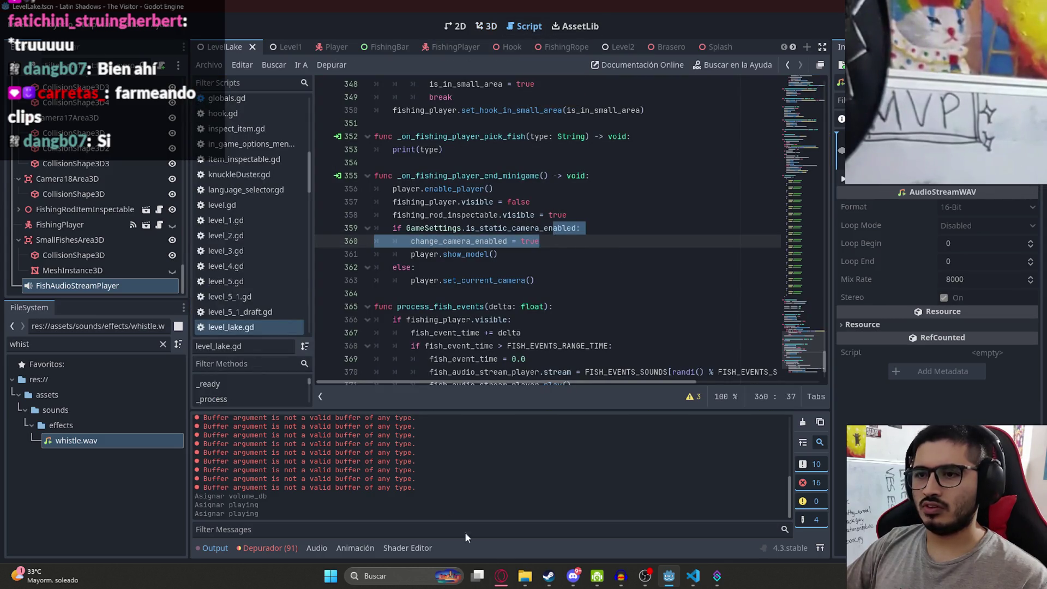
pyautogui.click(484, 28)
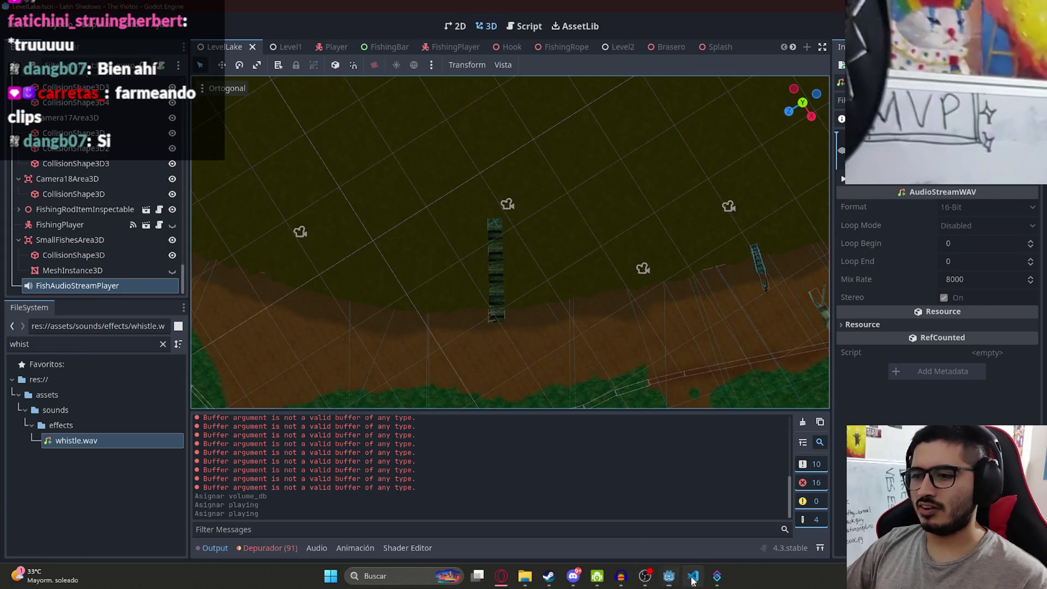
pyautogui.hotkey('alt', 'Tab')
# Change the EVENT_DURATION definition on line 13 to 3.0, then launch the game from Godot
pyautogui.click(794, 58)
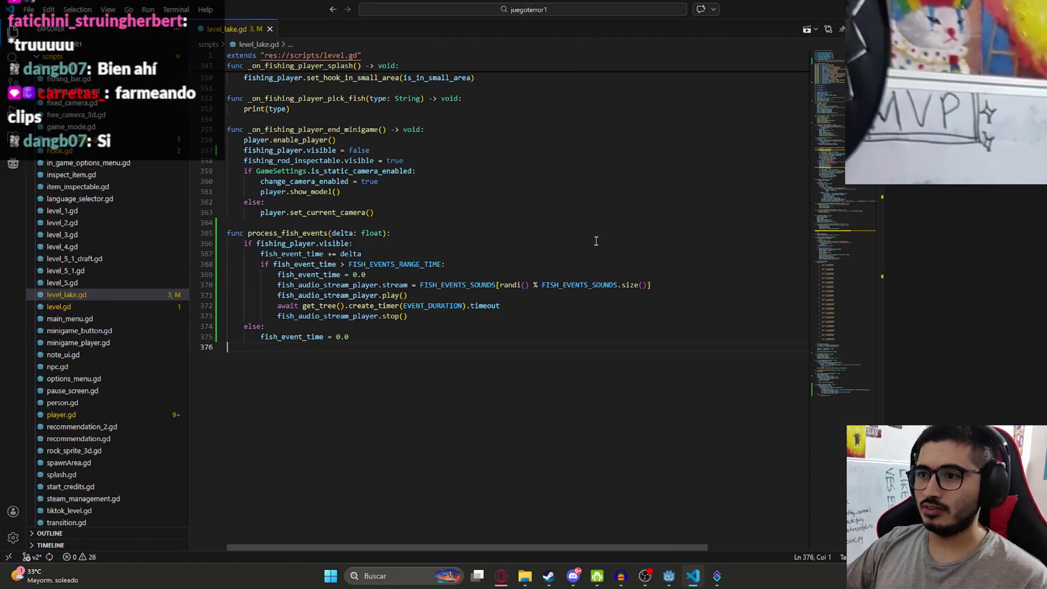
pyautogui.keyDown('ctrl'); pyautogui.click(458, 306); pyautogui.keyUp('ctrl')
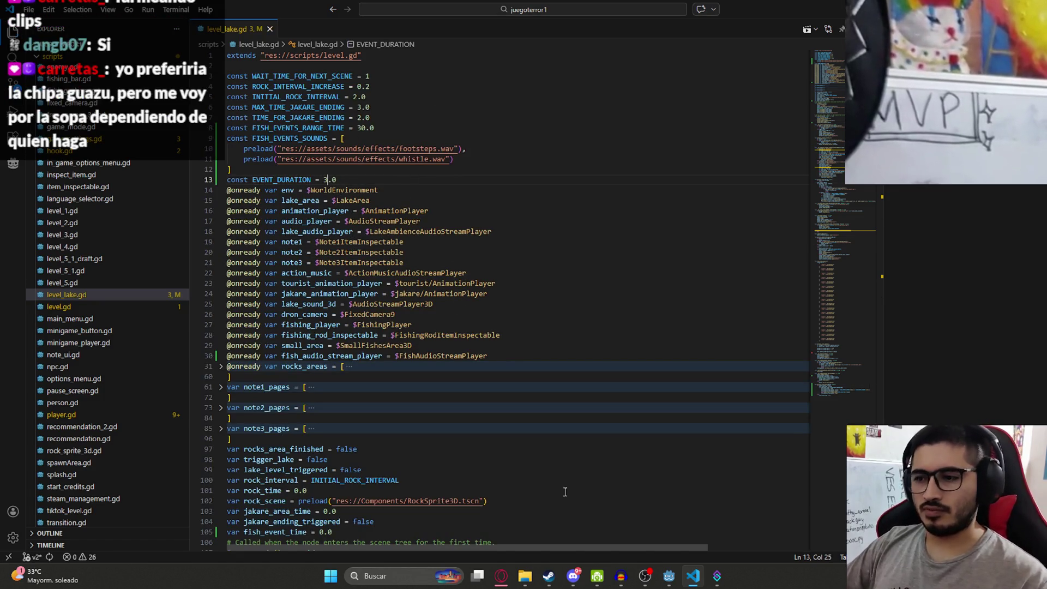
pyautogui.click(669, 576)
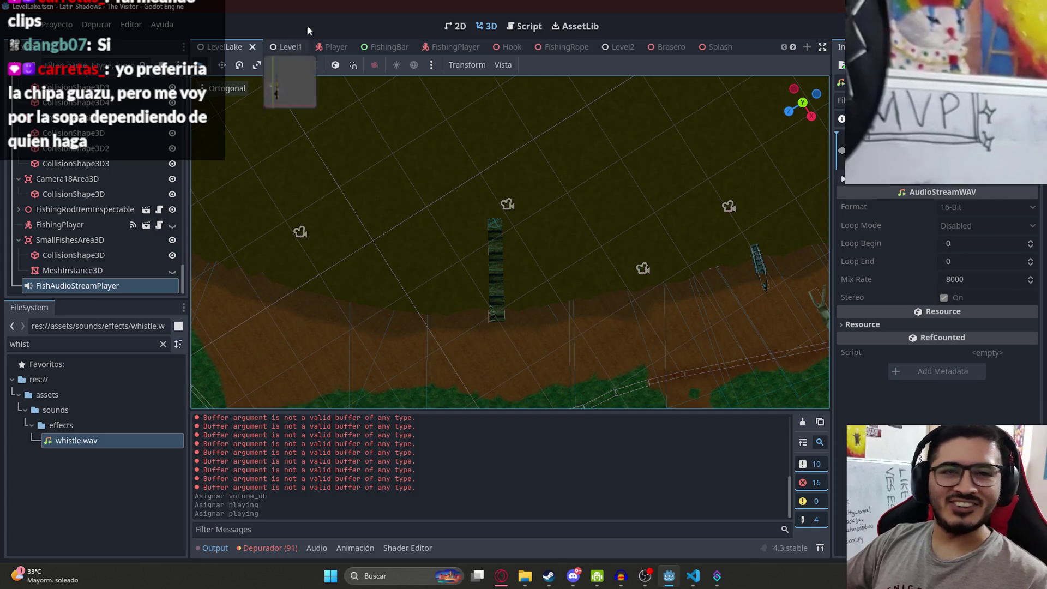
pyautogui.rightClick(244, 48)
pyautogui.click(325, 133)
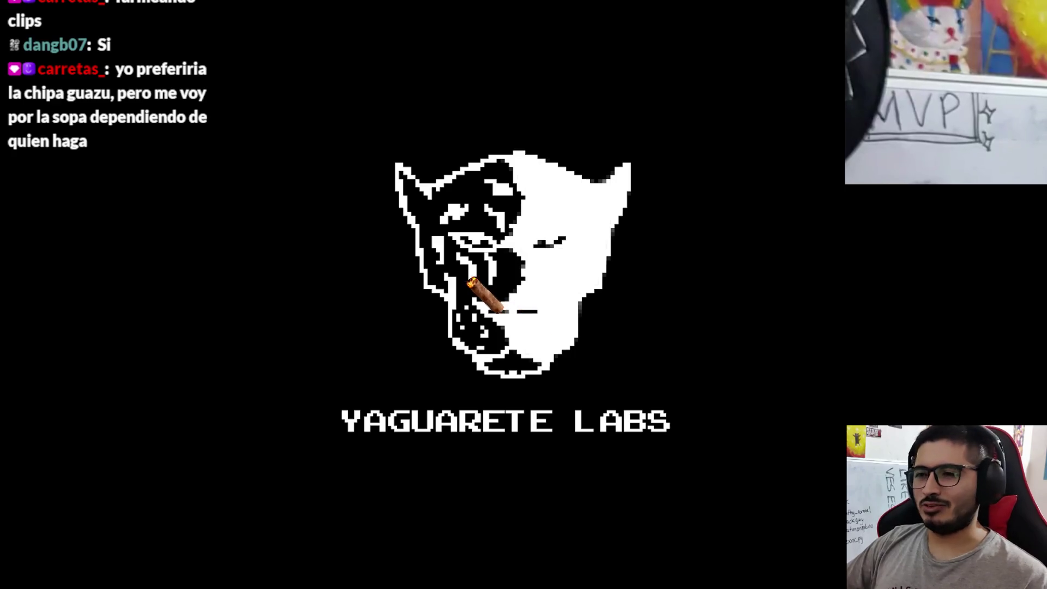
# Walk along the dirt path onto the dock and start fishing with the rod
pyautogui.press('w')
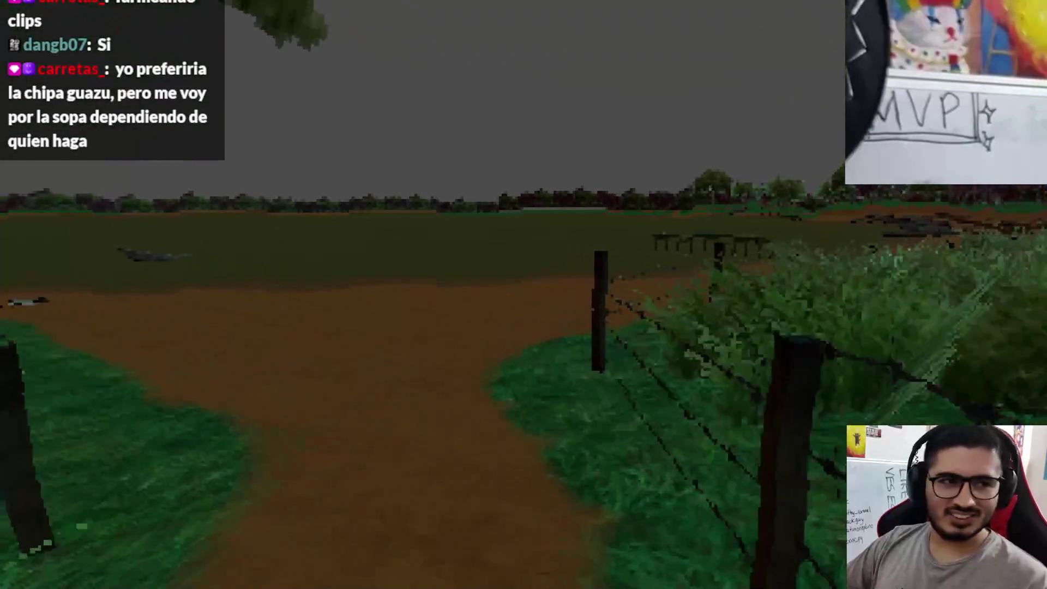
pyautogui.press('w')
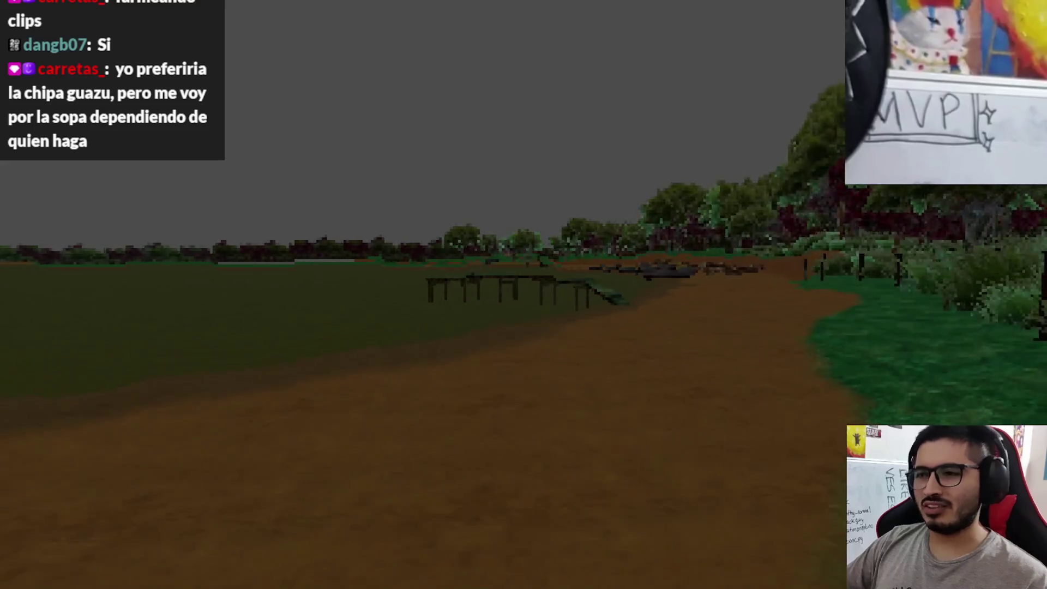
pyautogui.press('w')
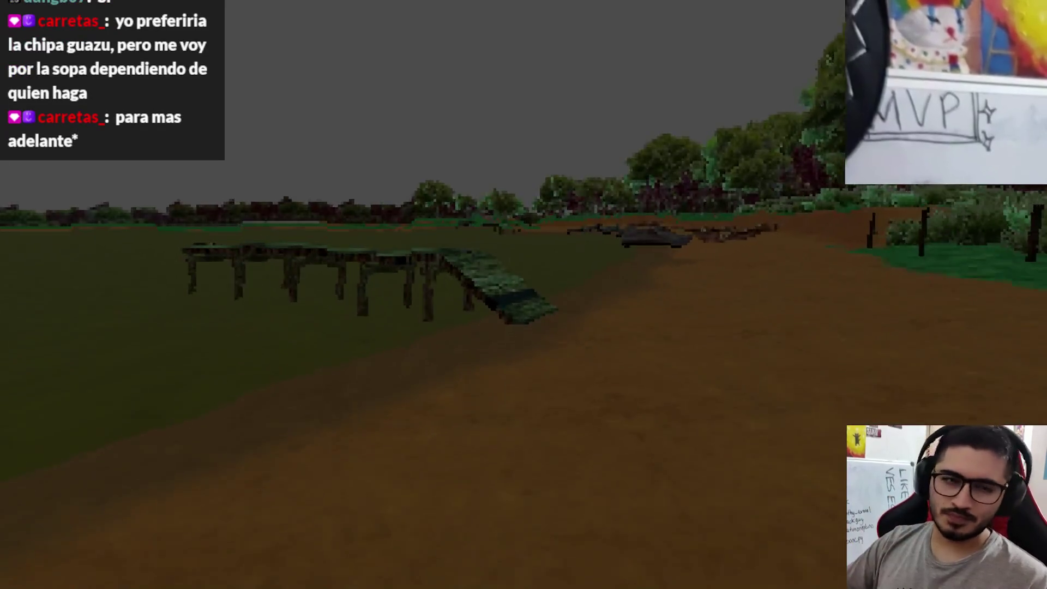
pyautogui.press('w')
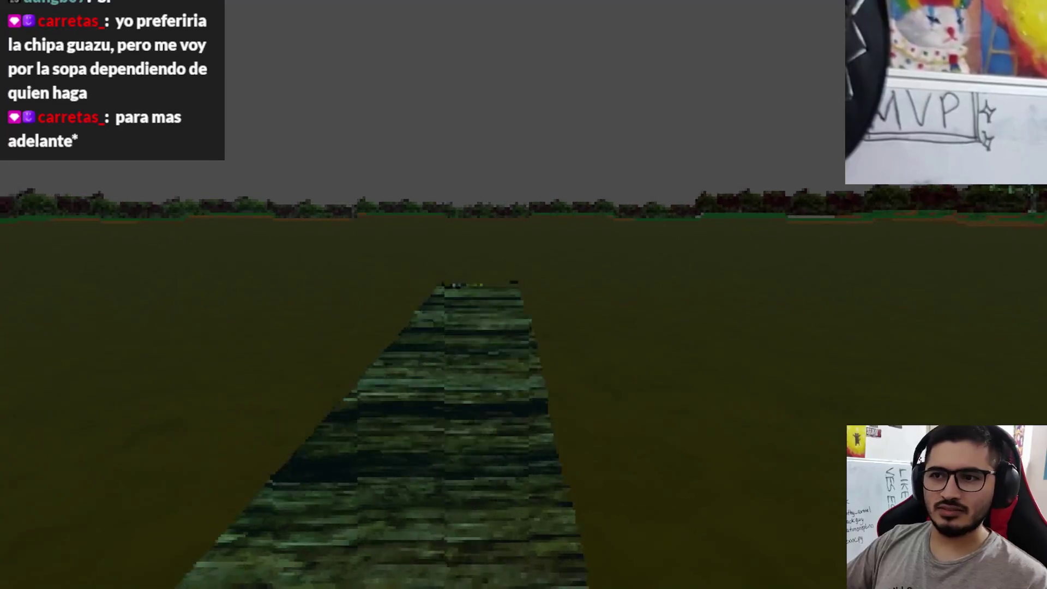
pyautogui.press('w')
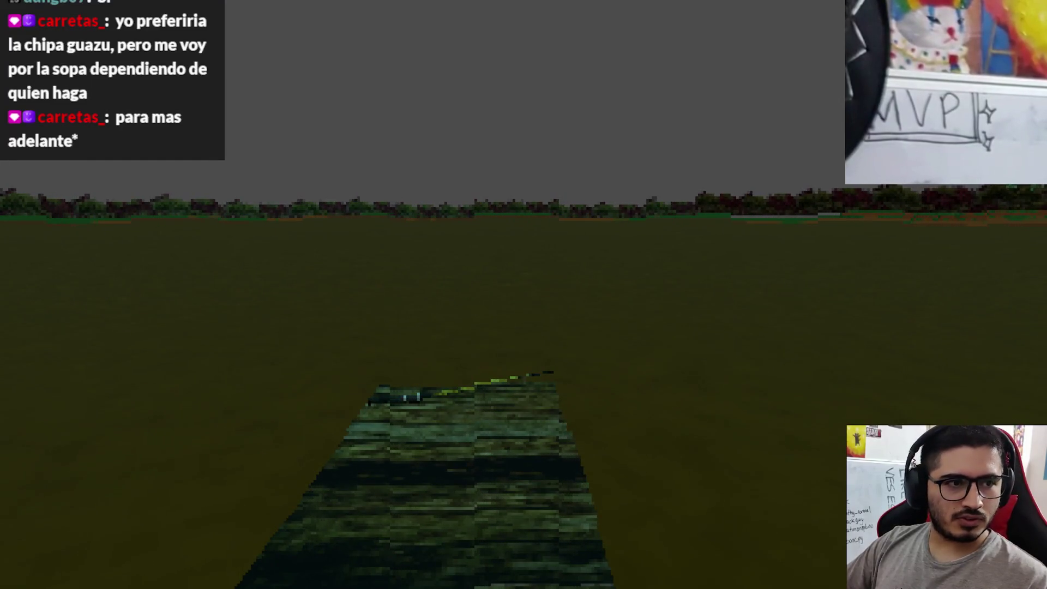
pyautogui.press('w')
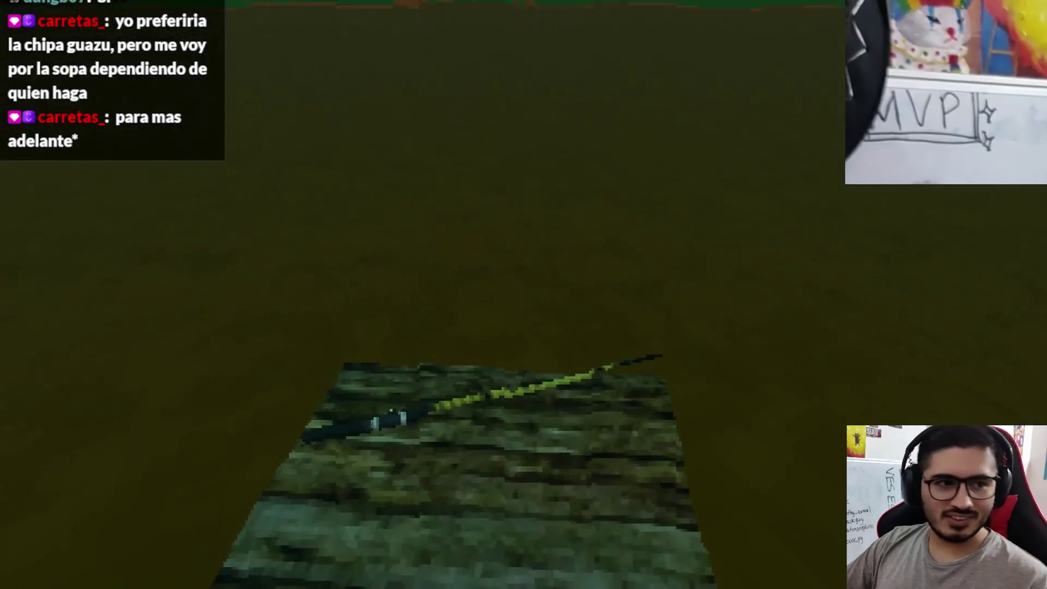
pyautogui.click(353, 542)
pyautogui.click(376, 508)
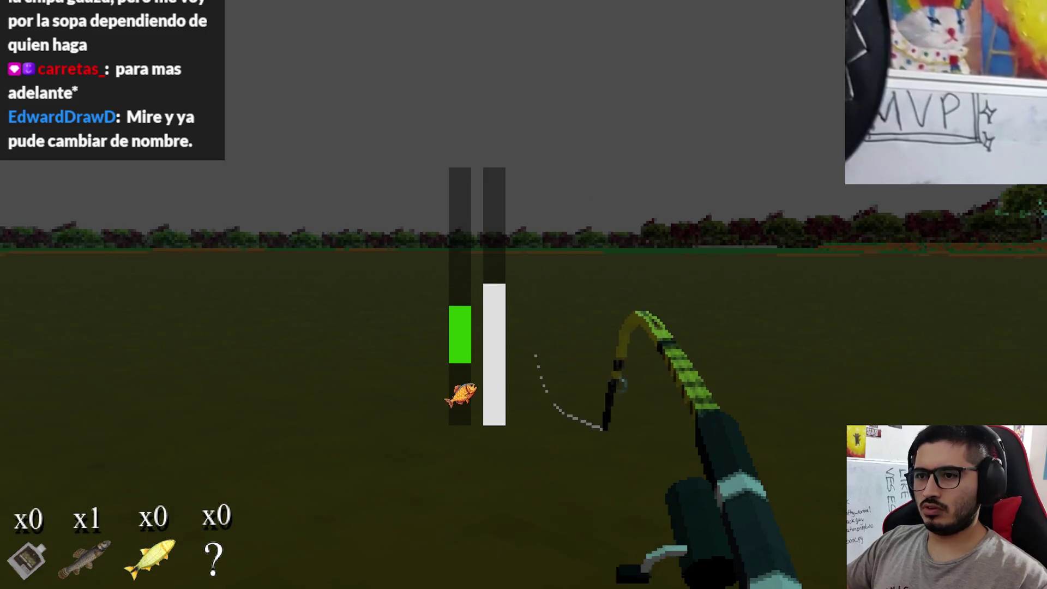
# Reel in the catch by keeping the catch zone on the fish, then stop the game with F8
pyautogui.click(524, 294)
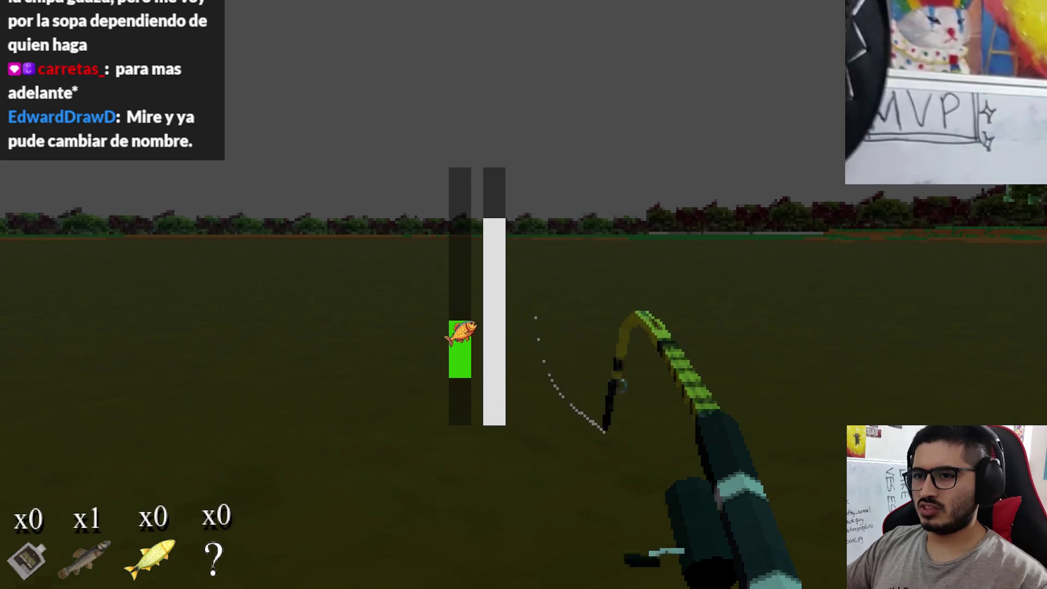
pyautogui.click(524, 295)
pyautogui.click(524, 295)
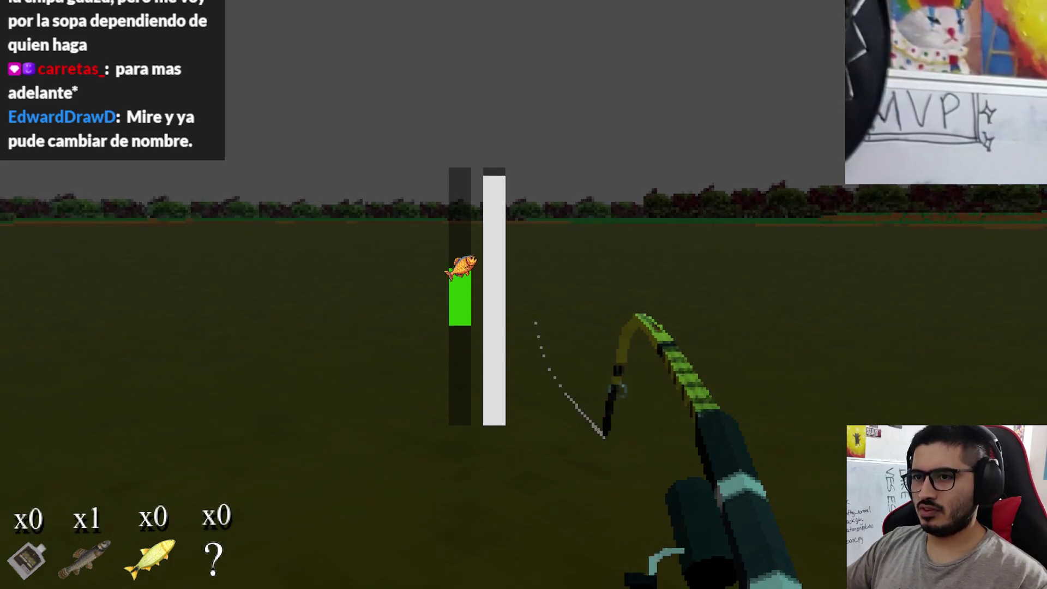
pyautogui.press('F8')
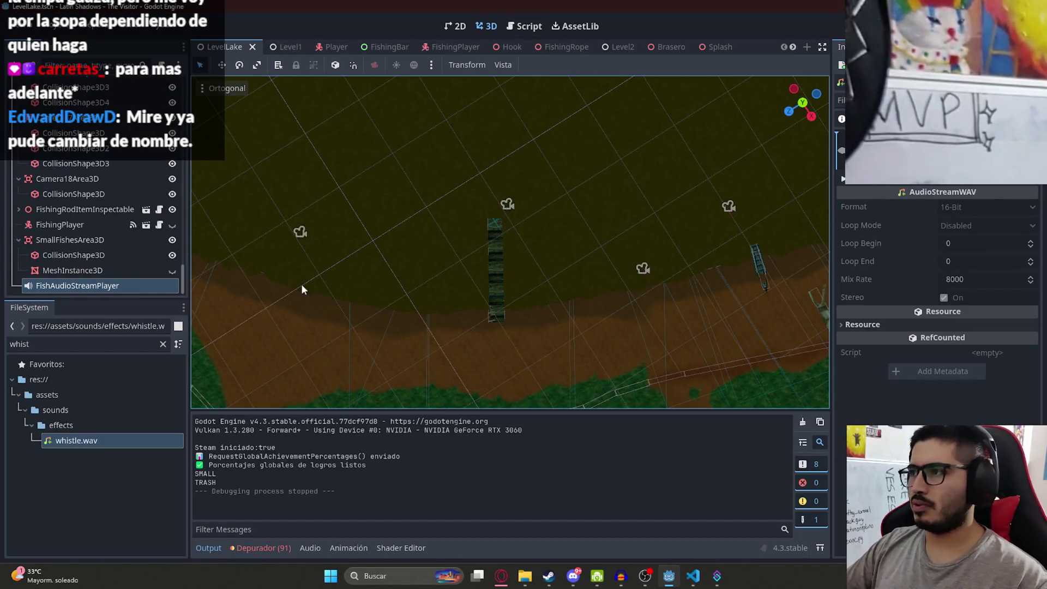
# Select FishAudioStreamPlayer in the Scene tree and save the LevelLake scene
pyautogui.click(125, 281)
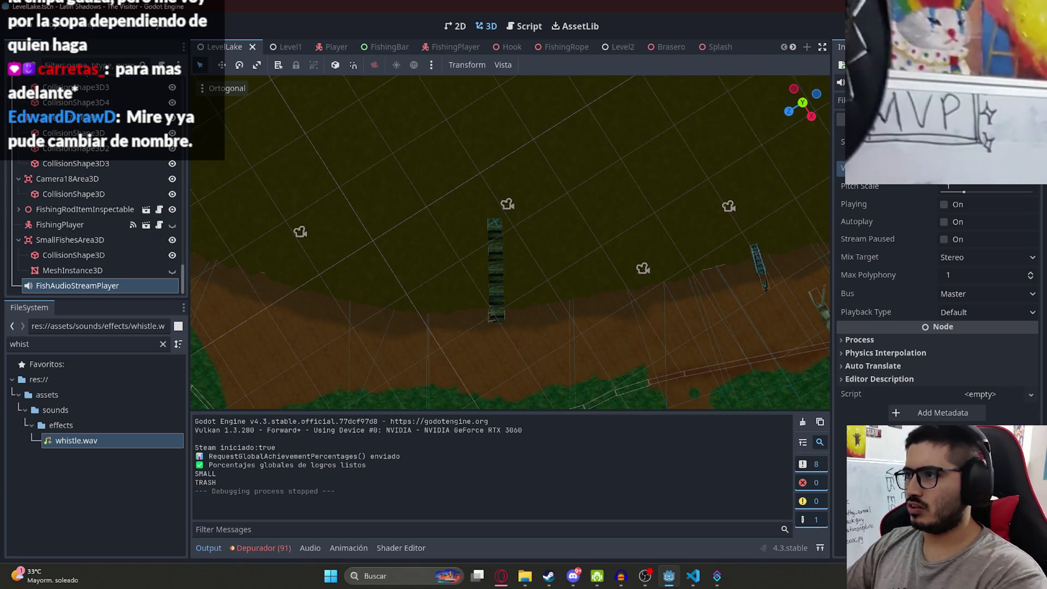
pyautogui.hotkey('ctrl', 's')
pyautogui.rightClick(234, 48)
pyautogui.click(288, 131)
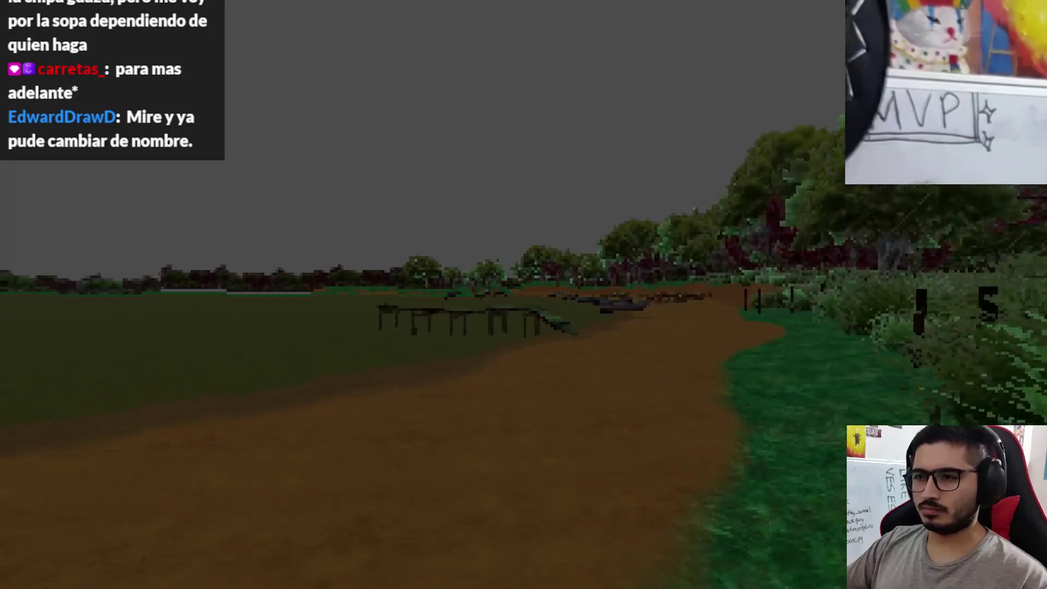
# Walk onto the wooden dock, pick up the rod and choose to start fishing
pyautogui.press('w')
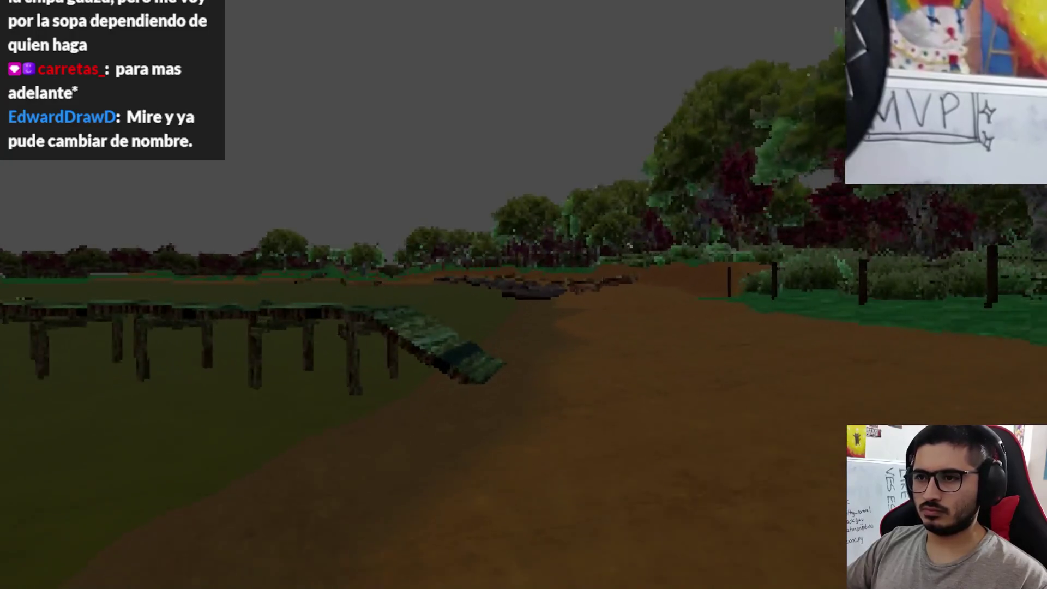
pyautogui.press('w')
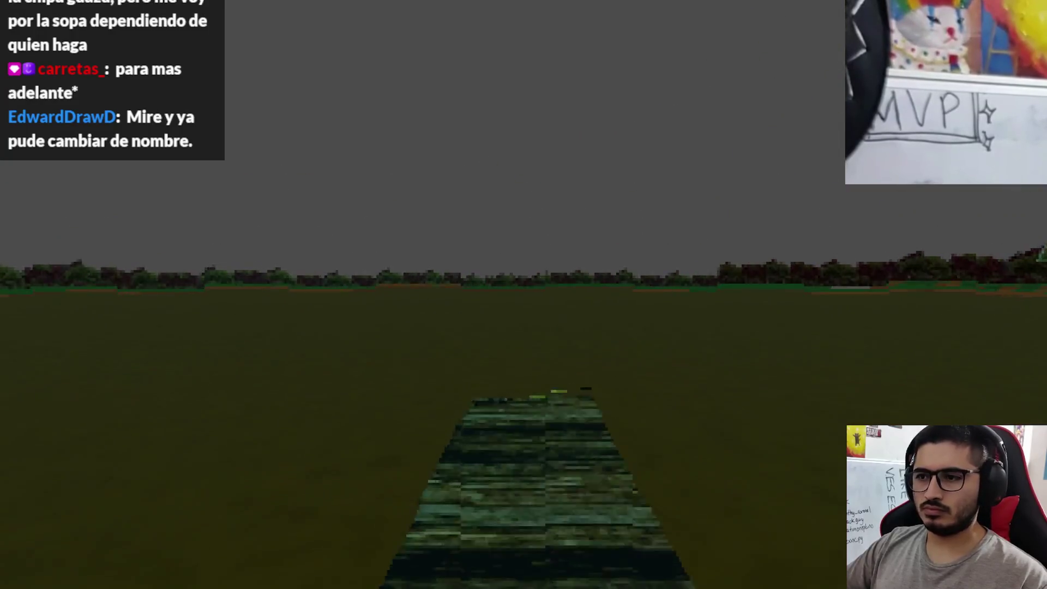
pyautogui.click(444, 469)
pyautogui.click(327, 509)
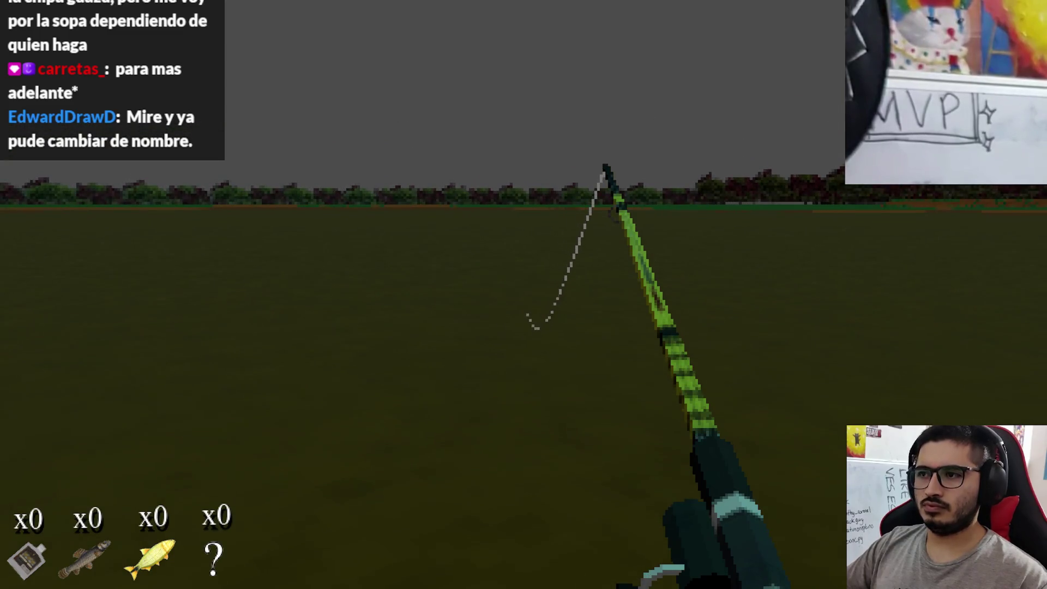
# Reel in the hooked fish and cast the bobber back into the water
pyautogui.click(523, 295)
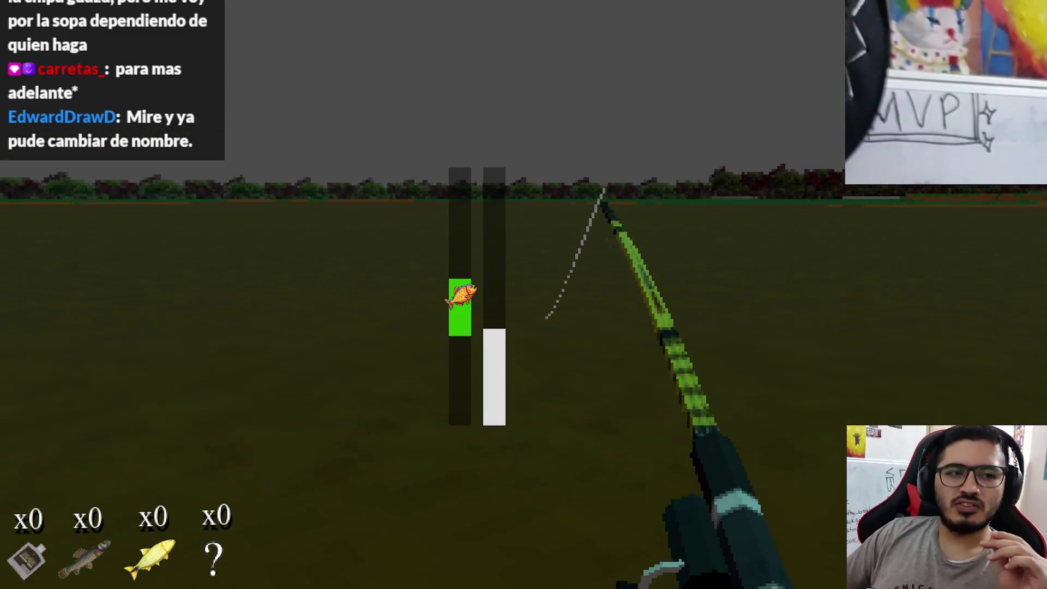
pyautogui.moveTo(523, 295); pyautogui.dragTo(523, 295)
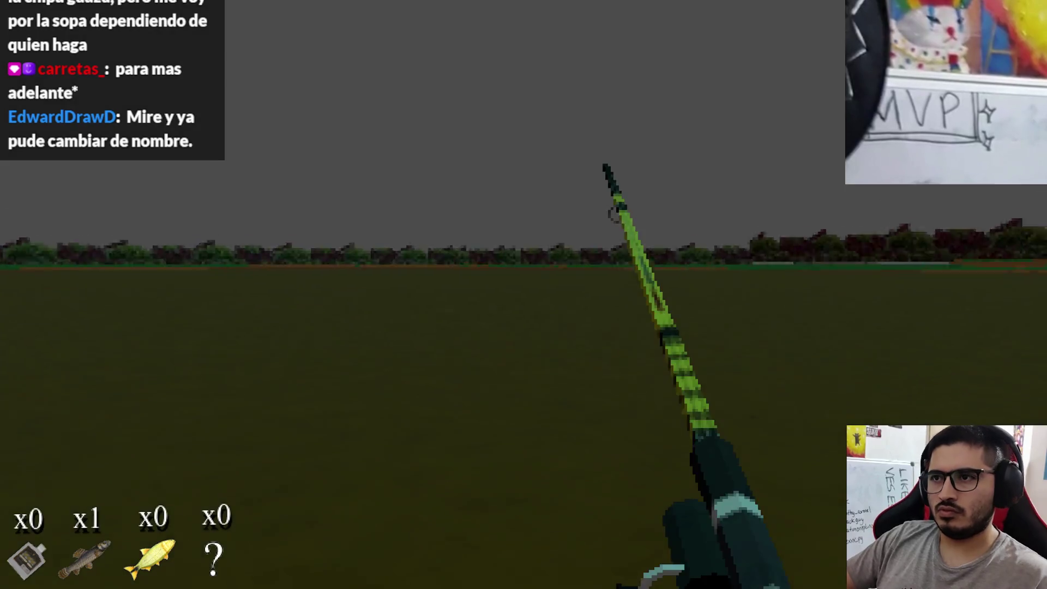
pyautogui.click(524, 295)
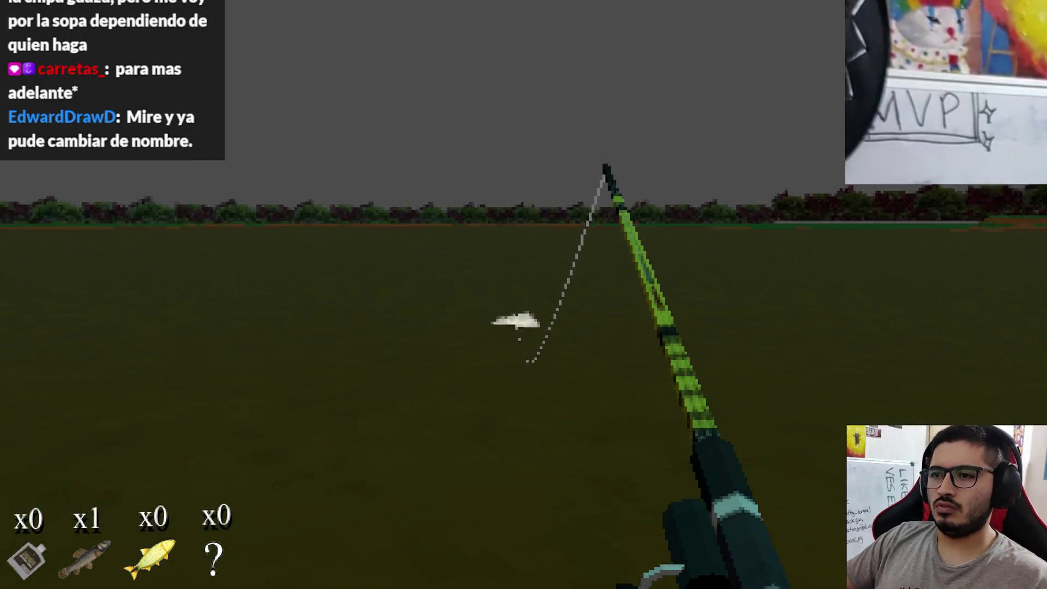
pyautogui.click(524, 294)
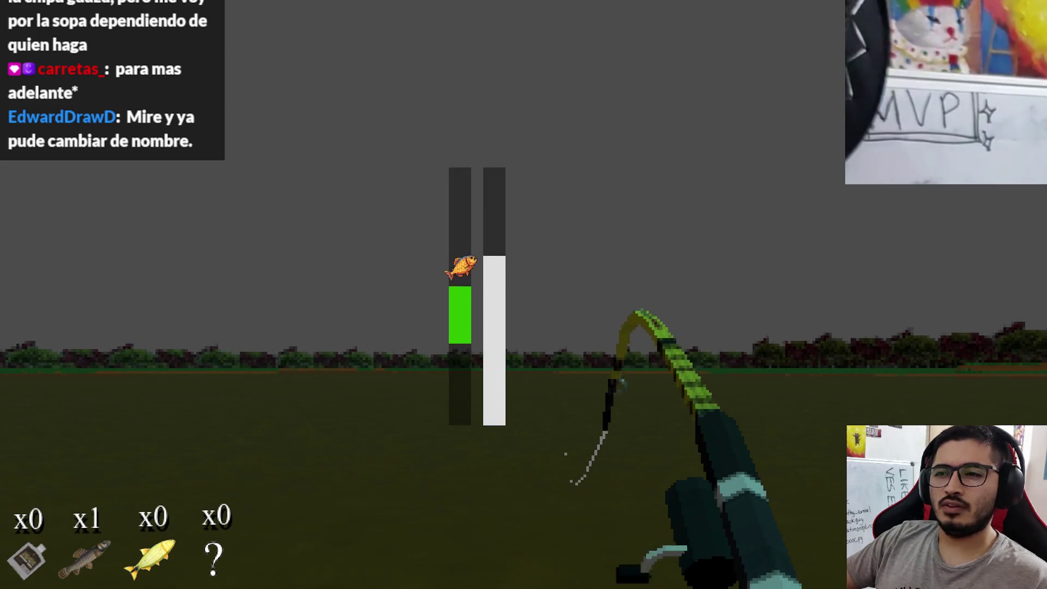
# Keep the catch bar on the fish through further casts, then stop the game with F8
pyautogui.click(523, 294)
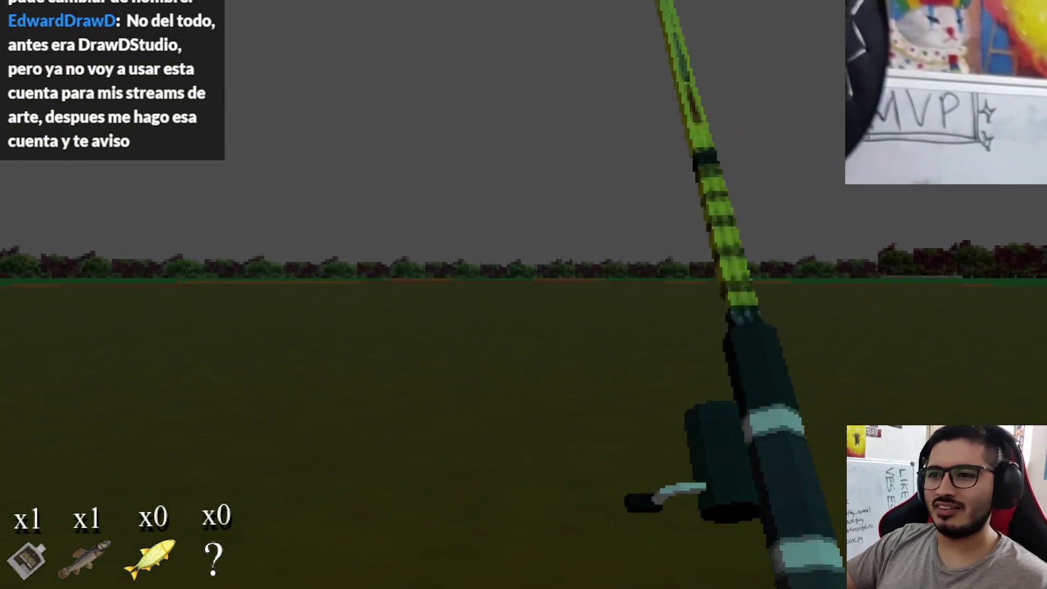
pyautogui.click(524, 295)
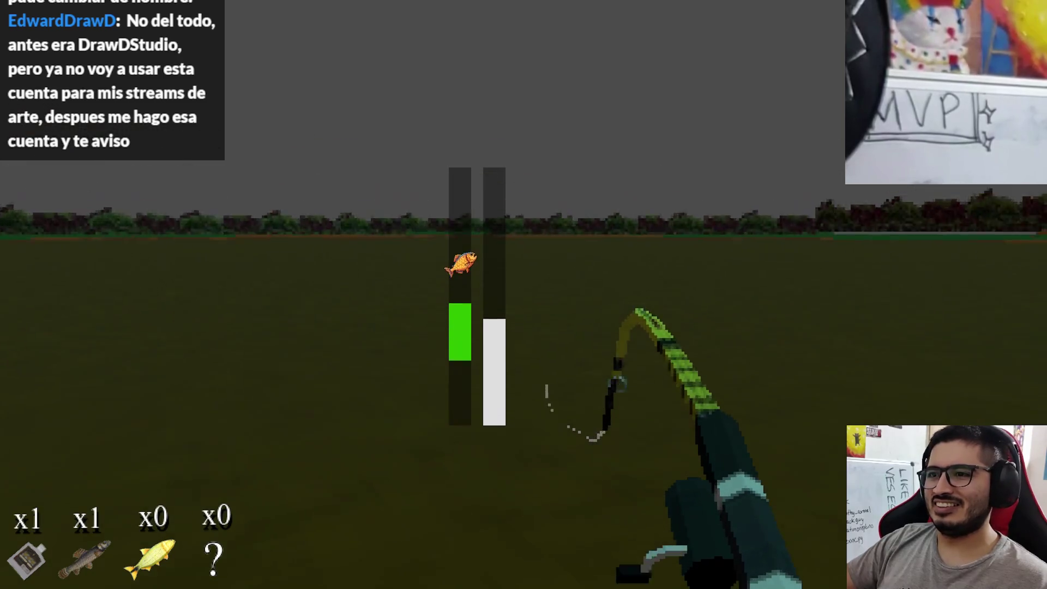
pyautogui.click(523, 294)
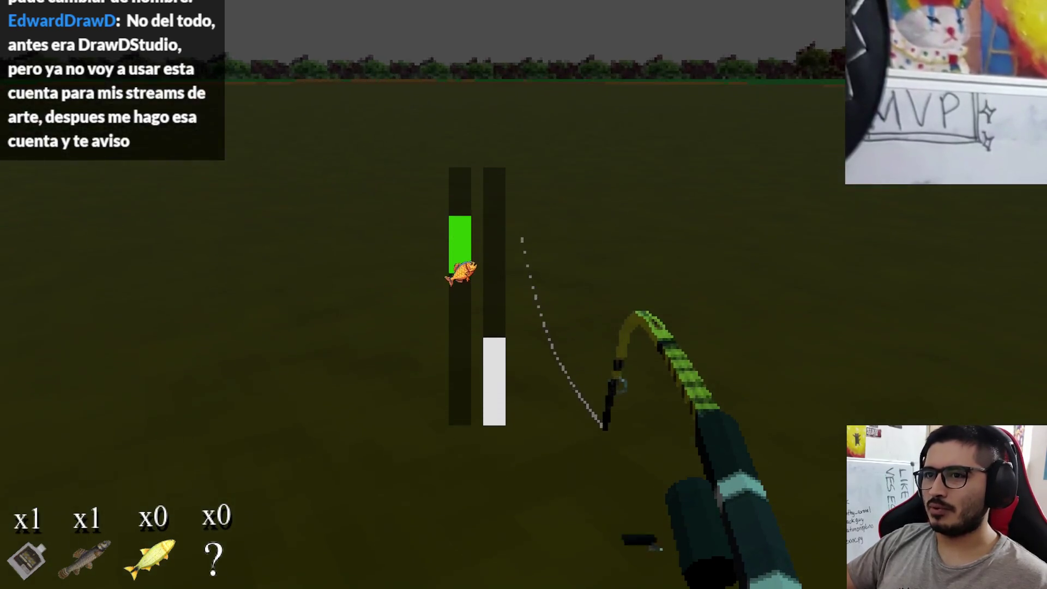
pyautogui.click(524, 295)
pyautogui.click(524, 294)
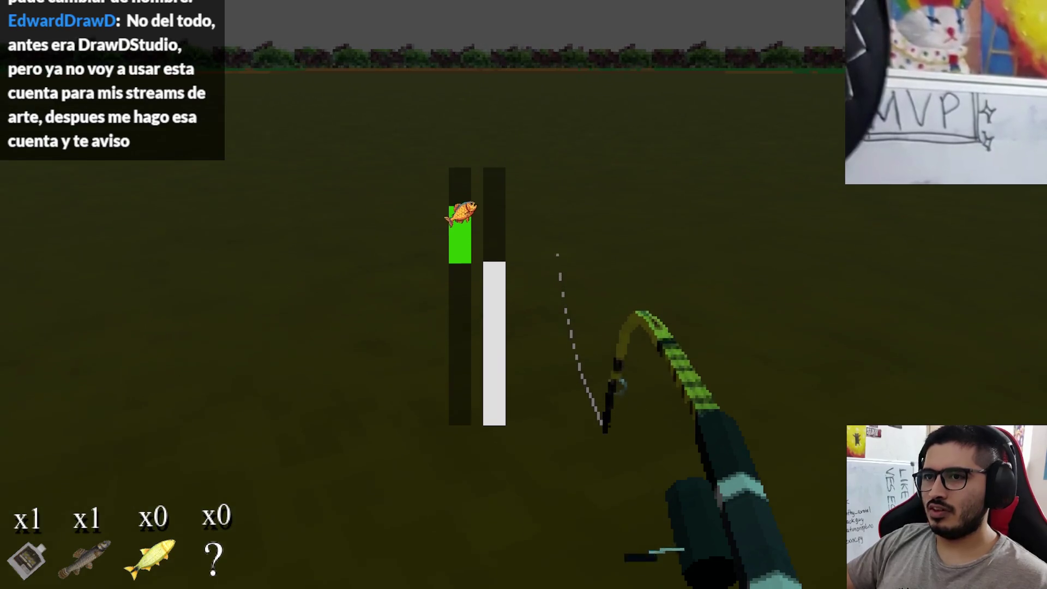
pyautogui.click(523, 295)
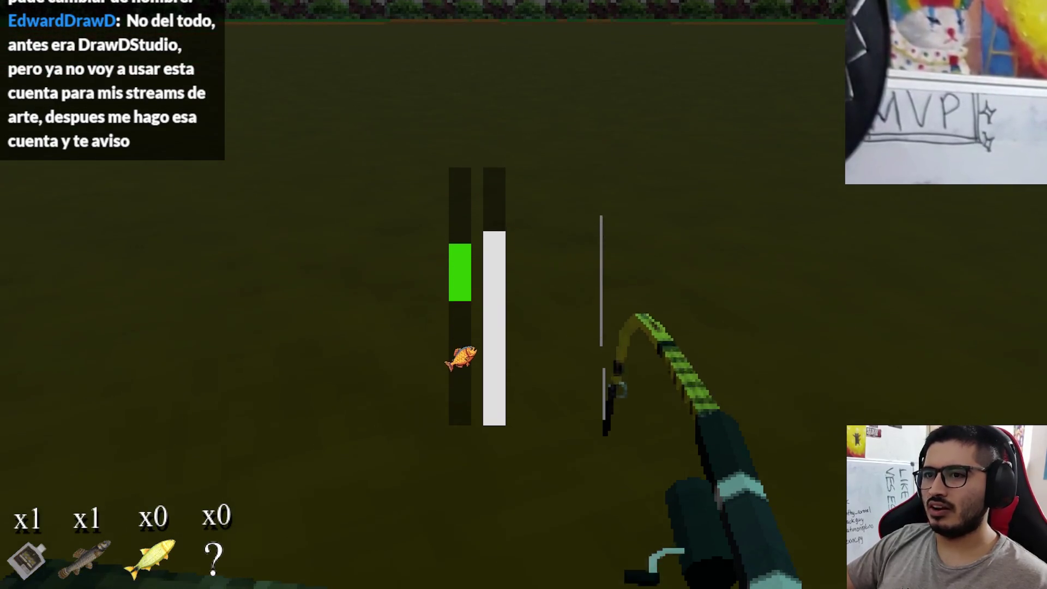
pyautogui.press('F8')
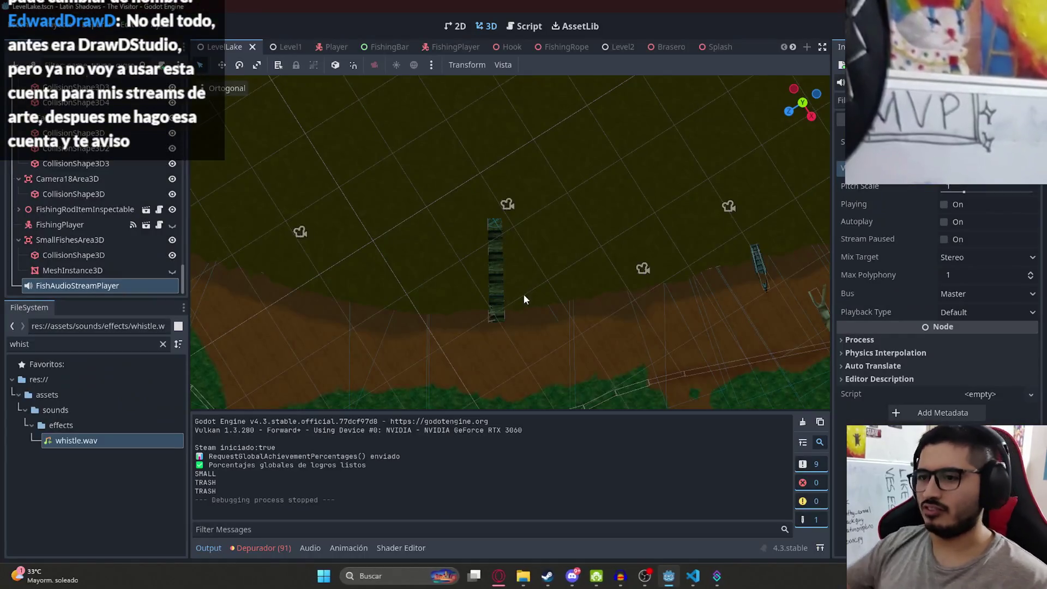
# Turn the footsteps preload in FISH_EVENTS_SOUNDS into a dictionary entry with an audio key
pyautogui.hotkey('alt', 'Tab')
pyautogui.click(241, 139)
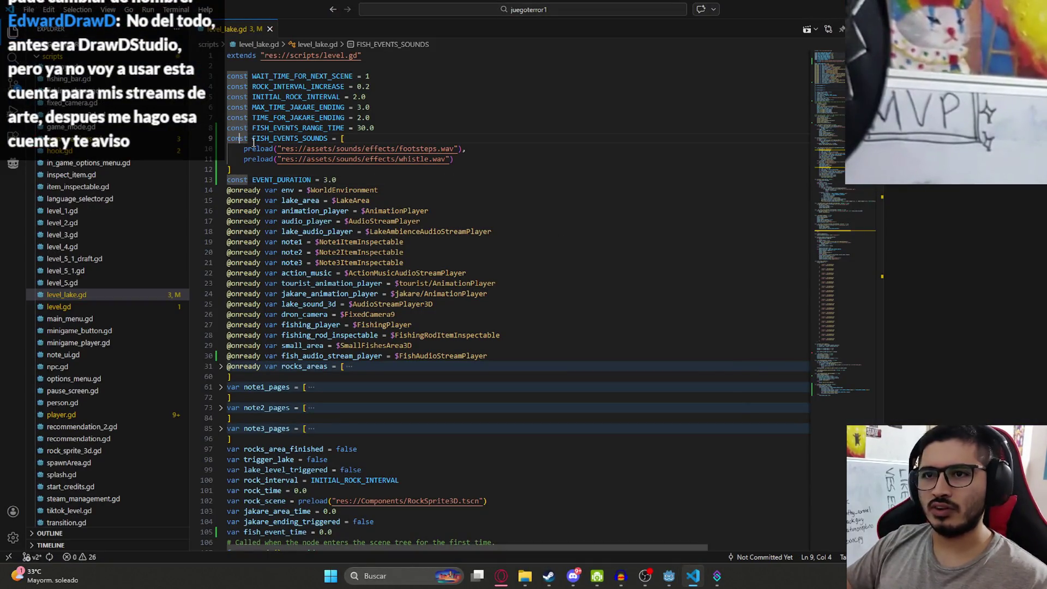
pyautogui.moveTo(237, 150); pyautogui.dragTo(585, 148)
pyautogui.hotkey('ctrl', 'c')
pyautogui.press('BackSpace')
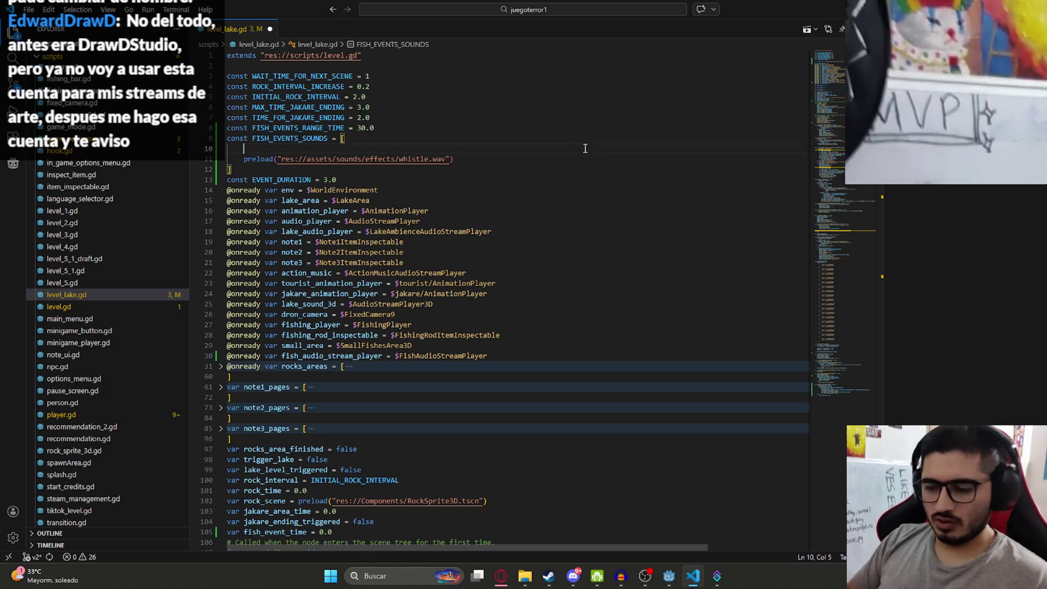
pyautogui.press('Return')
pyautogui.write('io:')
pyautogui.hotkey('ctrl', 'v')
pyautogui.press('Return')
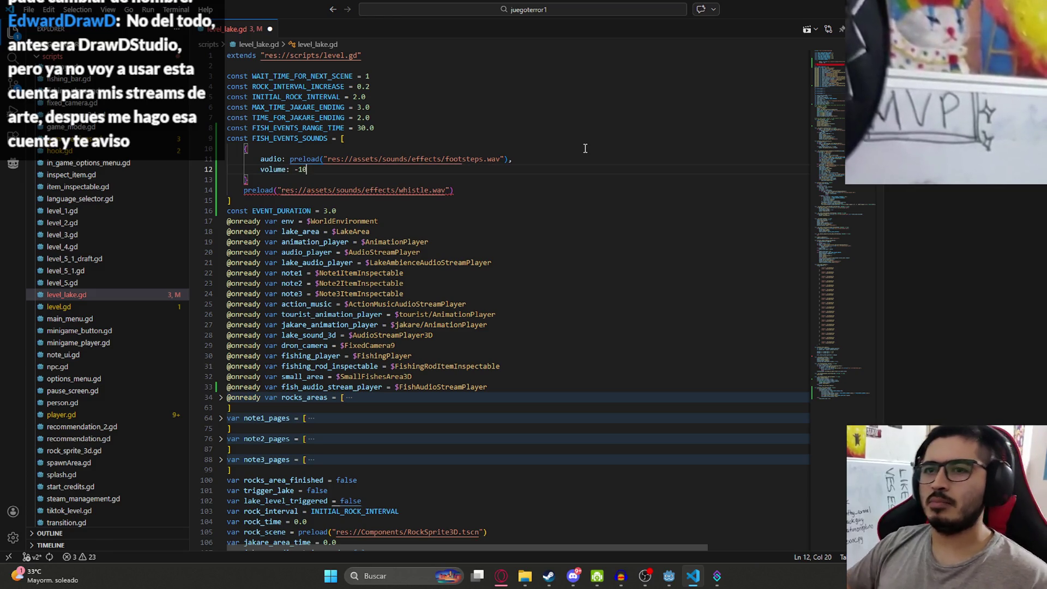
# Duplicate the dictionary block into a second entry holding whistle.wav
pyautogui.moveTo(269, 179); pyautogui.dragTo(249, 152)
pyautogui.click(251, 180)
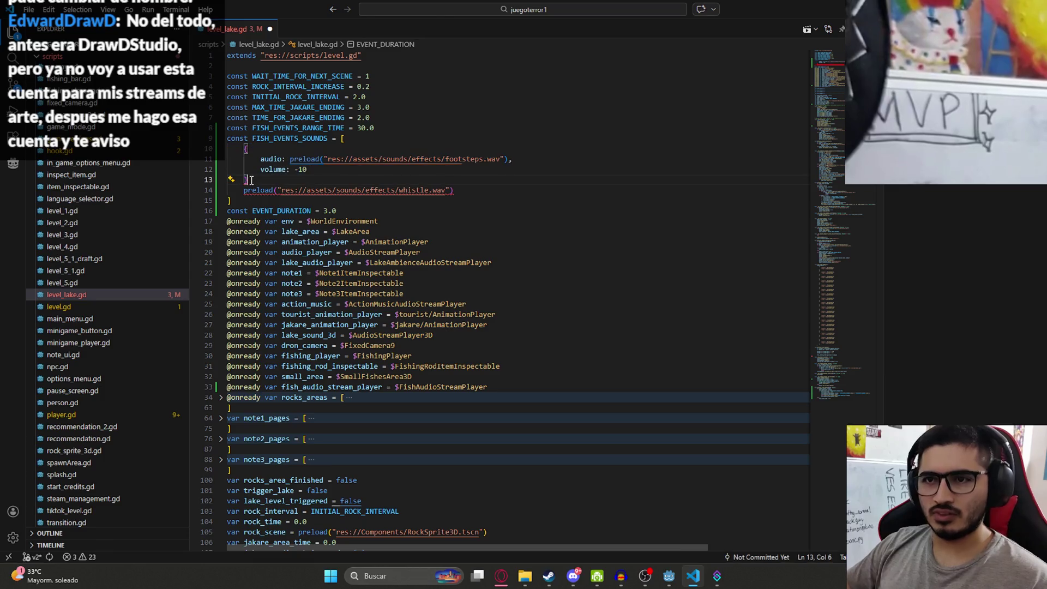
pyautogui.write(',')
pyautogui.press('Return')
pyautogui.write('{ \t\taudio: preload("res://assets/sounds/effects/footsteps.wav"), \t\tvolume: -10 \t}')
pyautogui.moveTo(457, 231)
pyautogui.mouseDown()
pyautogui.moveTo(428, 272)
pyautogui.moveTo(249, 221)
pyautogui.mouseUp()
pyautogui.press('BackSpace')
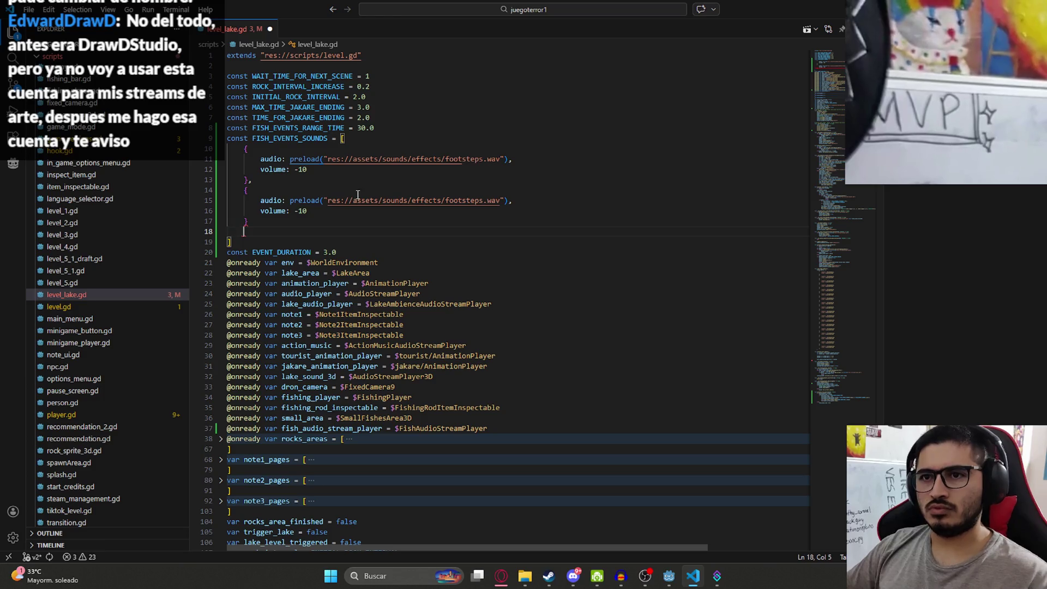
pyautogui.hotkey('ctrl', 'z')
pyautogui.hotkey('ctrl', 'z')
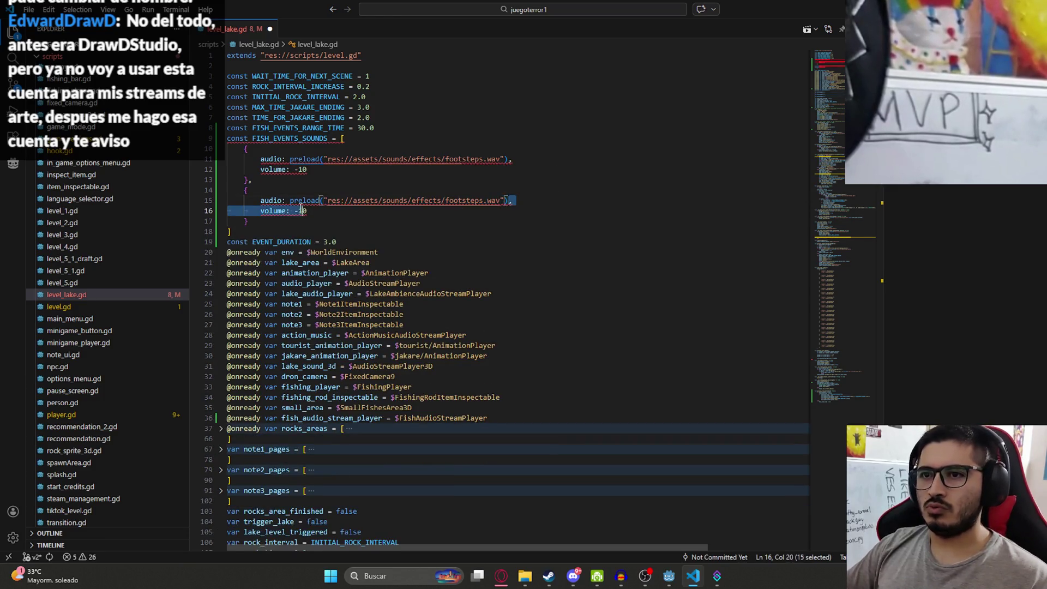
# Set the whistle entry's volume to -15 and the footsteps entry's volume to -5
pyautogui.click(361, 217)
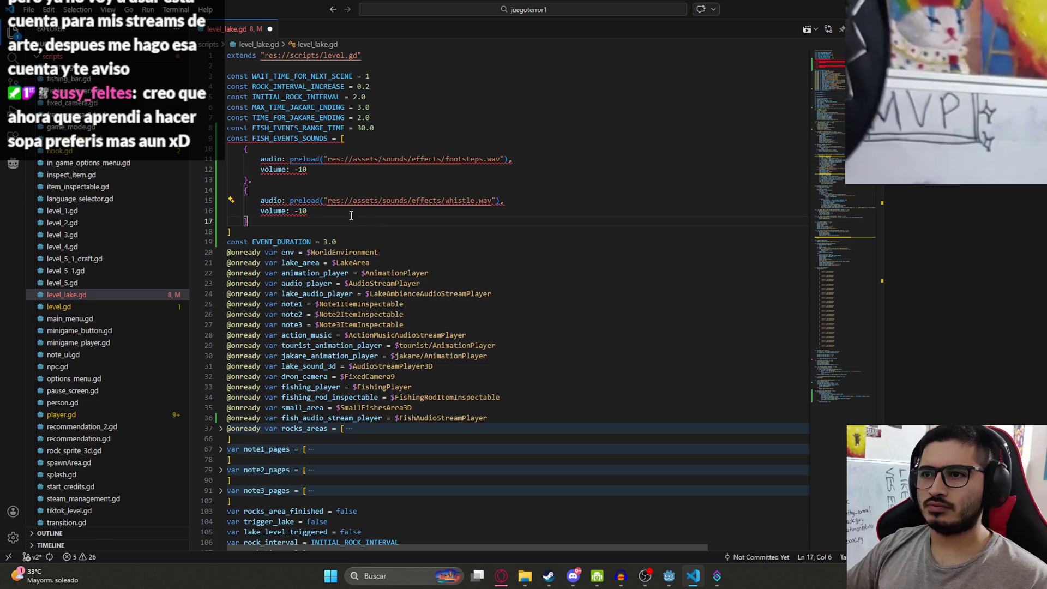
pyautogui.doubleClick(302, 212)
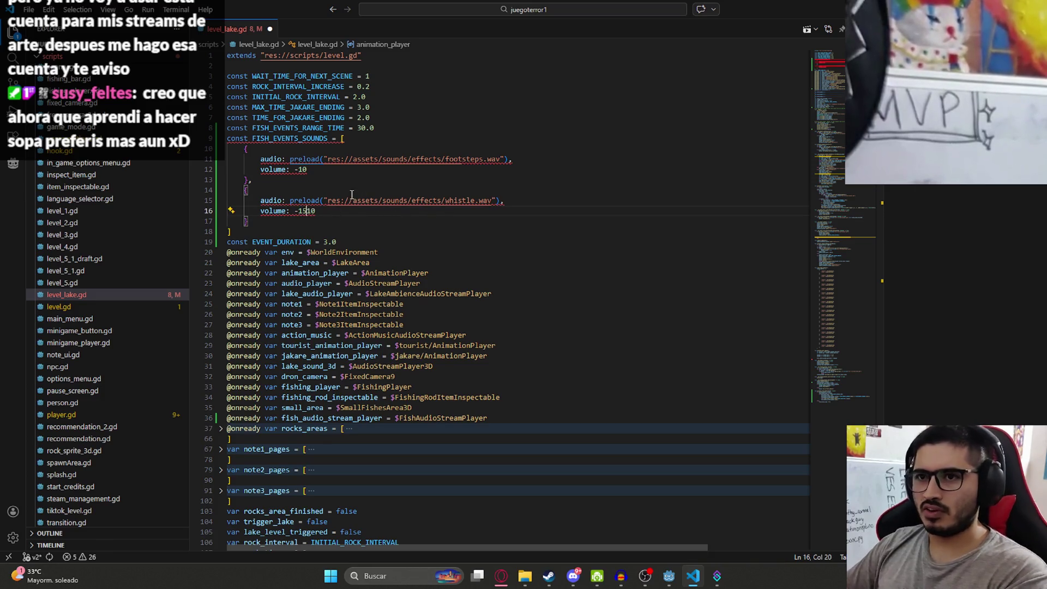
pyautogui.doubleClick(303, 170)
pyautogui.write('5')
pyautogui.click(404, 201)
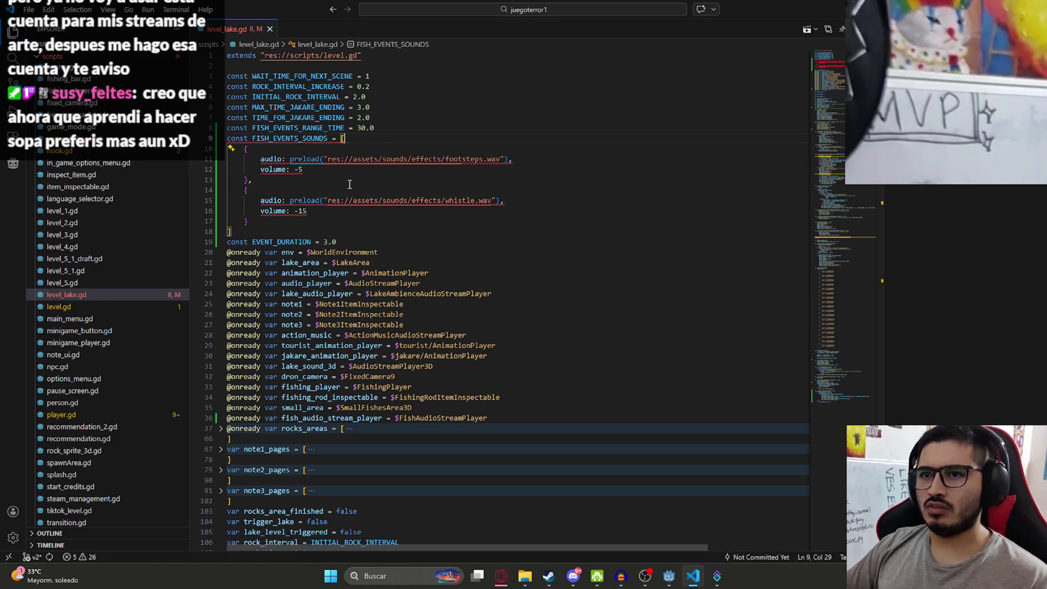
# Quote the audio and volume keys in both entries and save level_lake.gd
pyautogui.moveTo(314, 163)
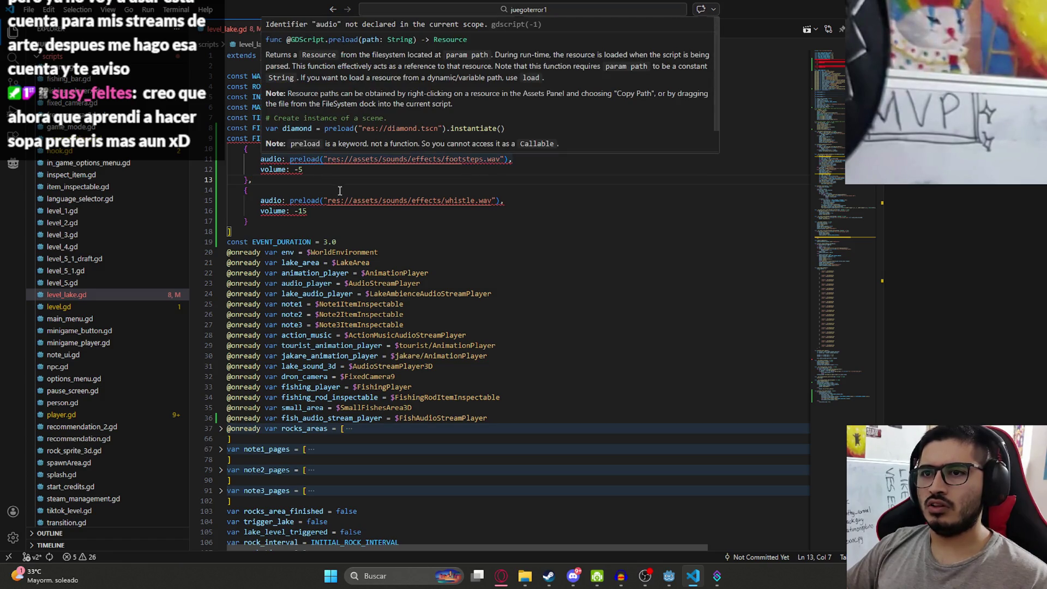
pyautogui.click(267, 162)
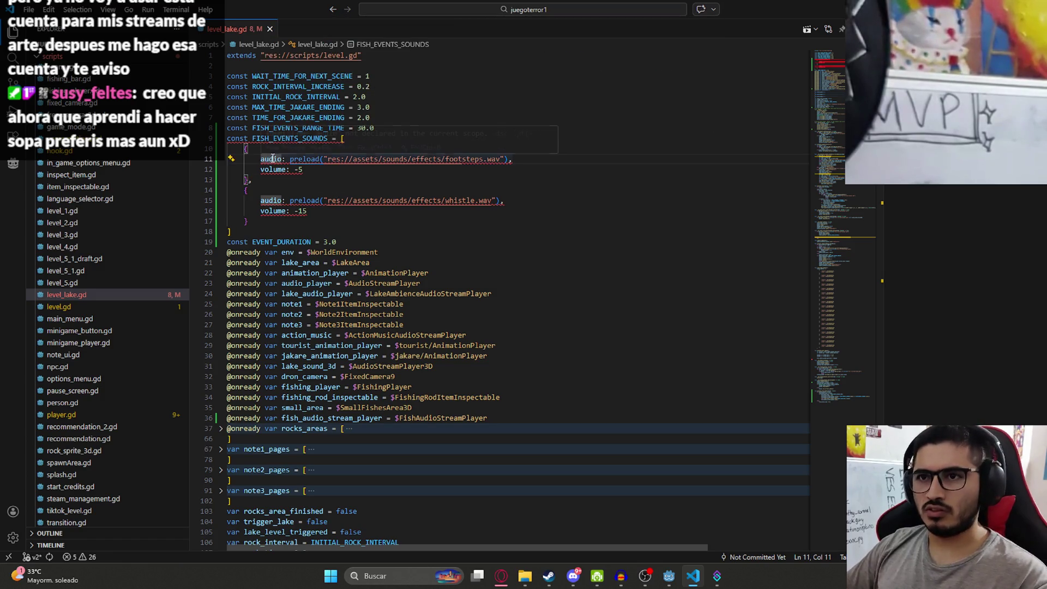
pyautogui.hotkey('ctrl', 'space')
pyautogui.doubleClick(271, 159)
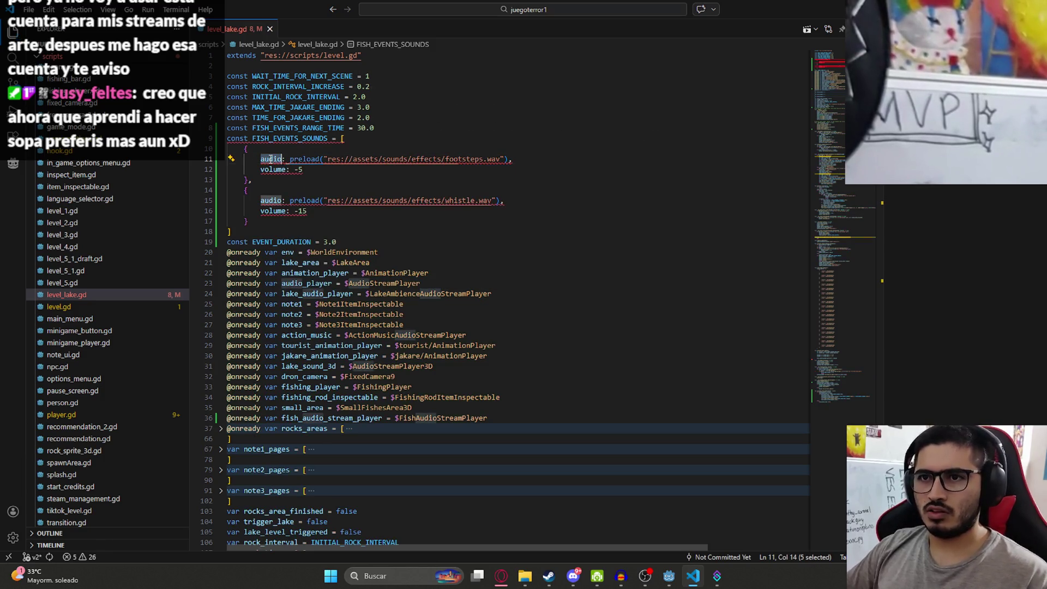
pyautogui.write('"')
pyautogui.doubleClick(273, 169)
pyautogui.write('"')
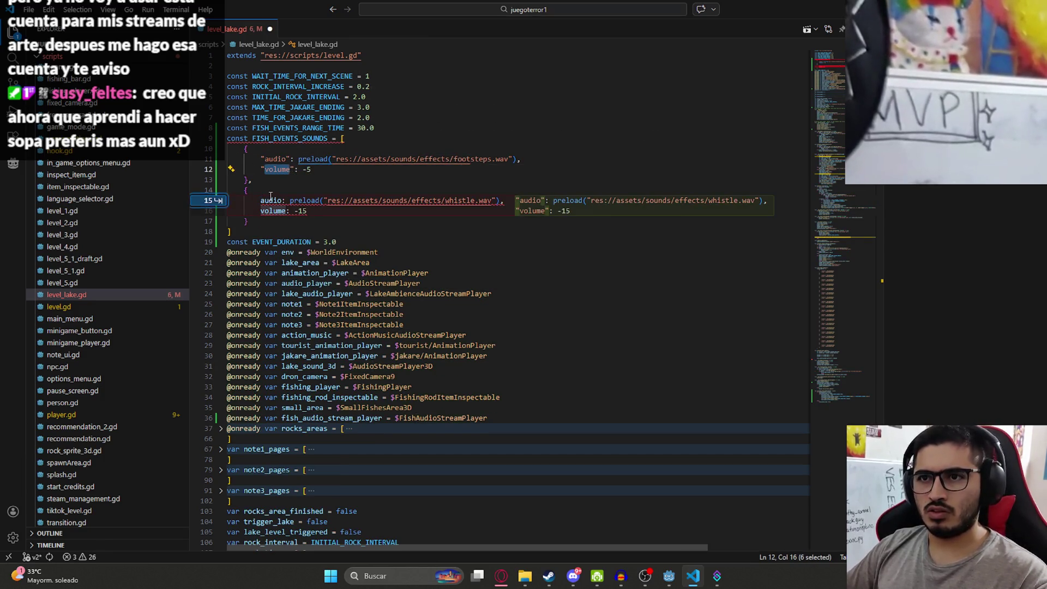
pyautogui.press('Tab')
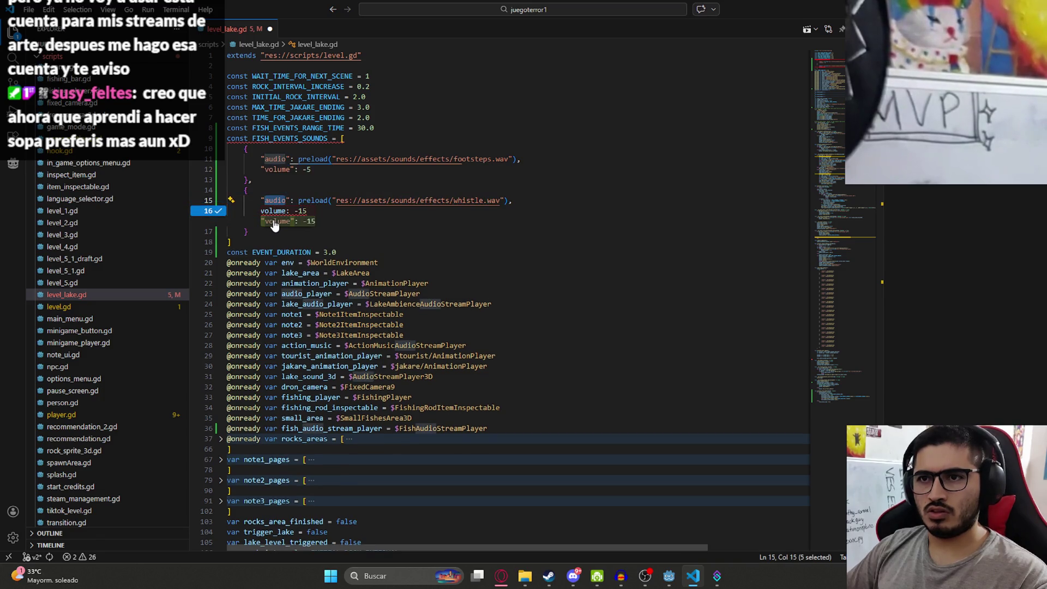
pyautogui.press('Up')
pyautogui.press('Up')
pyautogui.hotkey('ctrl', 's')
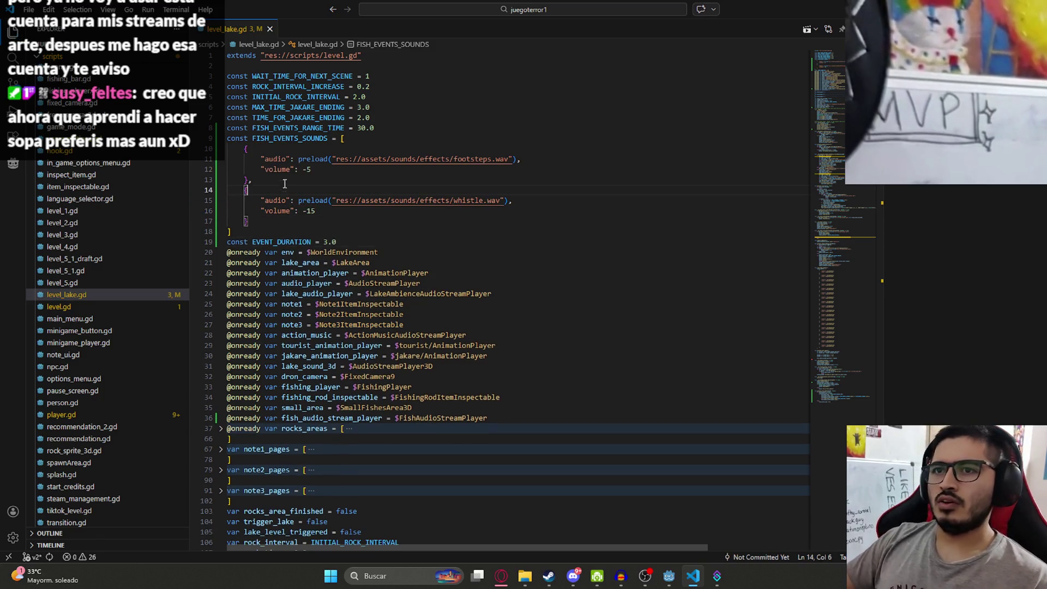
pyautogui.doubleClick(284, 142)
# Find the FISH_EVENTS_SOUNDS random lookup on line 376 and read the randi documentation
pyautogui.hotkey('ctrl', 'f')
pyautogui.press('Return')
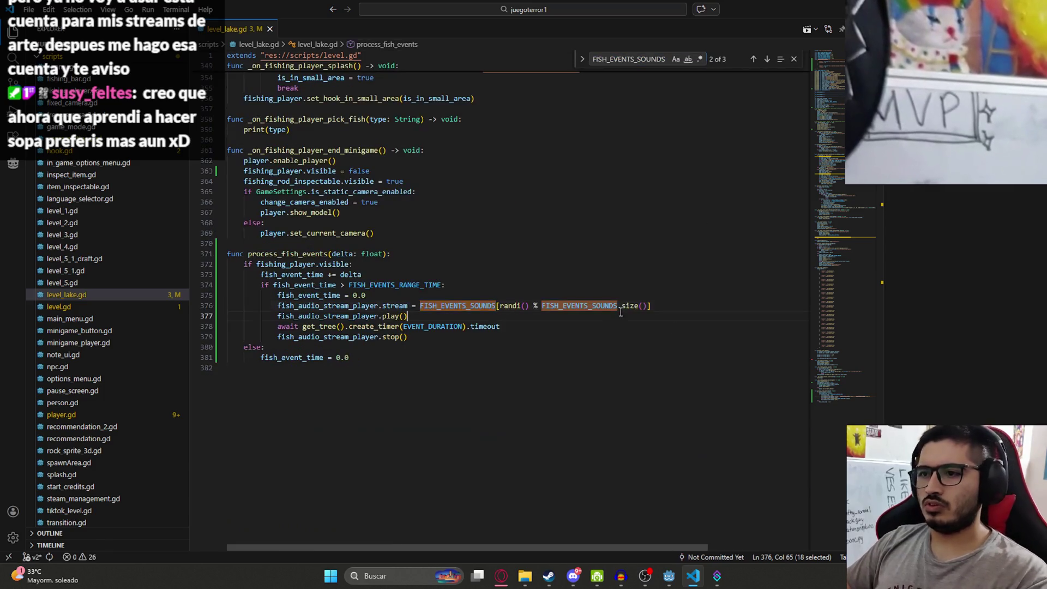
pyautogui.click(550, 307)
pyautogui.moveTo(511, 303)
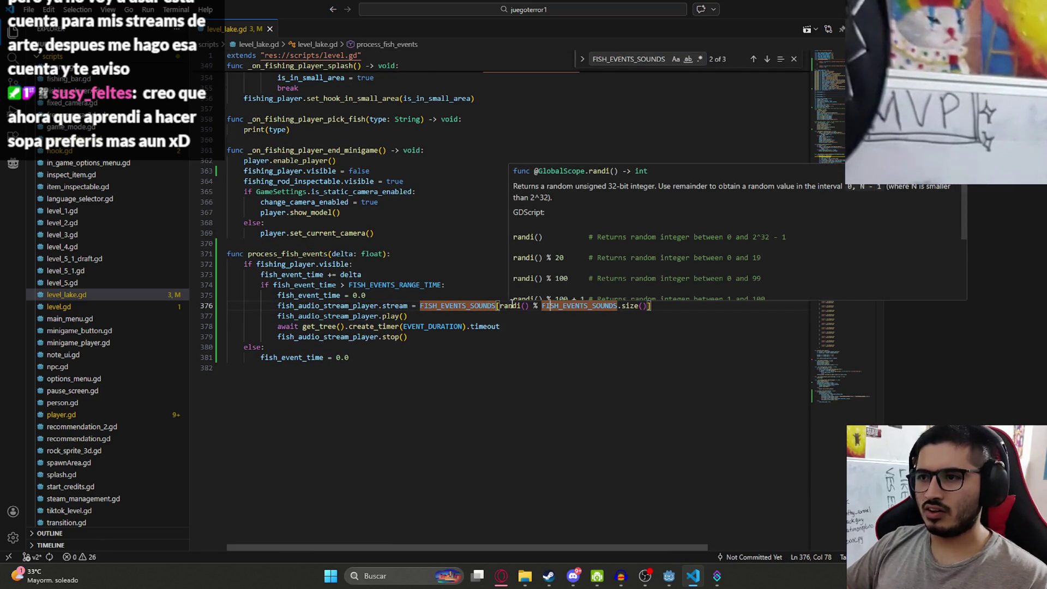
pyautogui.click(580, 305)
pyautogui.moveTo(613, 303)
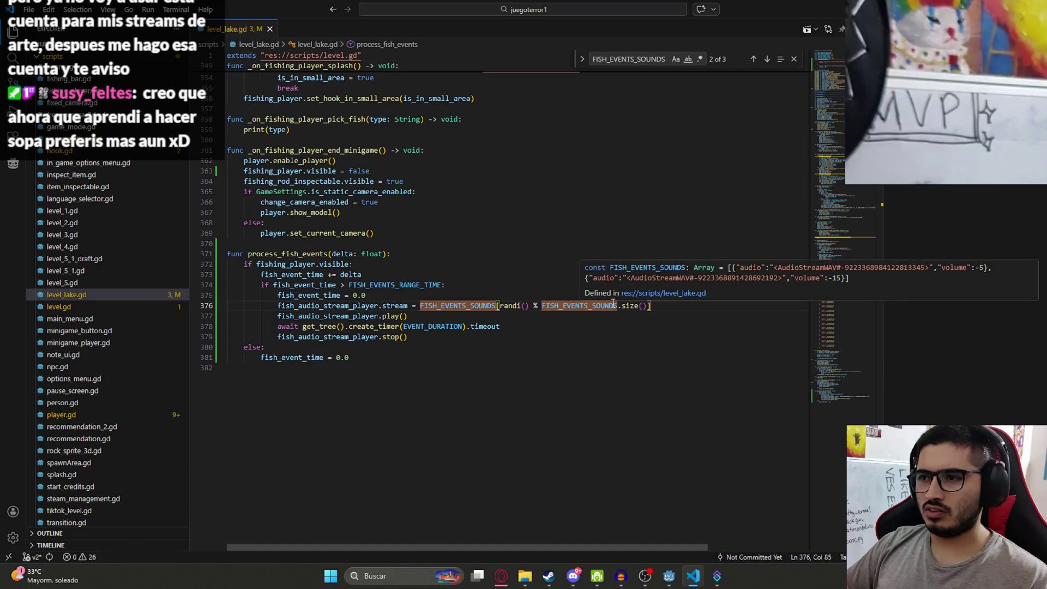
pyautogui.moveTo(503, 307)
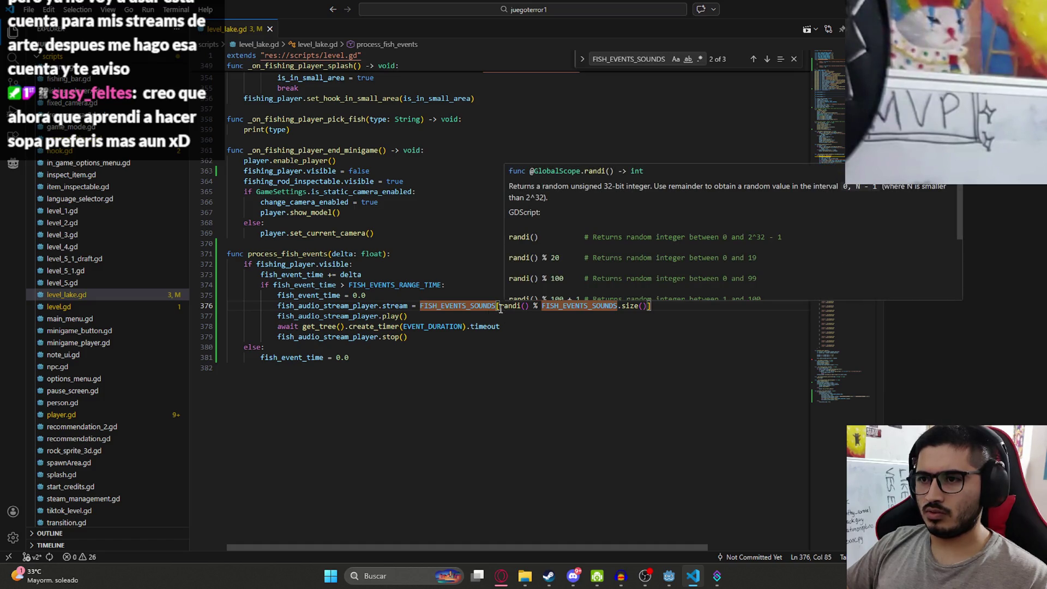
pyautogui.doubleClick(512, 306)
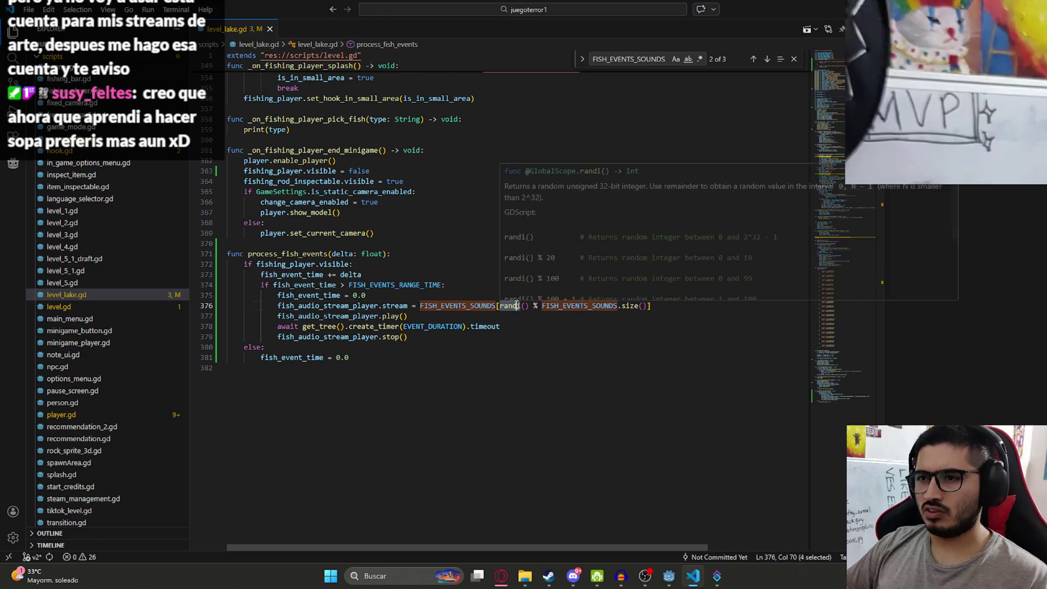
# Move the random sound expression into a new 'var event =' line above the stream assignment
pyautogui.click(426, 308)
pyautogui.press('Up')
pyautogui.moveTo(420, 306); pyautogui.dragTo(657, 305)
pyautogui.press('BackSpace')
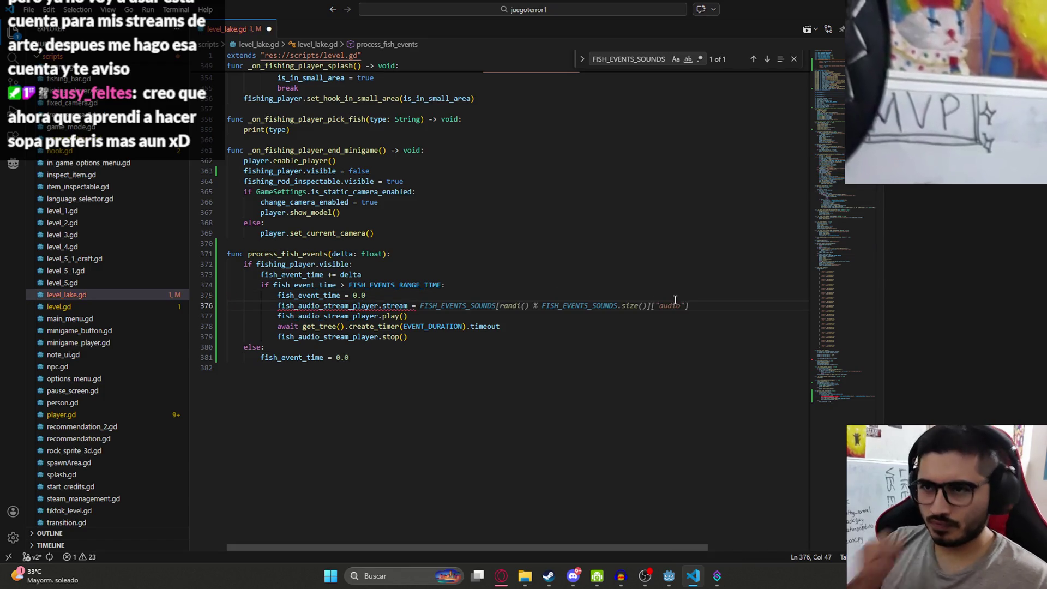
pyautogui.write('event')
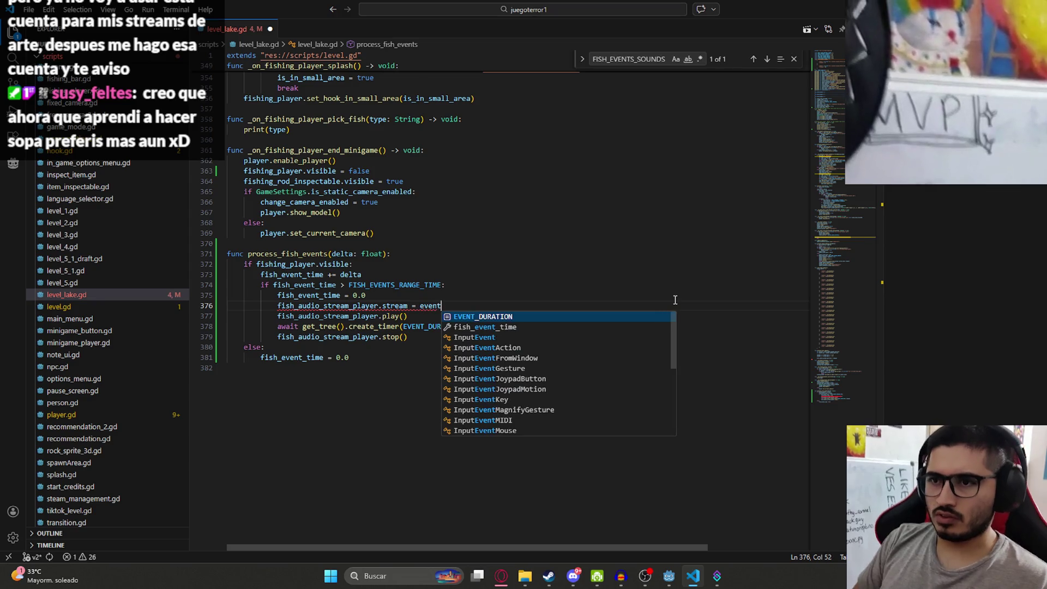
pyautogui.press('Up')
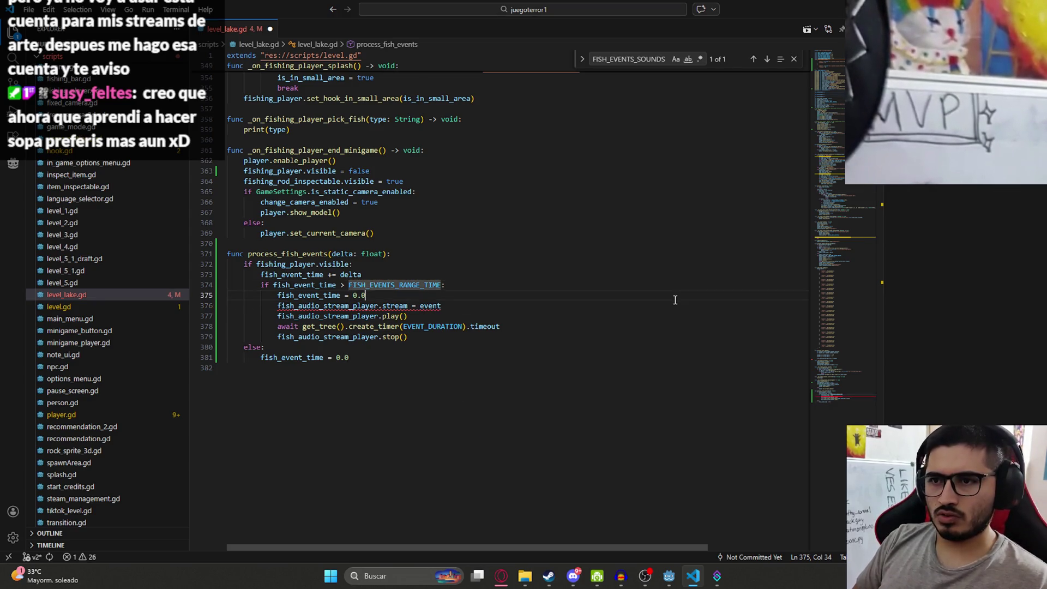
pyautogui.press('Return')
pyautogui.write('var event')
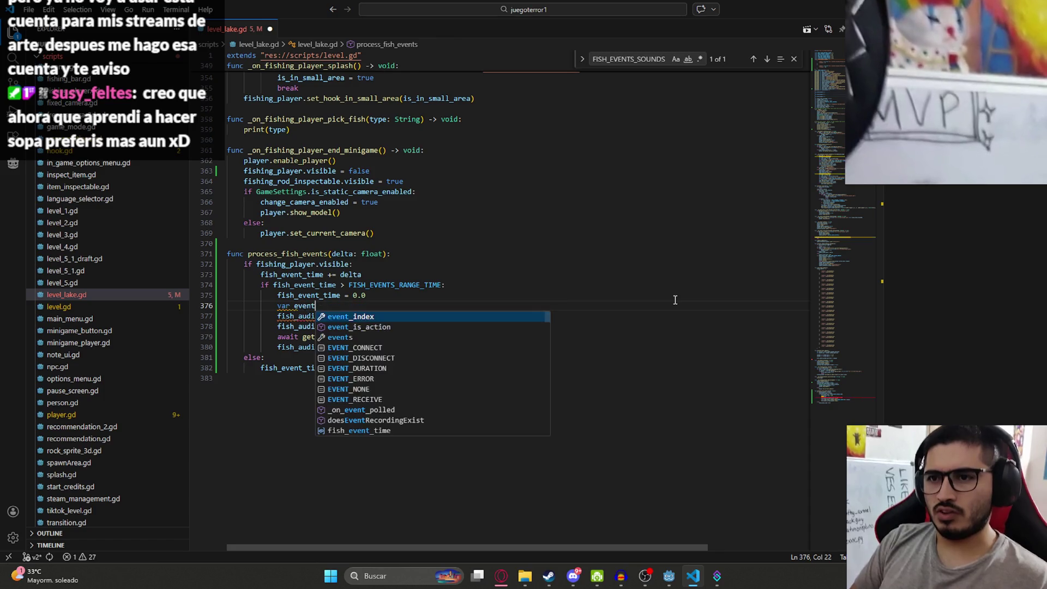
pyautogui.write(' =')
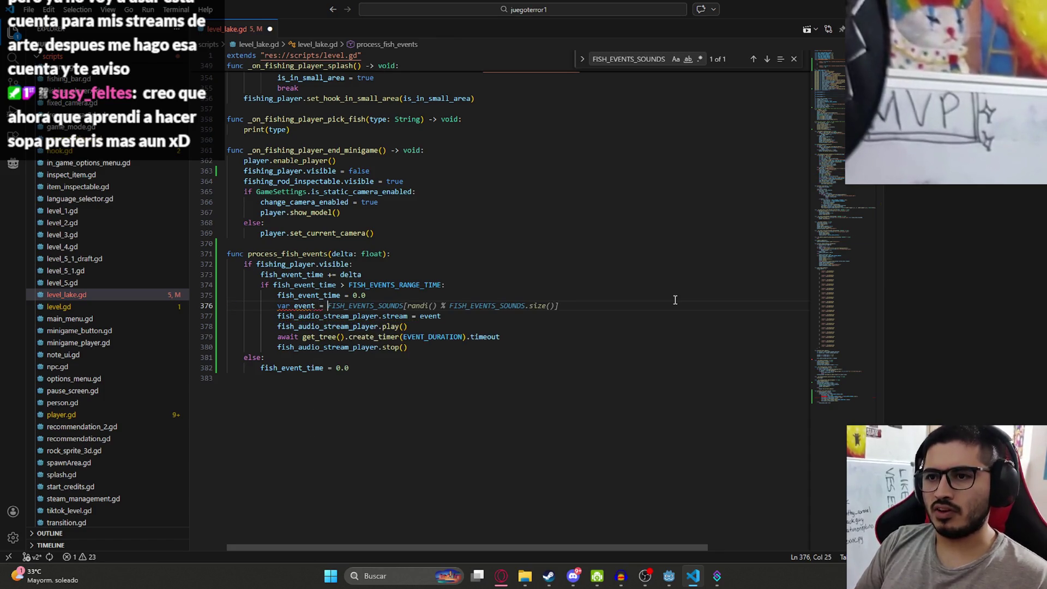
pyautogui.press('Tab')
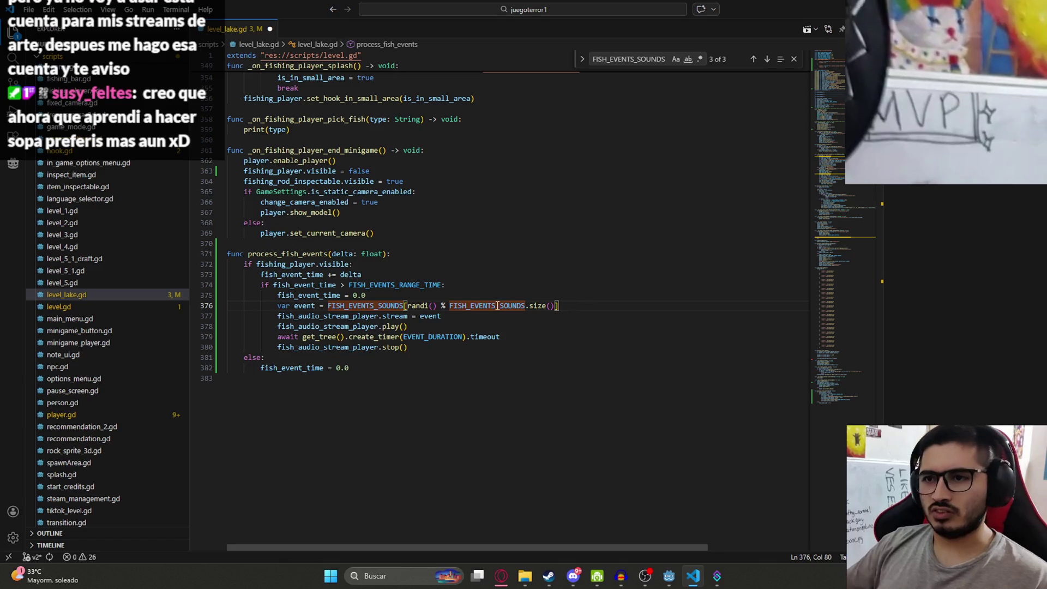
# Assign the stream from event.audio and add fish_audio_stream_player.volume_db = event.volume
pyautogui.write('dio')
pyautogui.press('Escape')
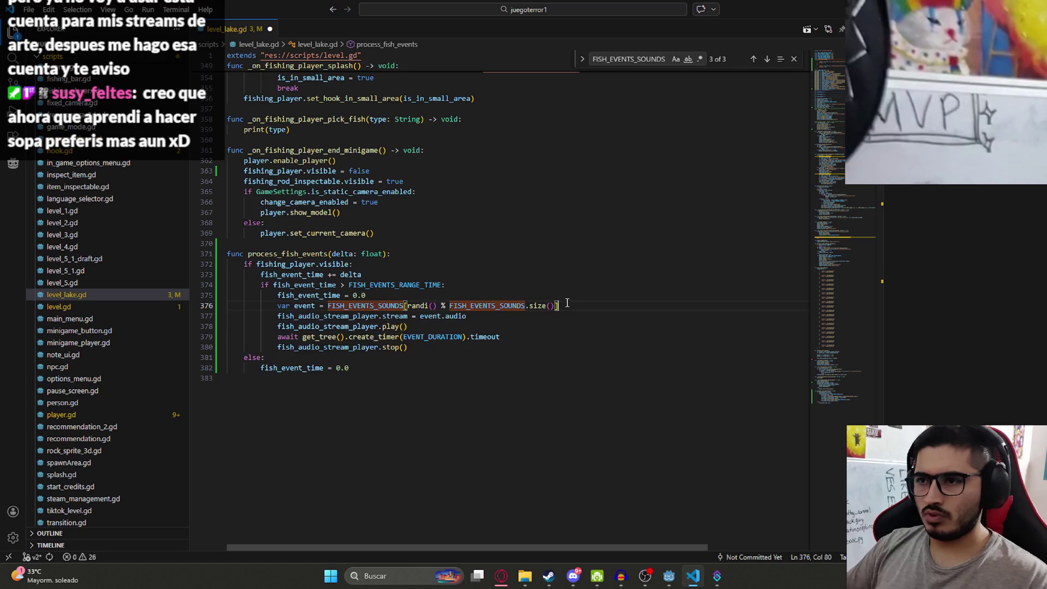
pyautogui.hotkey('ctrl', 'shift', 'Return')
pyautogui.write('ish_audio_stream_player.volume_db = event.volume')
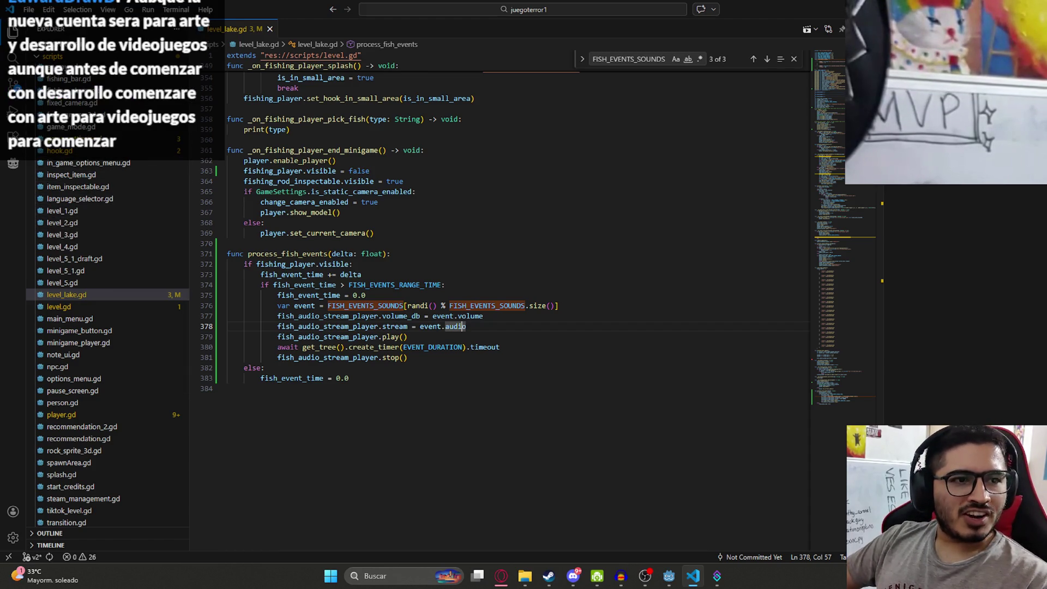
pyautogui.moveTo(466, 326); pyautogui.dragTo(329, 317)
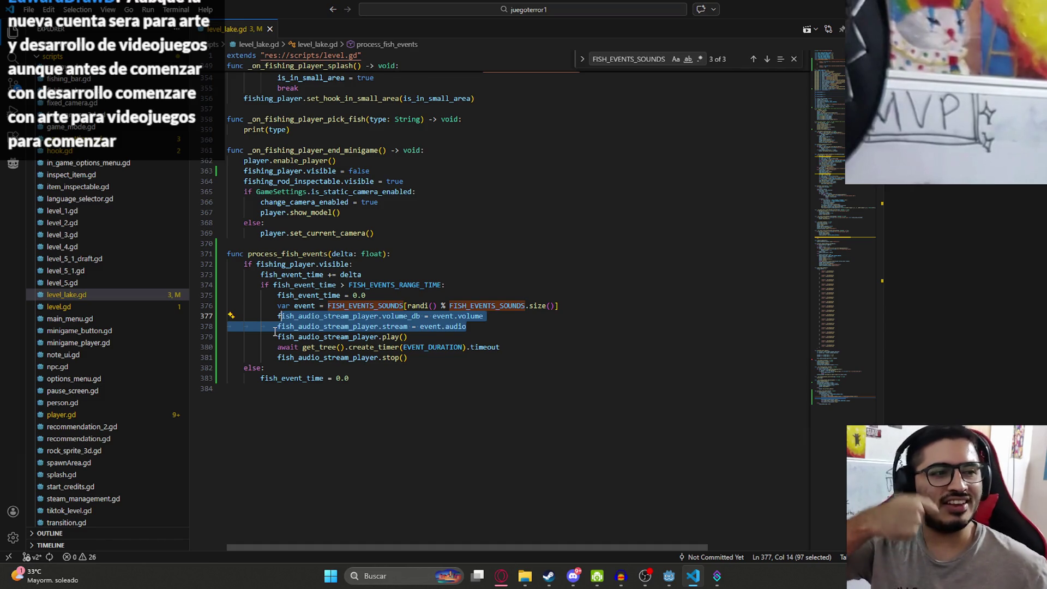
pyautogui.click(524, 329)
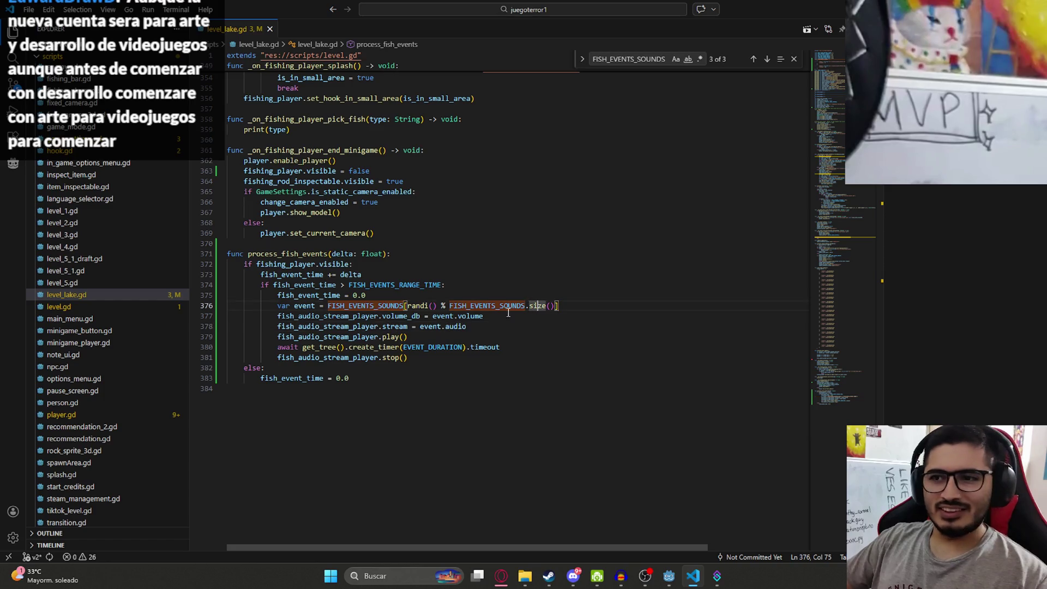
pyautogui.moveTo(476, 311)
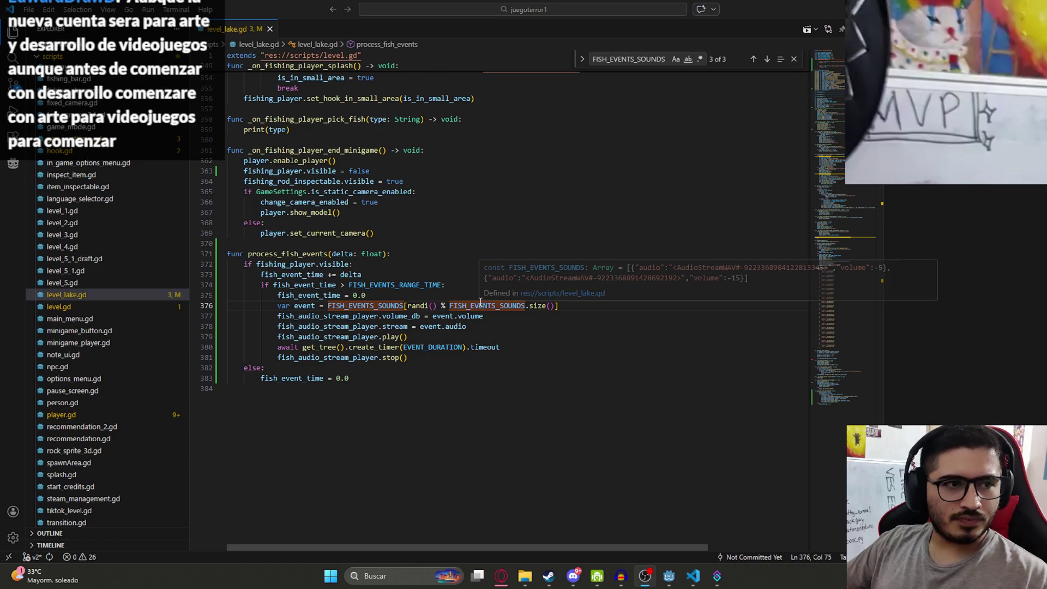
pyautogui.press('Down')
pyautogui.press('Down')
pyautogui.press('Down')
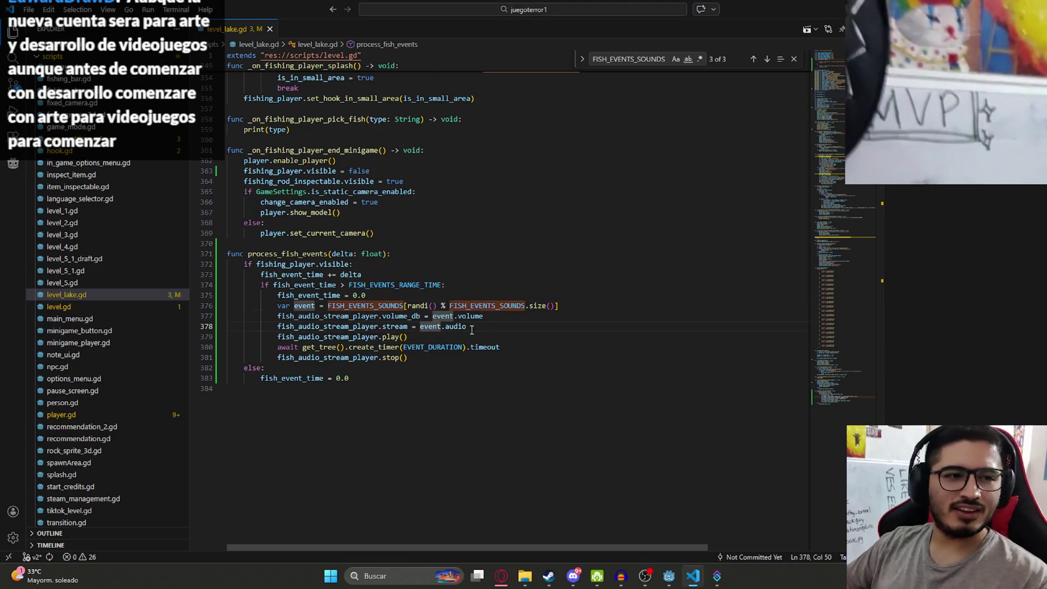
pyautogui.moveTo(483, 333); pyautogui.dragTo(281, 317)
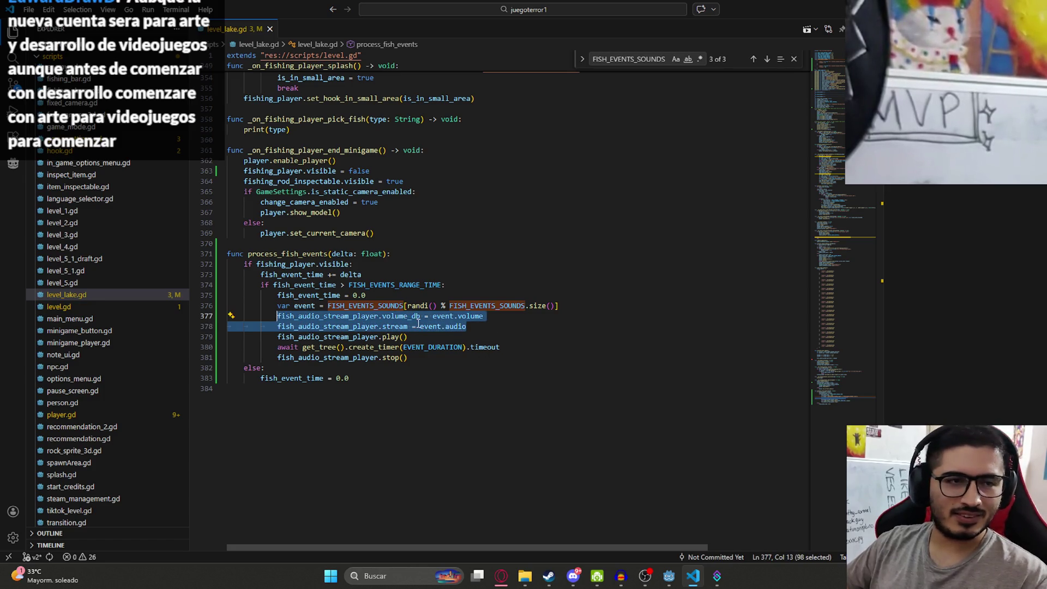
pyautogui.click(460, 386)
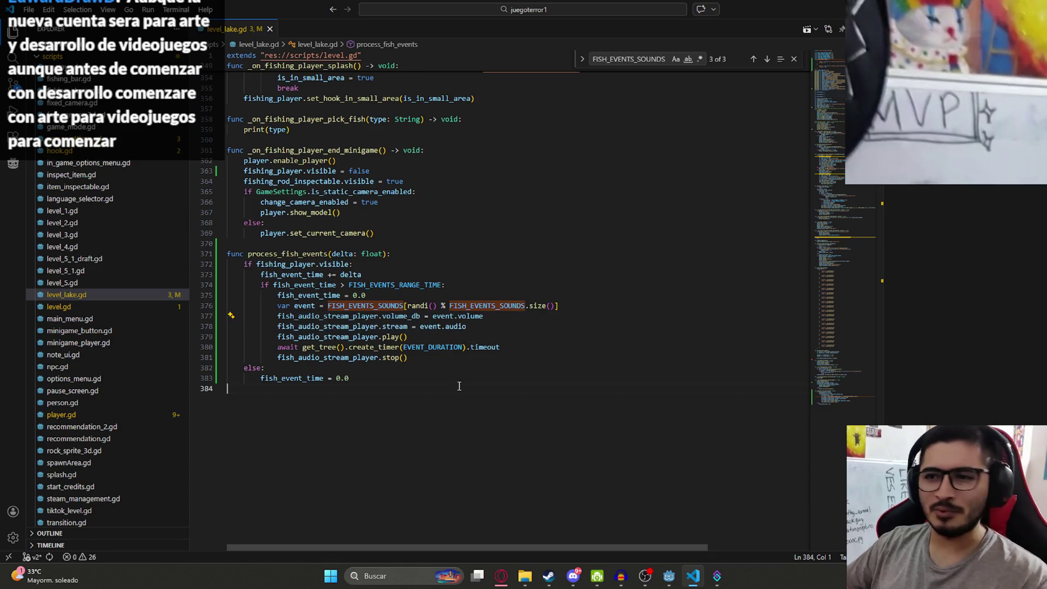
pyautogui.moveTo(467, 327); pyautogui.dragTo(284, 319)
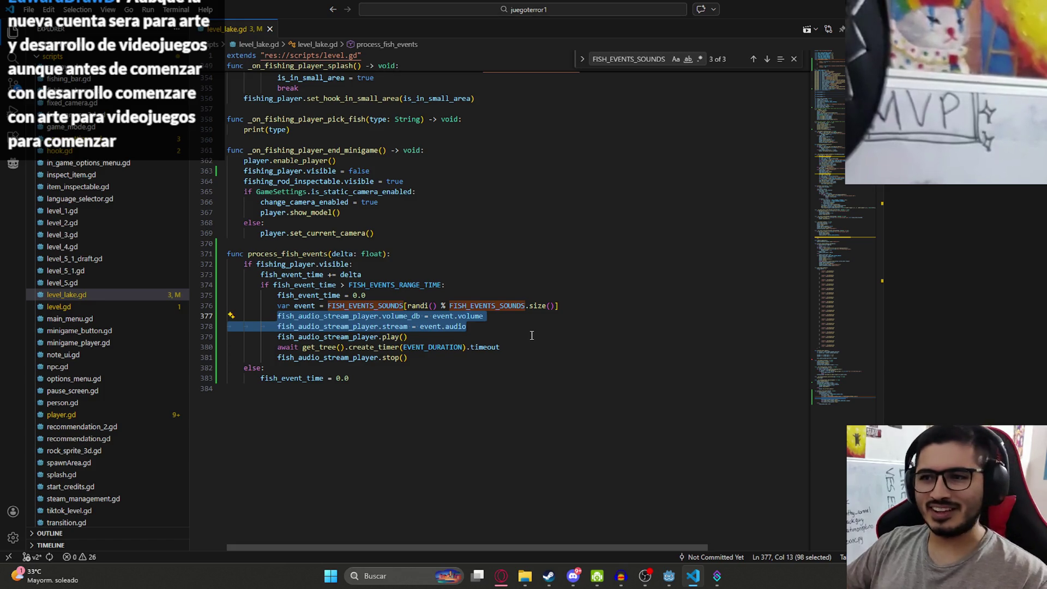
pyautogui.click(390, 317)
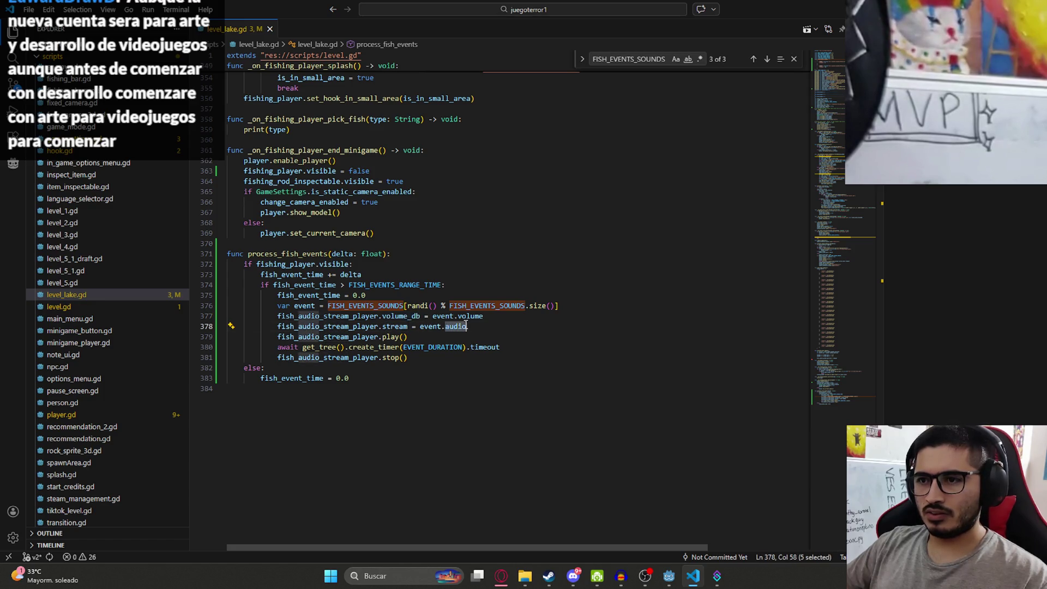
pyautogui.click(490, 318)
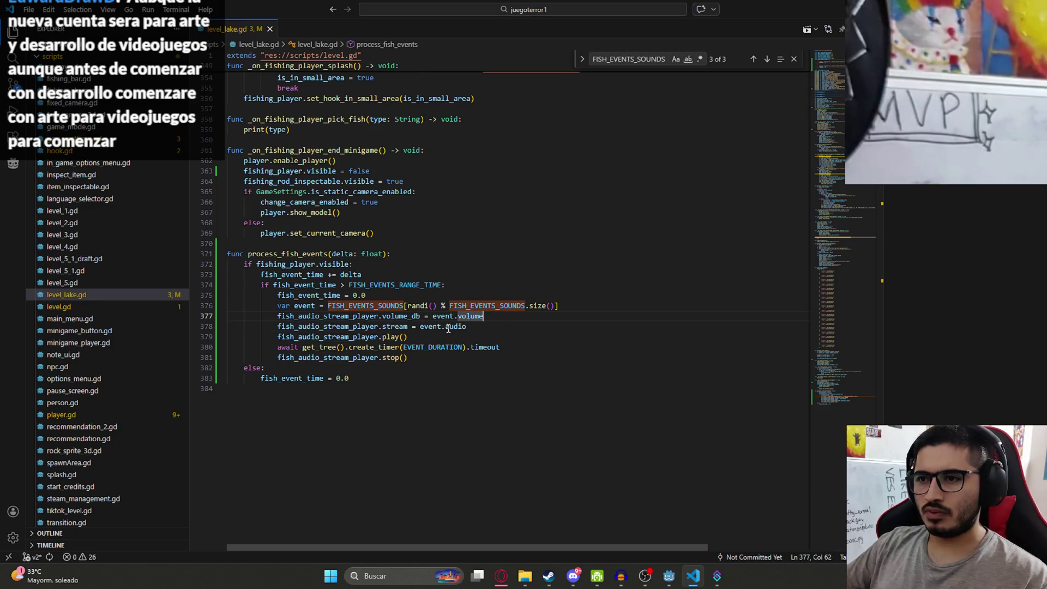
pyautogui.keyDown('ctrl'); pyautogui.click(332, 305); pyautogui.keyUp('ctrl')
# Locate FISH_EVENTS_RANGE_TIME on line 8 and replace its single 30.0 value with braces
pyautogui.click(513, 271)
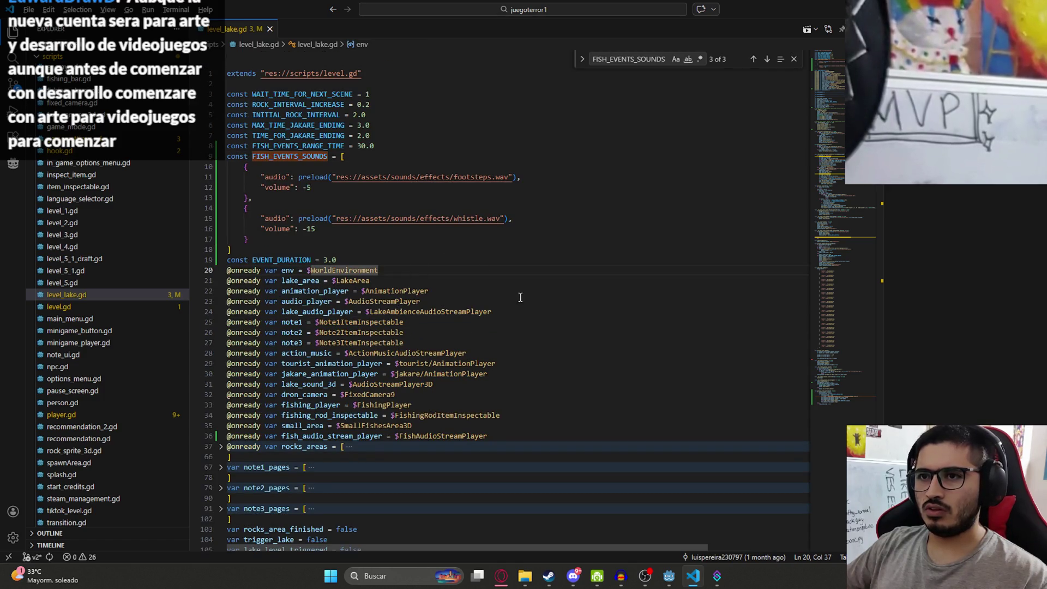
pyautogui.hotkey('alt', 'Tab')
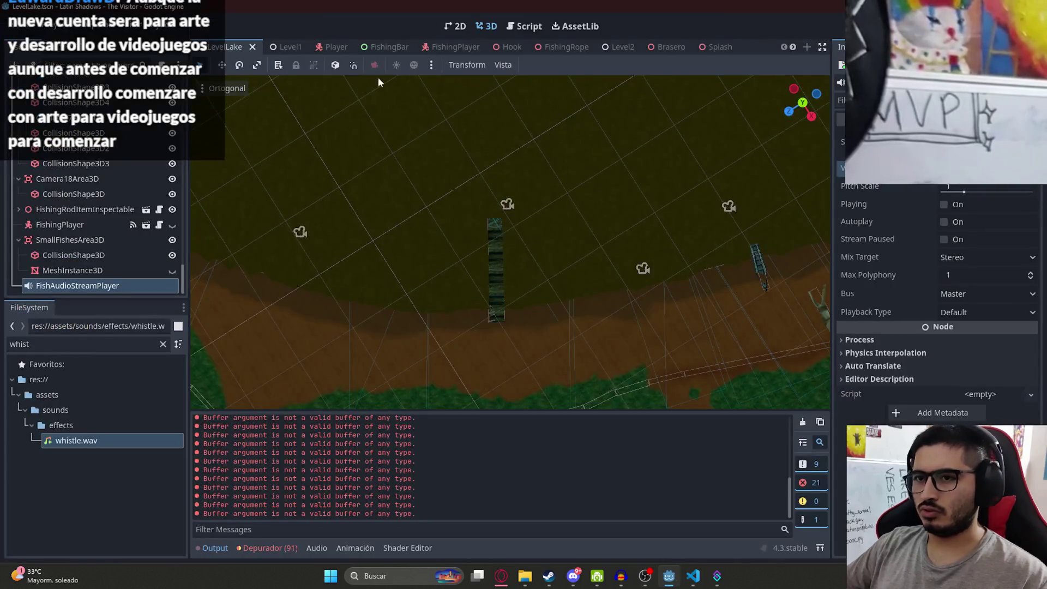
pyautogui.hotkey('alt', 'Tab')
pyautogui.press('Up')
pyautogui.press('Up')
pyautogui.press('Up')
pyautogui.doubleClick(324, 146)
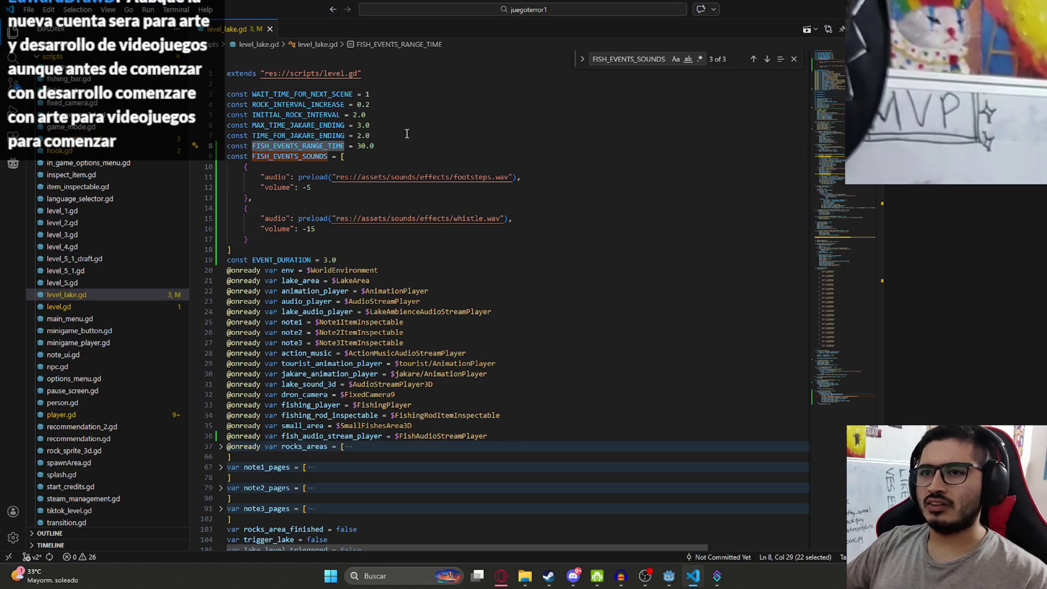
pyautogui.moveTo(365, 146); pyautogui.dragTo(369, 145)
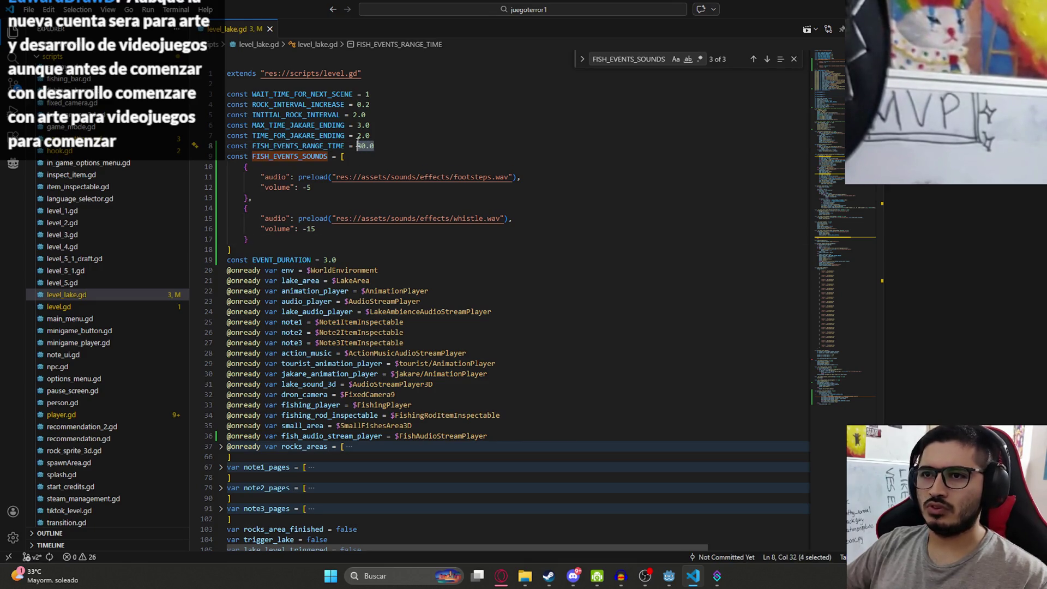
pyautogui.press('BackSpace')
pyautogui.press('Return')
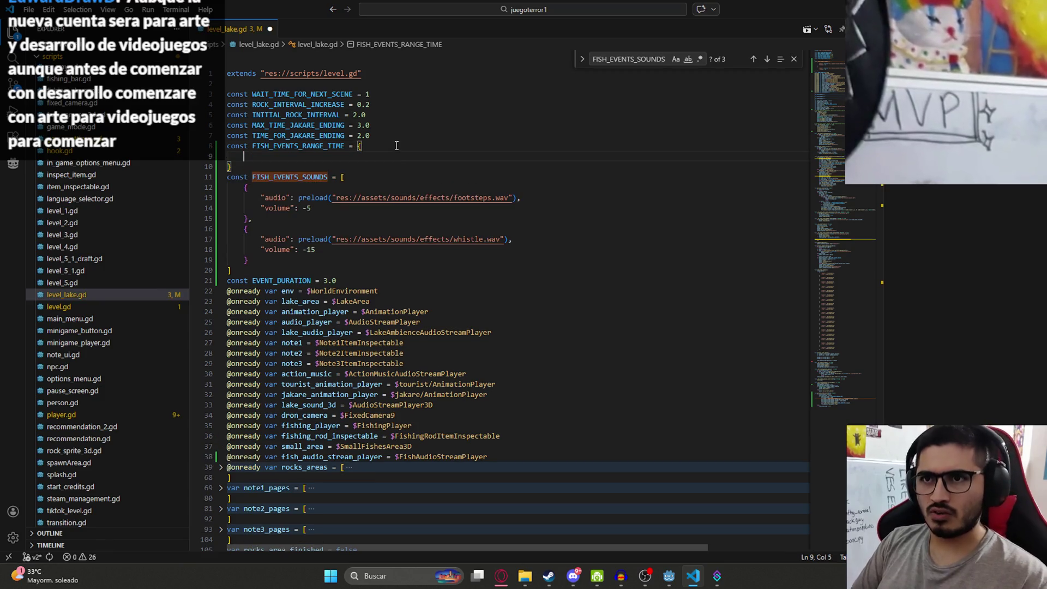
# Fill FISH_EVENTS_RANGE_TIME with a min of 15.0 and a max of 30.0
pyautogui.write('min": 5.0,')
pyautogui.press('Return')
pyautogui.write('"max": 10.0')
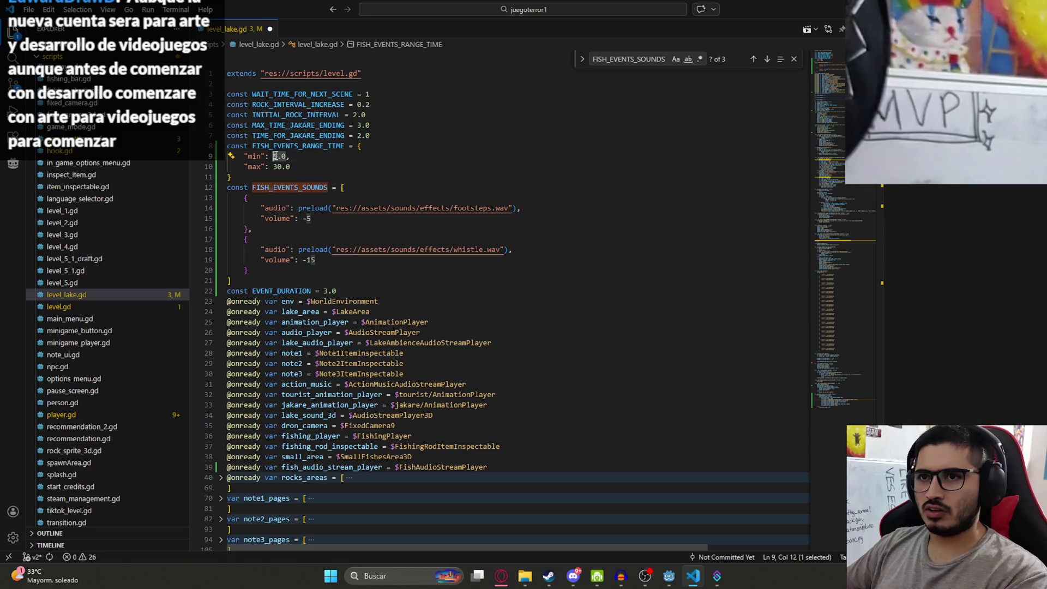
pyautogui.press('BackSpace')
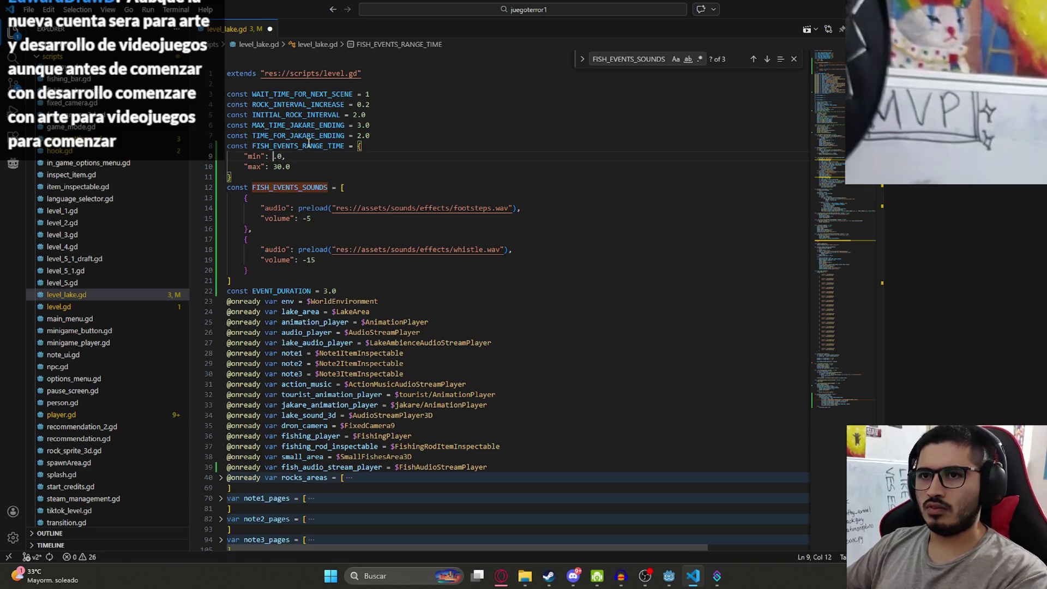
pyautogui.press('BackSpace')
pyautogui.write('5')
pyautogui.press('Down')
pyautogui.hotkey('ctrl', 'Left')
pyautogui.hotkey('shift', 'End')
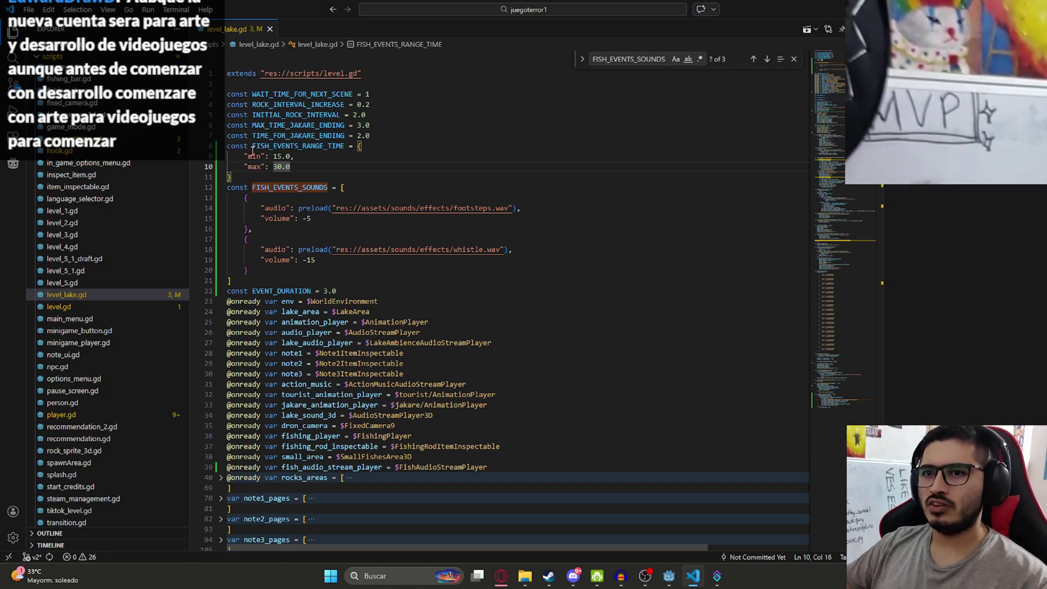
# Make the fish event check compare against randf_range(FISH_EVENTS_RANGE_TIME.min, FISH_EVENTS_RANGE_TIME.max)
pyautogui.doubleClick(253, 147)
pyautogui.click(839, 402)
pyautogui.click(487, 274)
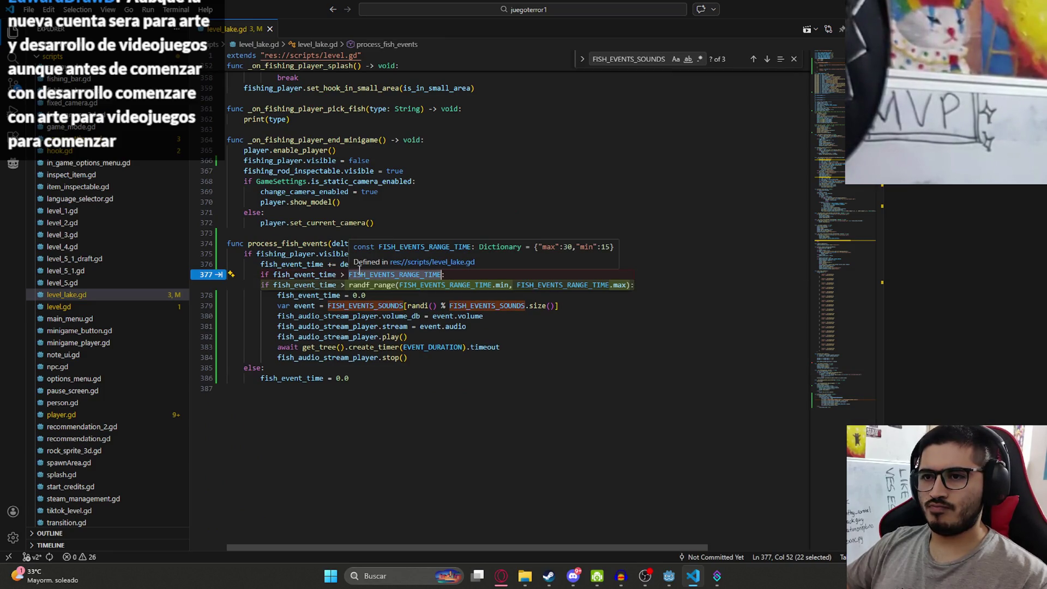
pyautogui.press('Tab')
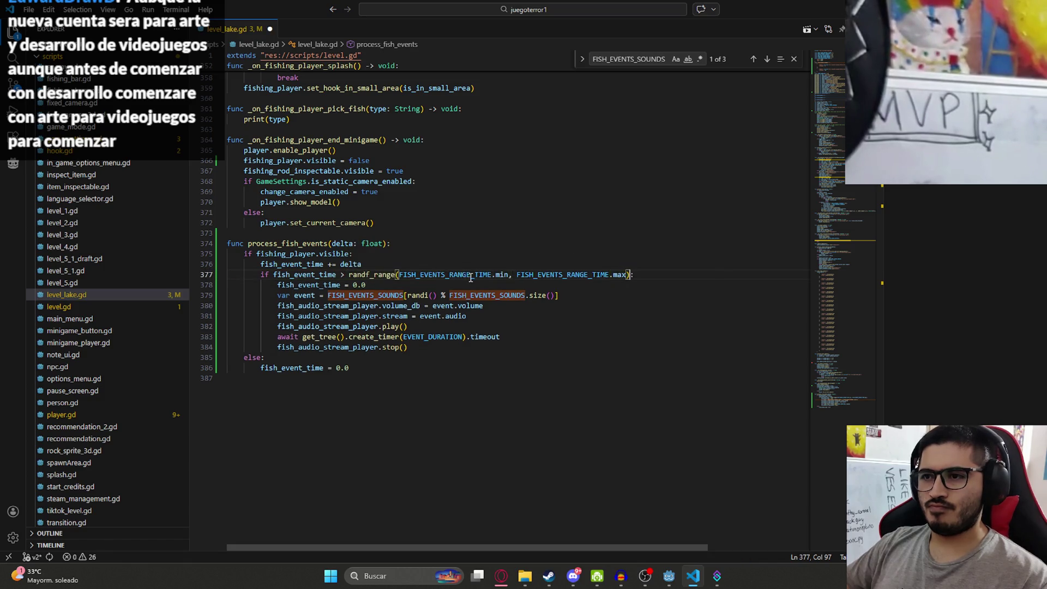
# Replace the randf_range condition with new_fish_events_range and re-roll it with randf_range inside the if
pyautogui.click(408, 290)
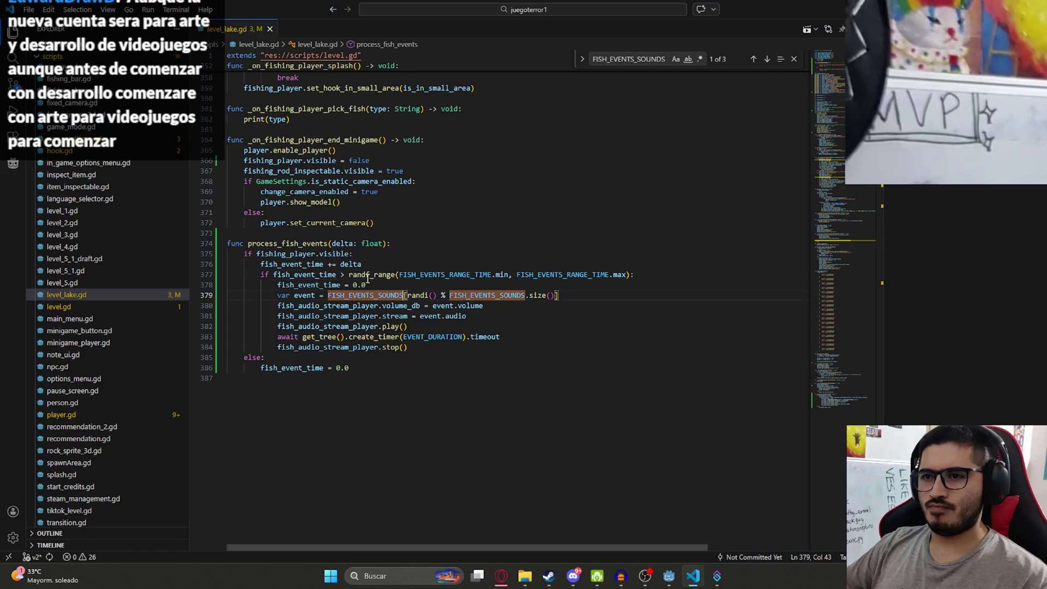
pyautogui.moveTo(350, 274); pyautogui.dragTo(590, 275)
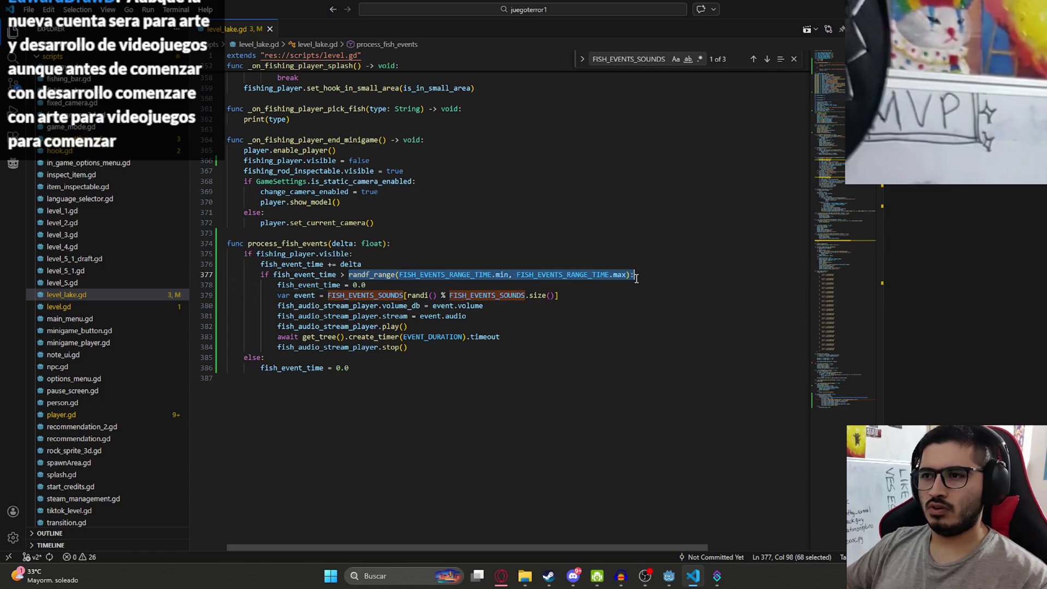
pyautogui.write('new :')
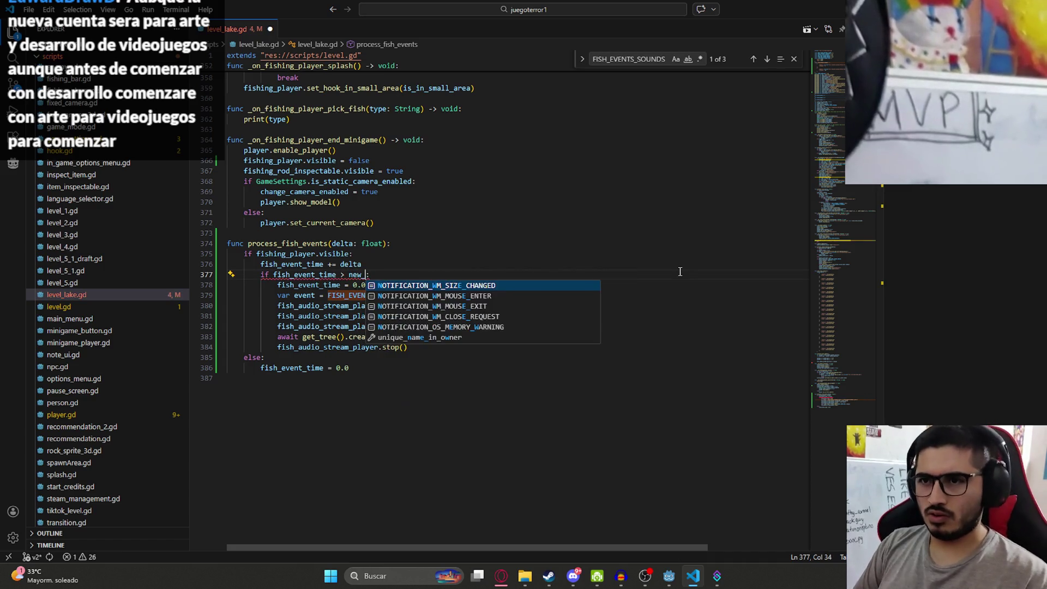
pyautogui.write('eve')
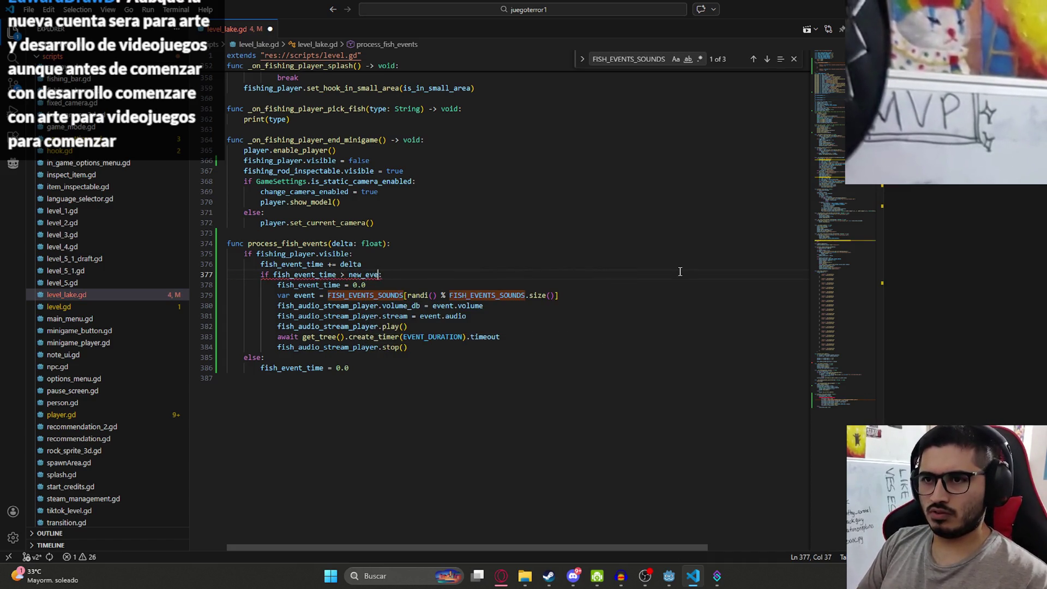
pyautogui.write('sh_events_')
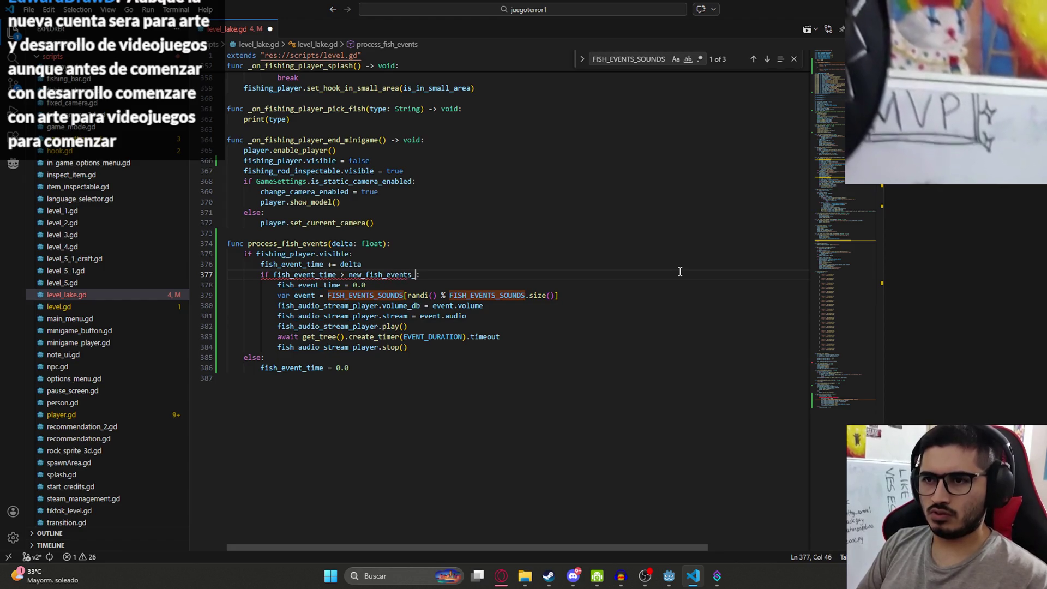
pyautogui.write('range_')
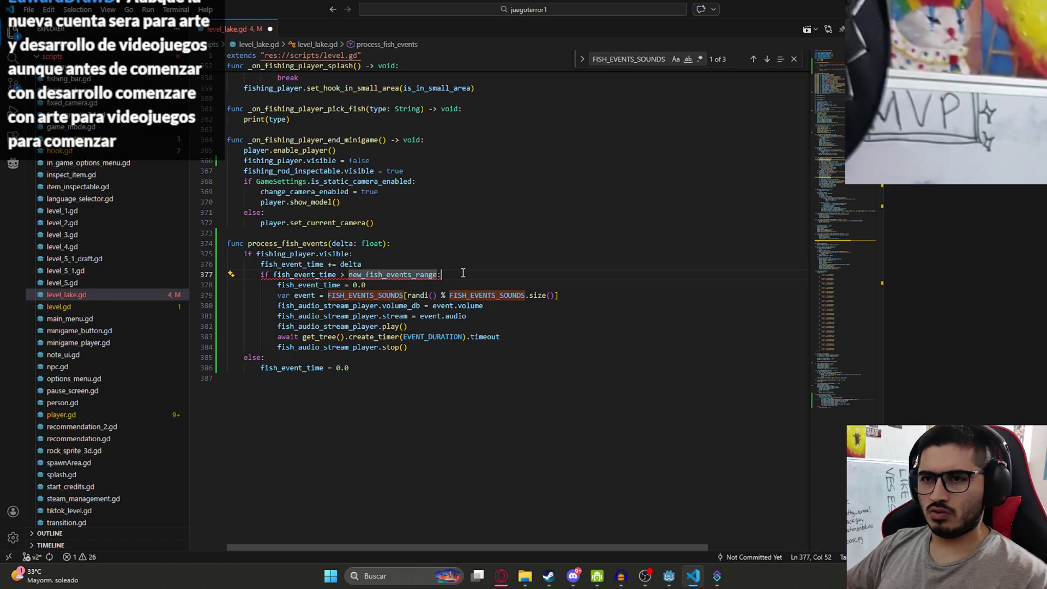
pyautogui.press('Return')
pyautogui.write('new_fish_events_range = randf_range(FISH_EVENTS_RANGE_TIME.min, FISH_EVENTS_RANGE_TIME.max)')
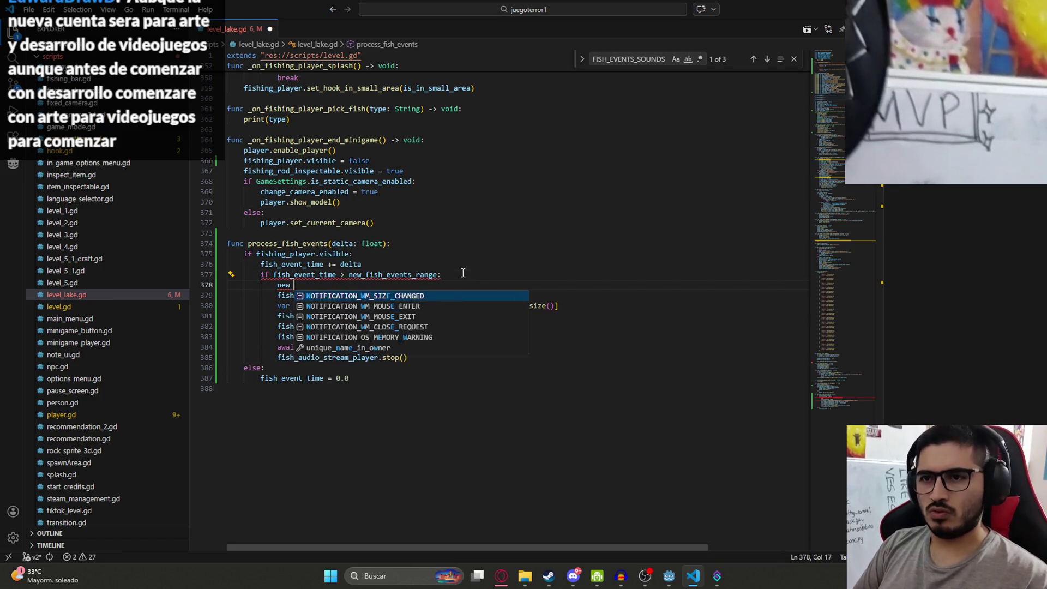
pyautogui.hscroll(3, 502, 271)
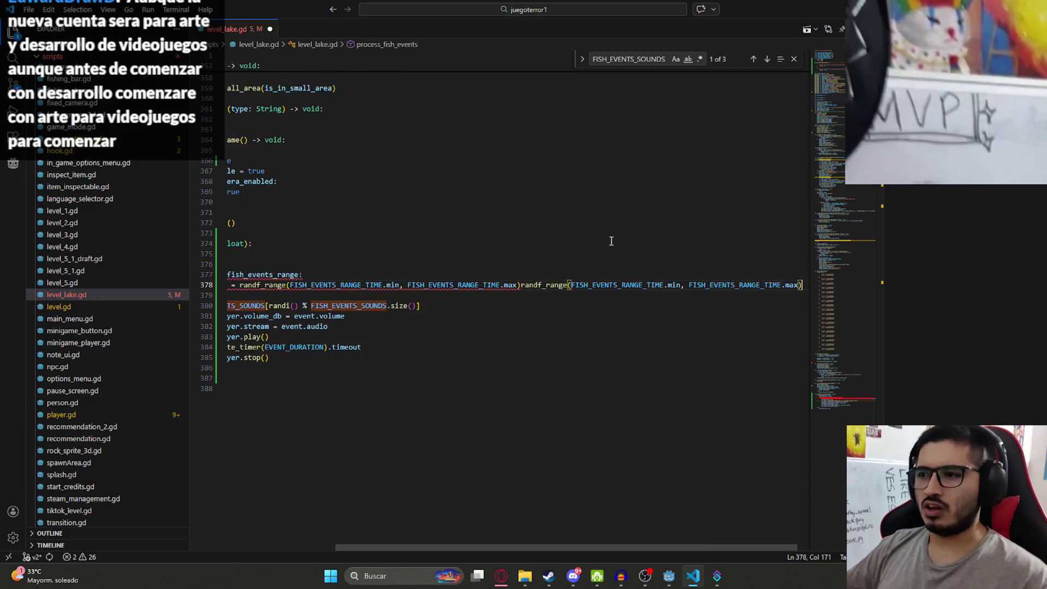
pyautogui.click(380, 276)
pyautogui.doubleClick(399, 275)
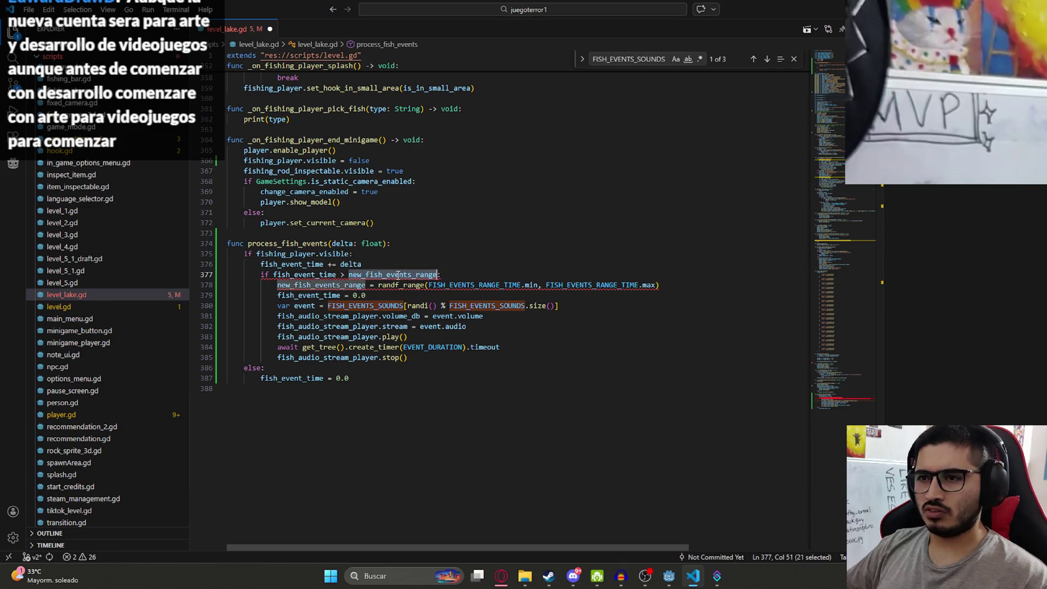
# Declare var new_fish_events_range after the note pages declarations, save, and search its occurrences
pyautogui.moveTo(838, 382)
pyautogui.mouseDown()
pyautogui.moveTo(813, 122)
pyautogui.moveTo(819, 57)
pyautogui.mouseUp()
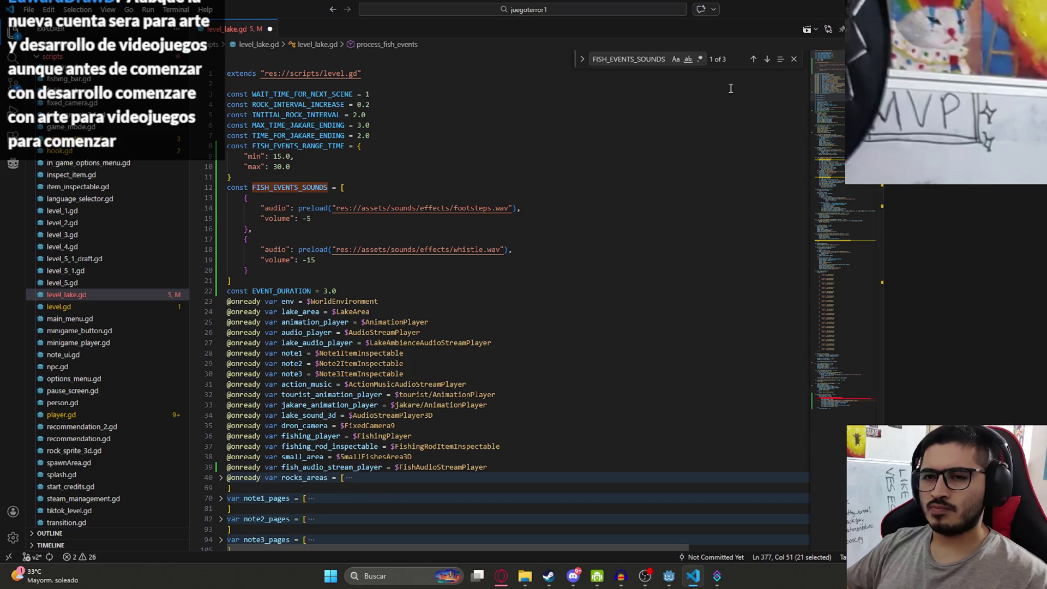
pyautogui.scroll(-6, 369, 287)
pyautogui.click(270, 361)
pyautogui.press('Return')
pyautogui.write('var new_fish_events_range = randf_range(FISH_EVENTS_RANGE_TIME.min, FISH_EVENTS_RANGE_TIME.max')
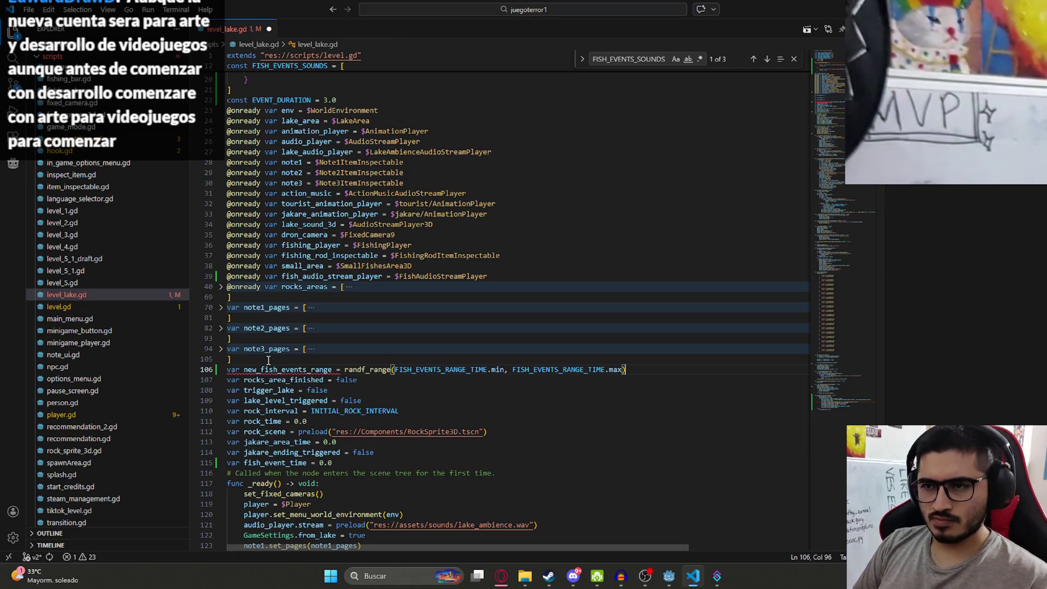
pyautogui.hotkey('ctrl', 's')
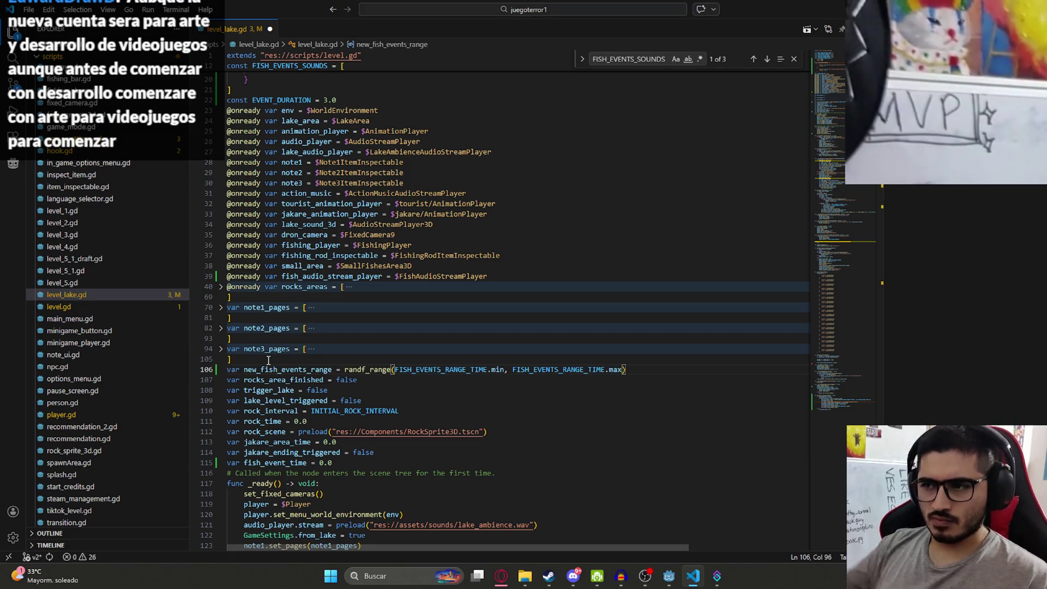
pyautogui.doubleClick(281, 371)
pyautogui.hotkey('ctrl', 'f')
pyautogui.press('Return')
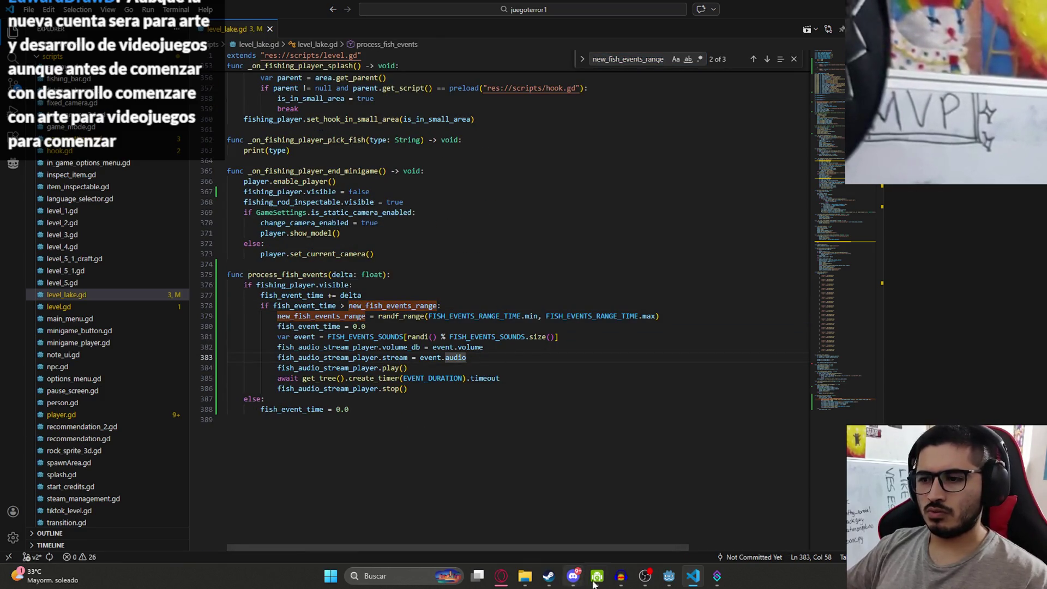
# Play only the LevelLake scene, pick up the rod, and raise the catch bar toward a fish
pyautogui.click(666, 579)
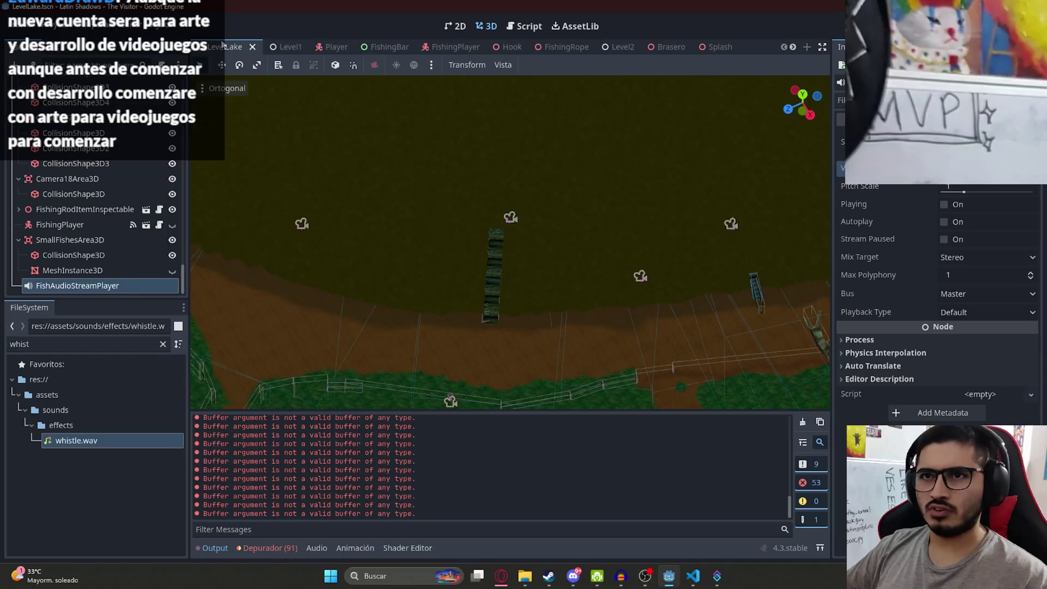
pyautogui.rightClick(224, 48)
pyautogui.click(279, 143)
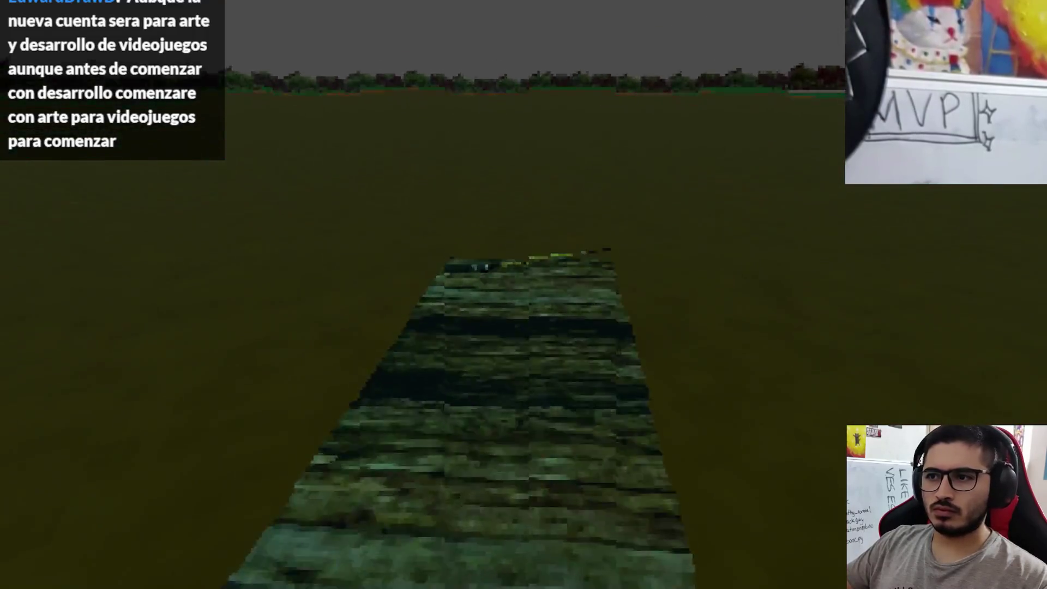
pyautogui.press('Return')
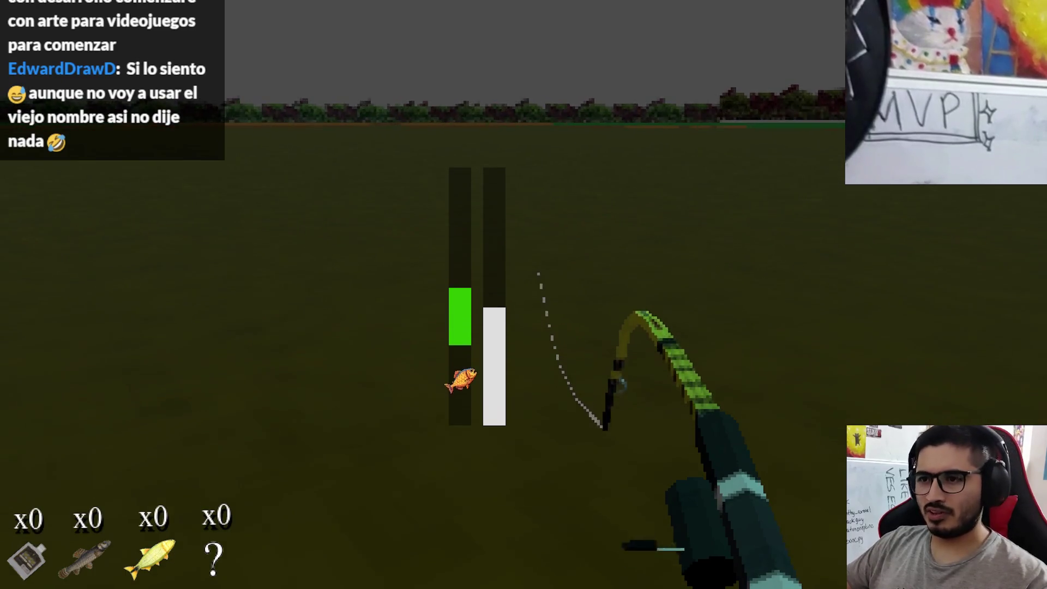
pyautogui.moveTo(523, 295); pyautogui.dragTo(524, 295)
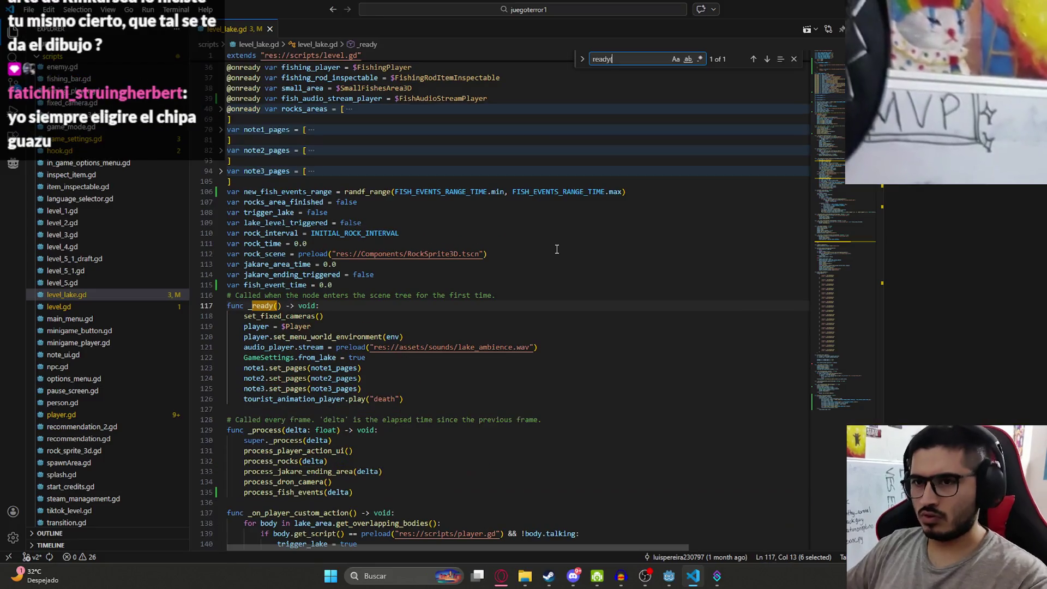
# Add a randomize() call as the first line of _ready()
pyautogui.write('(')
pyautogui.click(338, 306)
pyautogui.press('Return')
pyautogui.write('randomi')
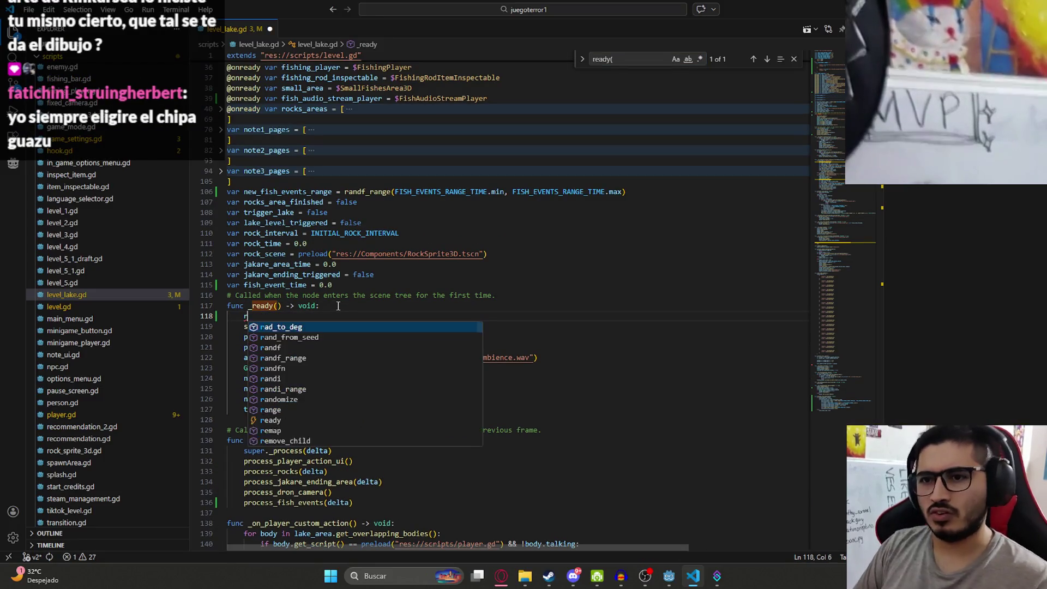
pyautogui.press('Return')
pyautogui.write('(')
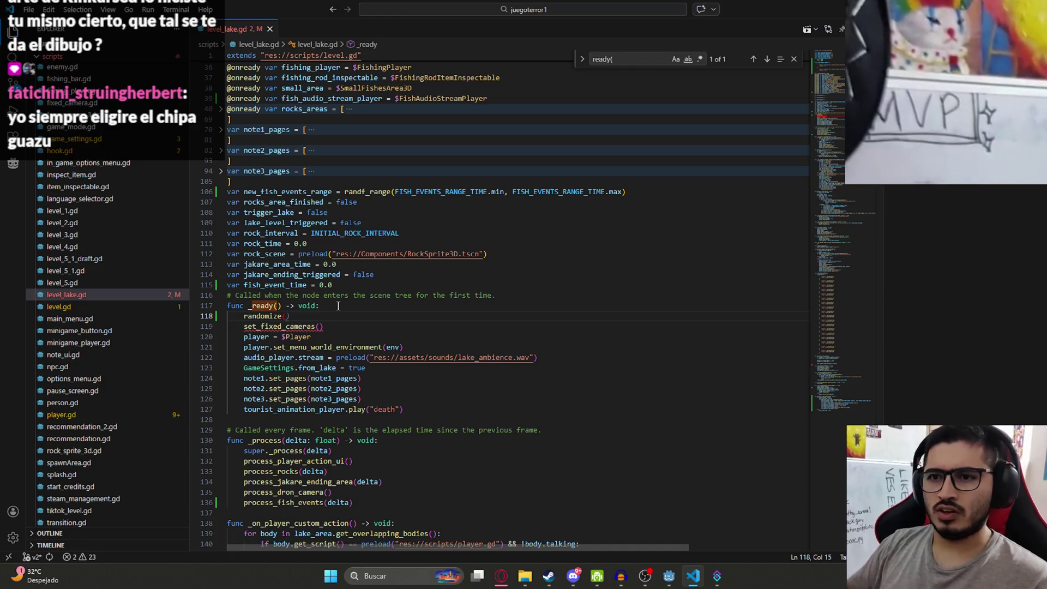
pyautogui.press('Left')
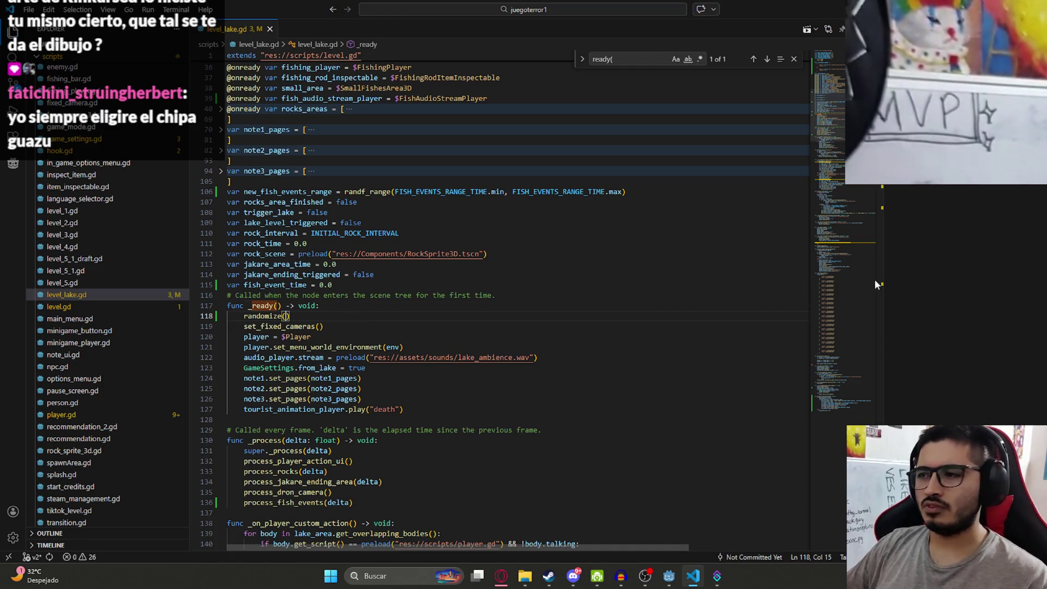
# Change the whistle sound's volume in FISH_EVENTS_SOUNDS to -20 and save the script
pyautogui.click(835, 467)
pyautogui.scroll(5, 627, 332)
pyautogui.click(453, 317)
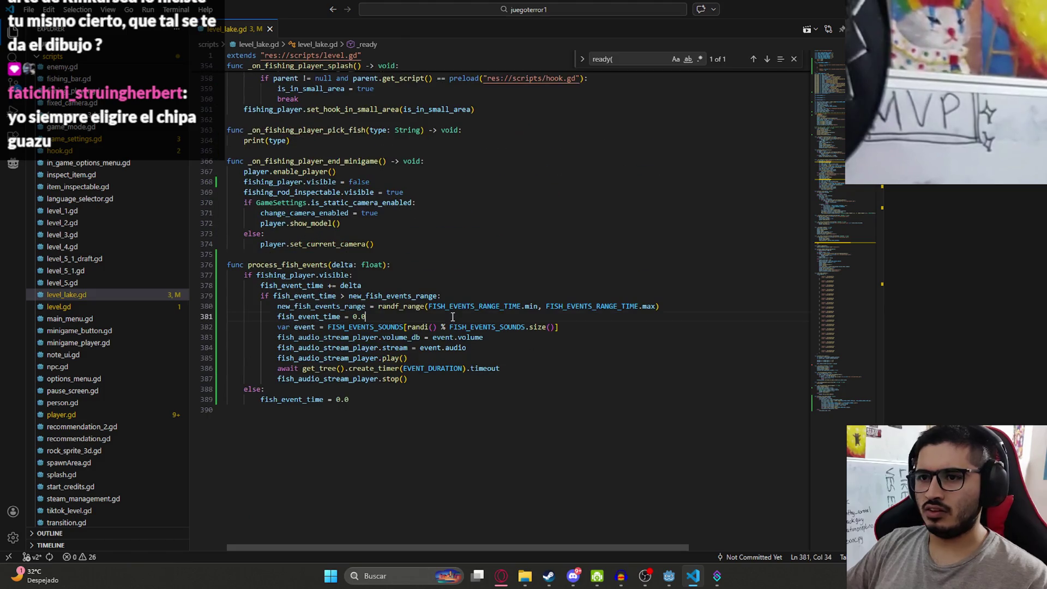
pyautogui.moveTo(839, 388); pyautogui.dragTo(829, 57)
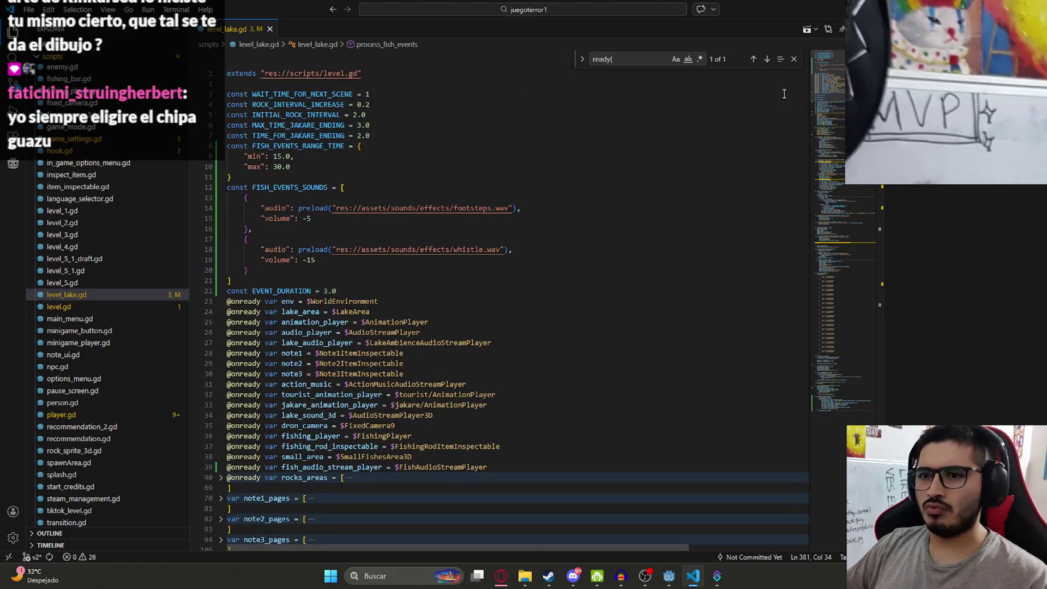
pyautogui.write('20')
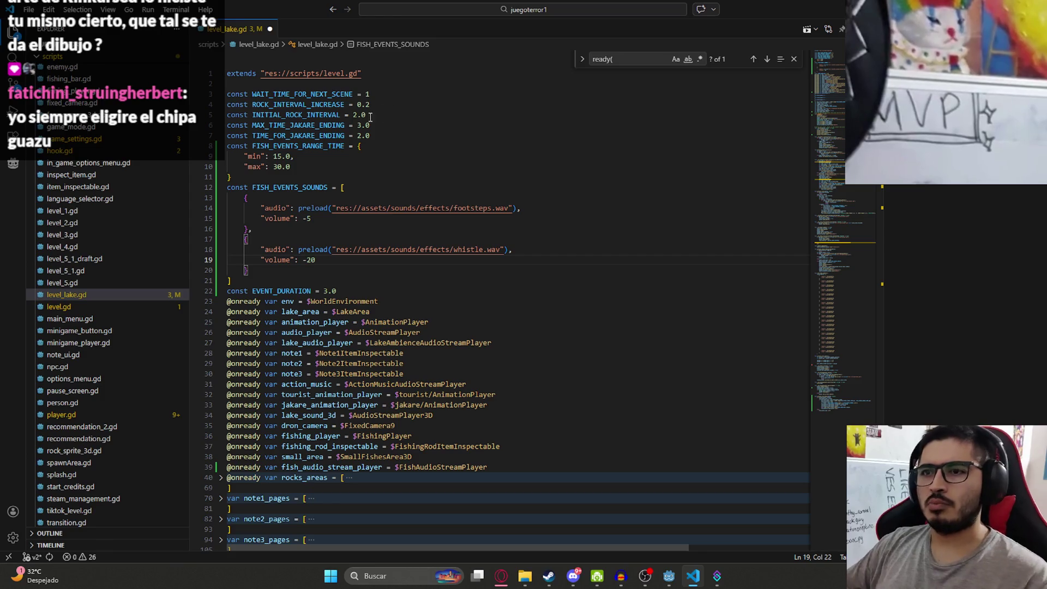
pyautogui.hotkey('ctrl', 's')
pyautogui.hotkey('alt', 'Tab')
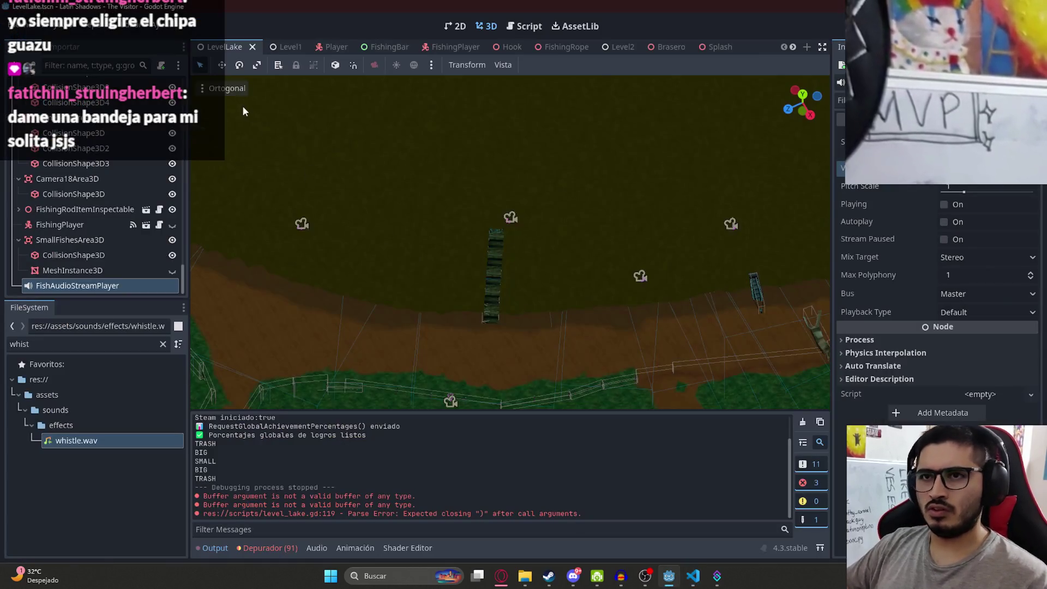
# Relaunch the LevelLake scene with F5, pause it, and resume play
pyautogui.rightClick(229, 49)
pyautogui.click(288, 131)
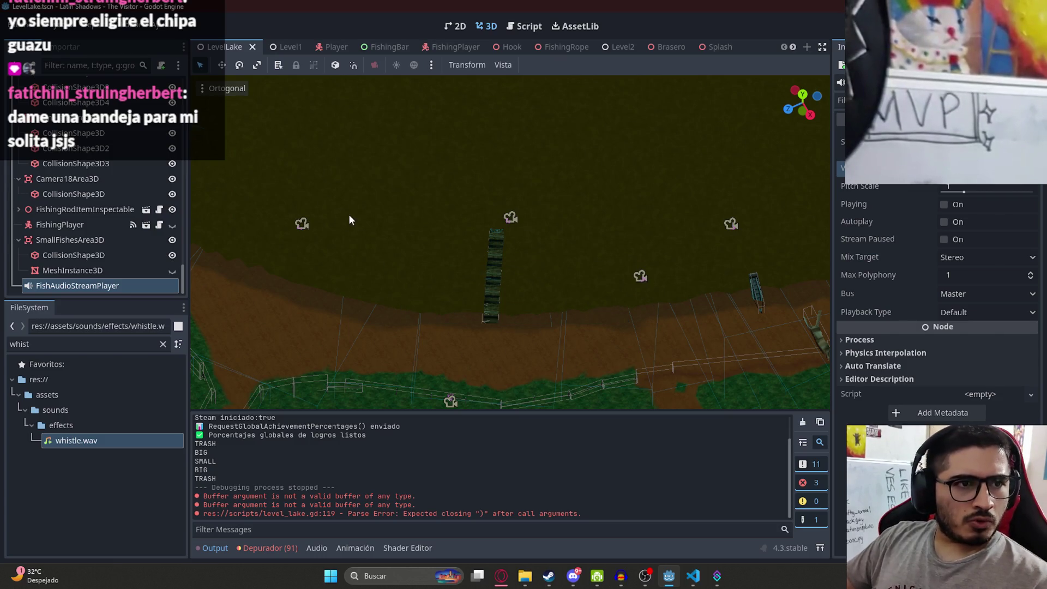
pyautogui.press('F5')
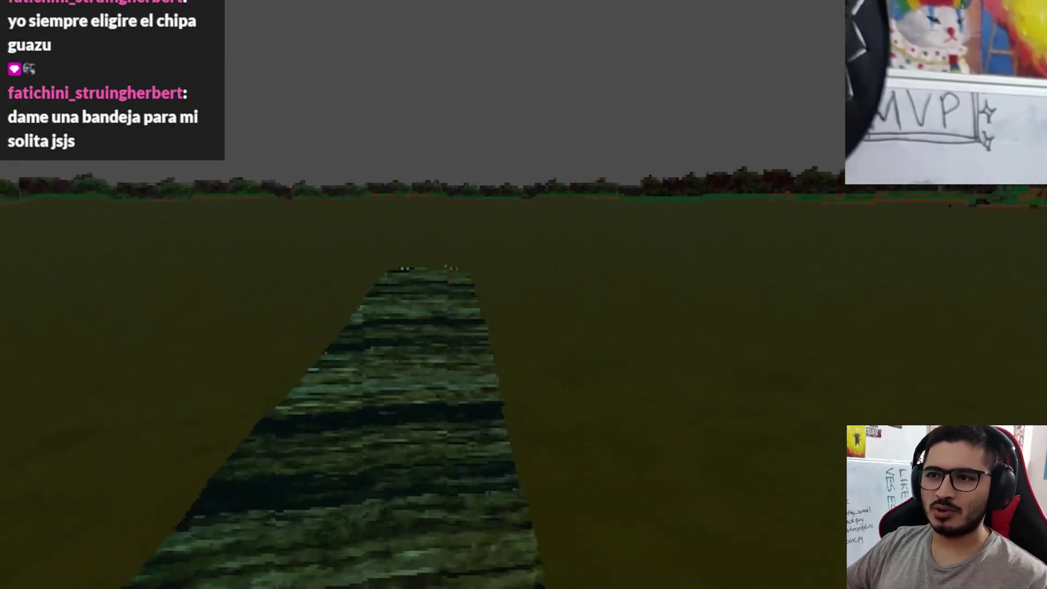
pyautogui.press('Escape')
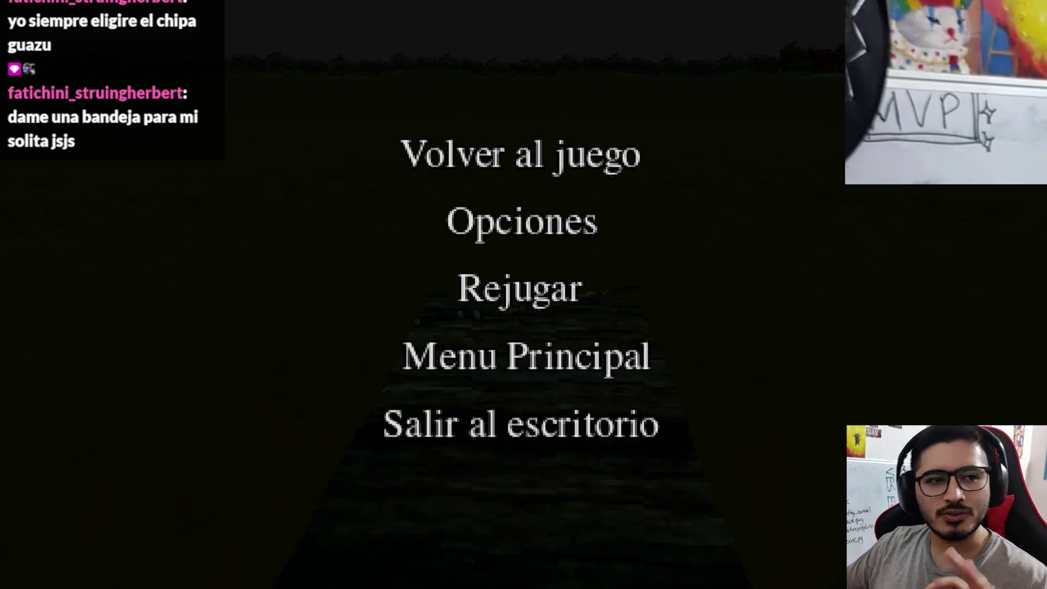
pyautogui.click(469, 155)
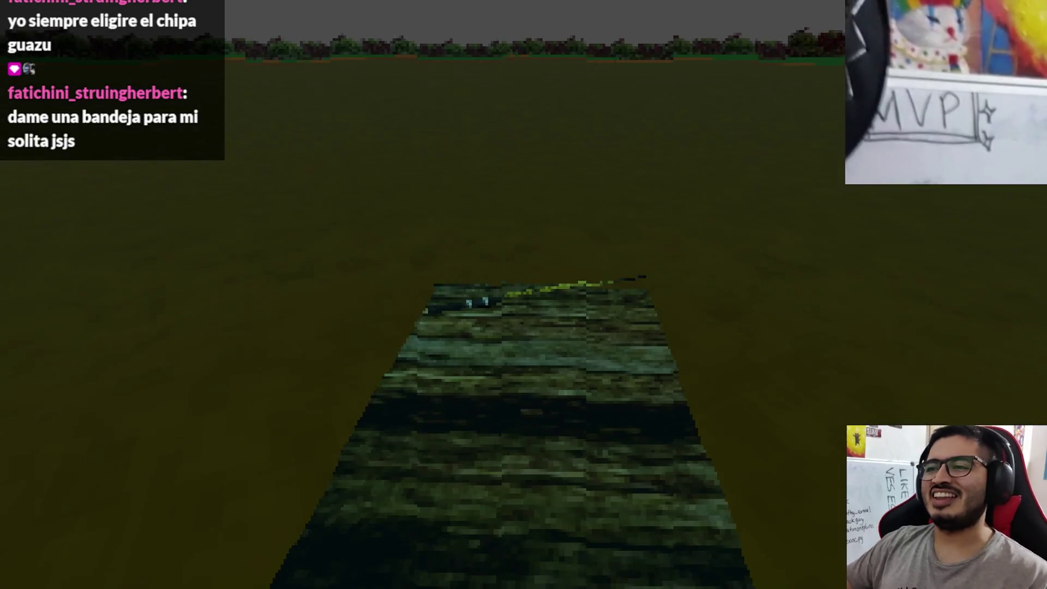
# Fish with the rod, keep the green bar on the fish until caught, then stop with F8
pyautogui.click(329, 514)
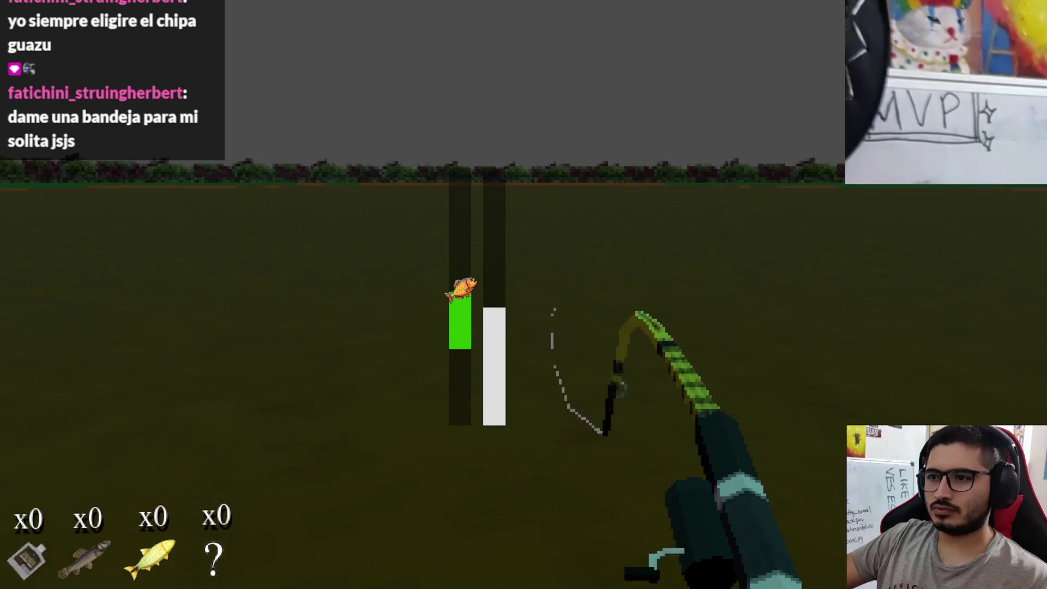
pyautogui.press('space')
pyautogui.press('space')
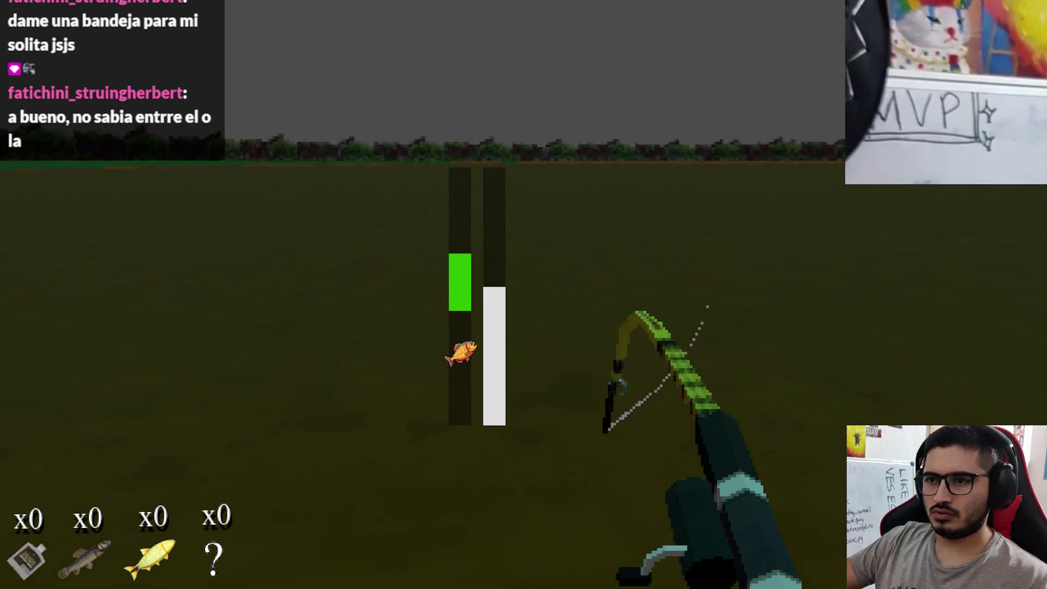
pyautogui.press('space')
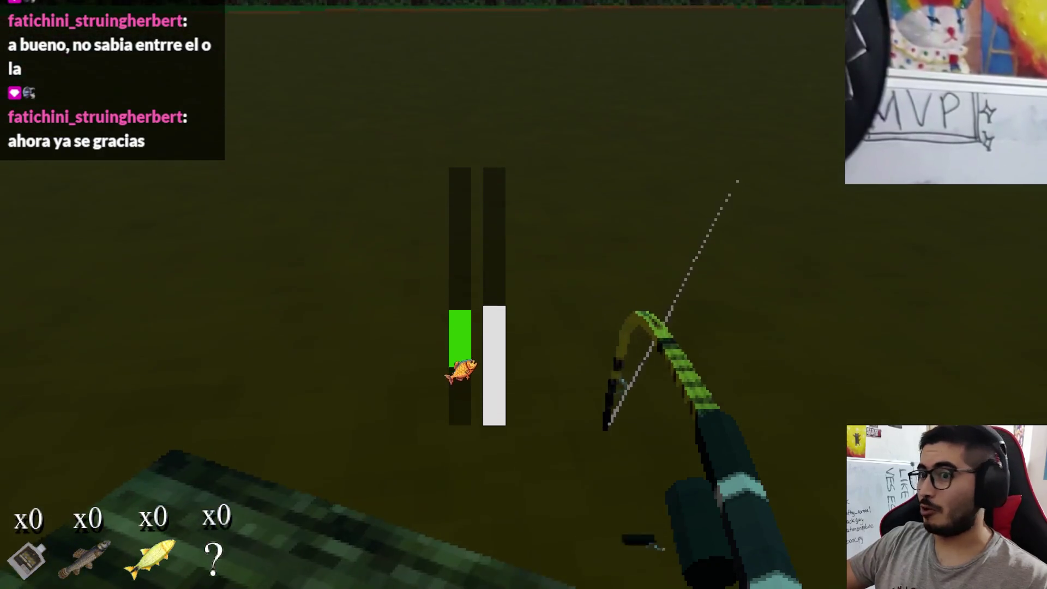
pyautogui.press('space')
pyautogui.press('space')
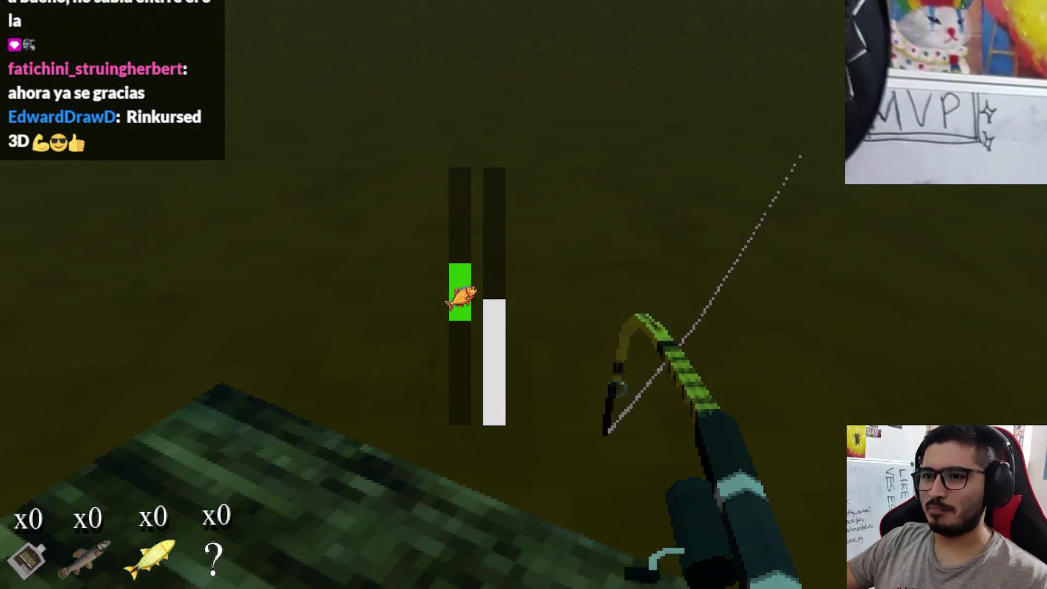
pyautogui.press('space')
pyautogui.press('space')
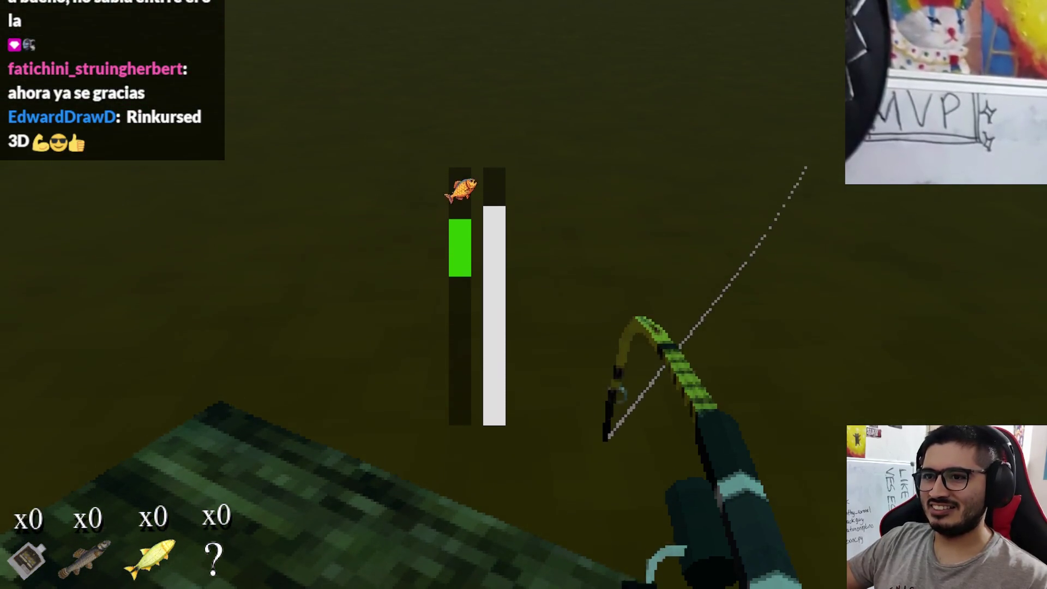
pyautogui.press('space')
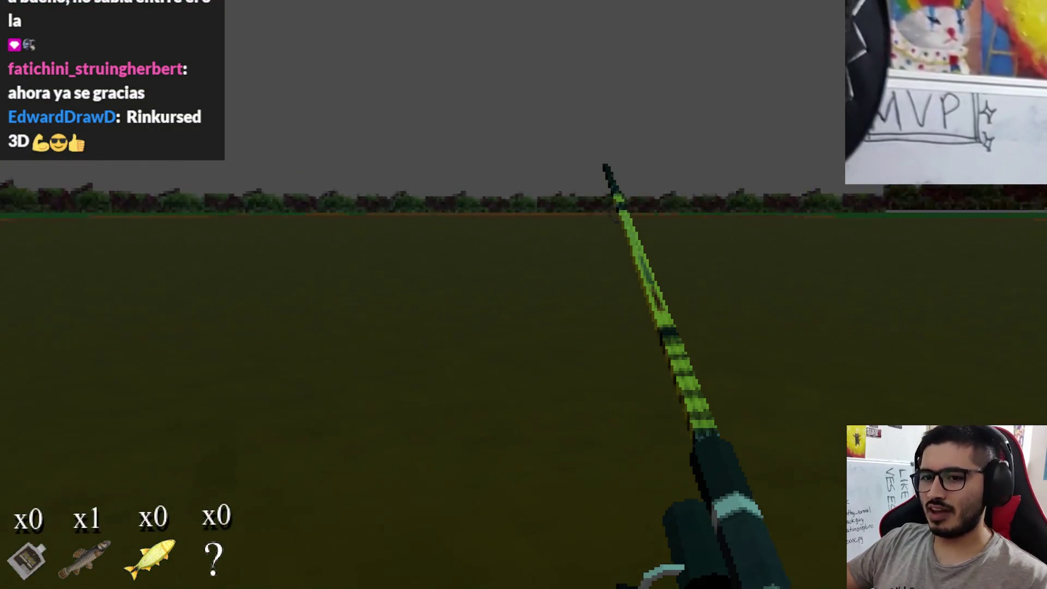
pyautogui.press('F8')
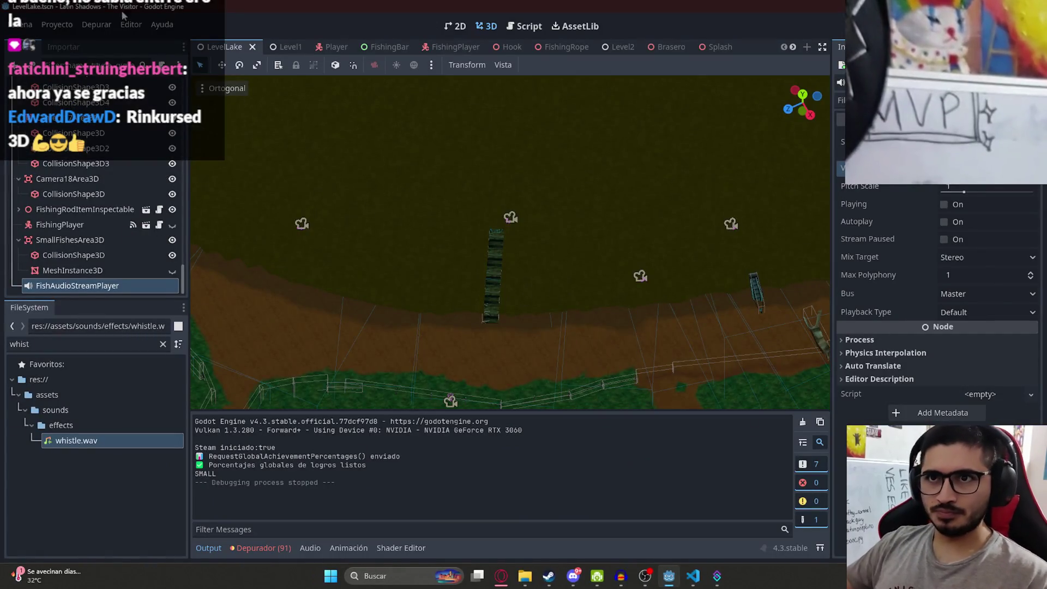
# Add an AnimationPlayer child to the level root and rename it FishEventsAnimationPlayer
pyautogui.scroll(10, 97, 158)
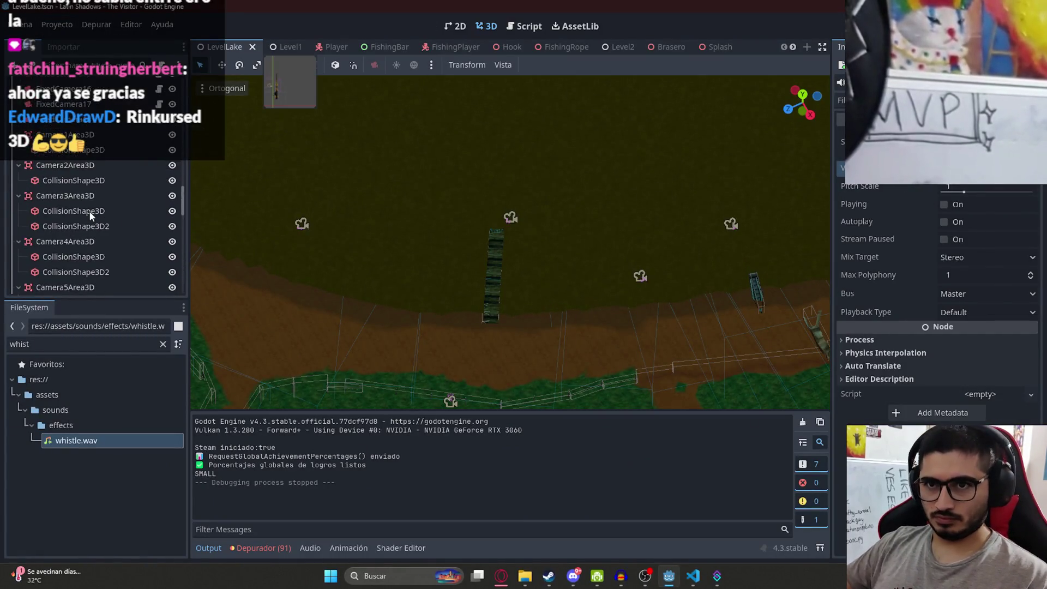
pyautogui.scroll(5, 89, 211)
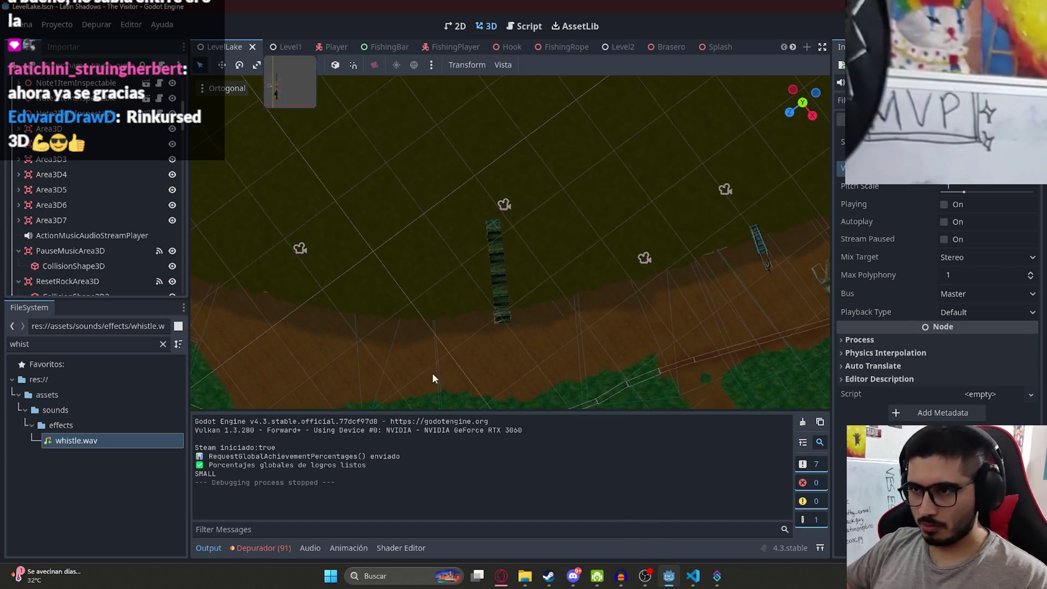
pyautogui.scroll(-3, 525, 243)
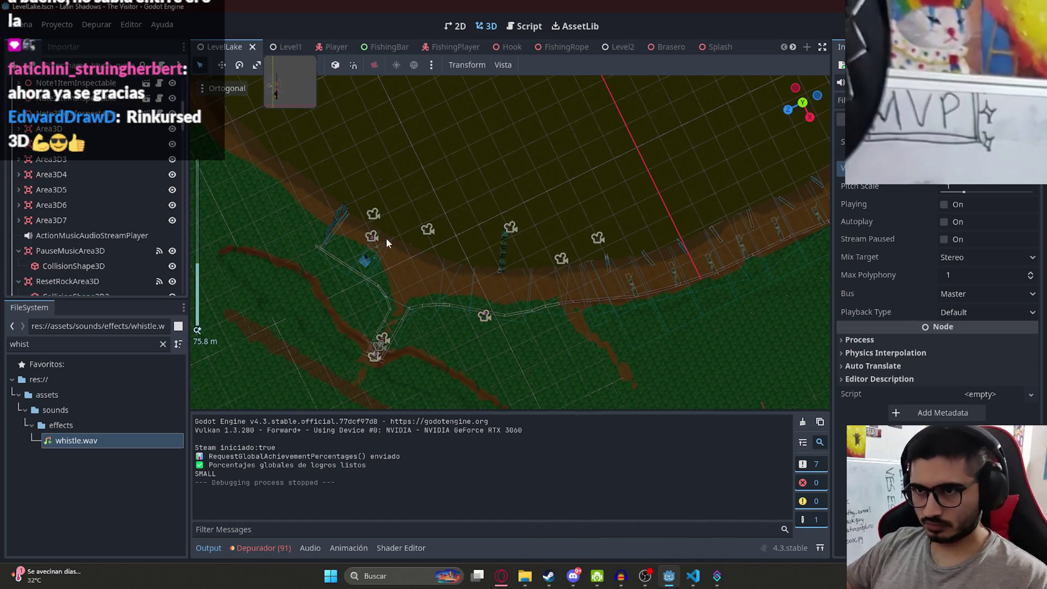
pyautogui.scroll(8, 502, 271)
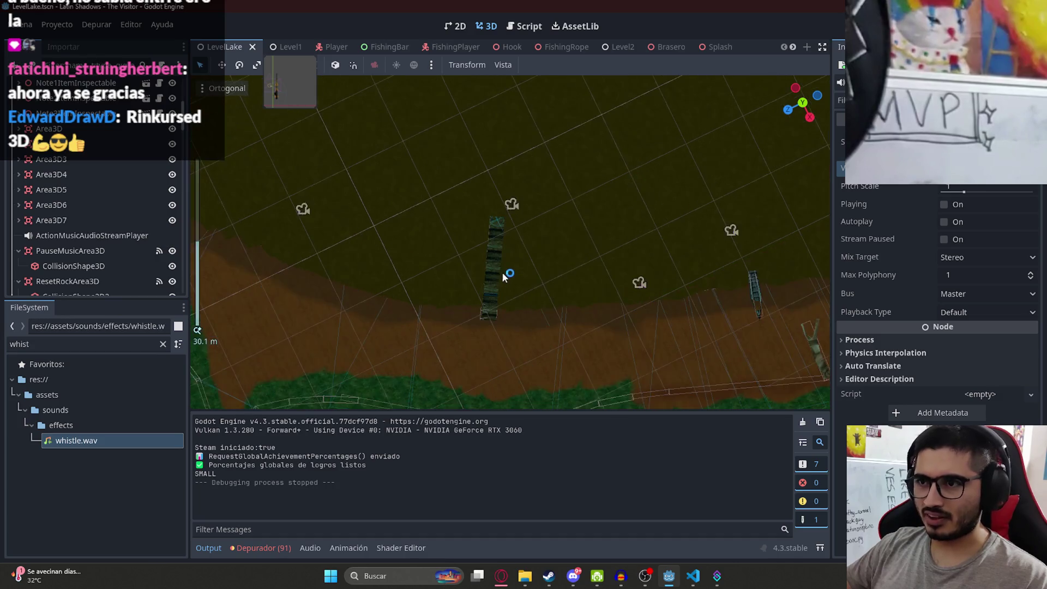
pyautogui.scroll(5, 120, 164)
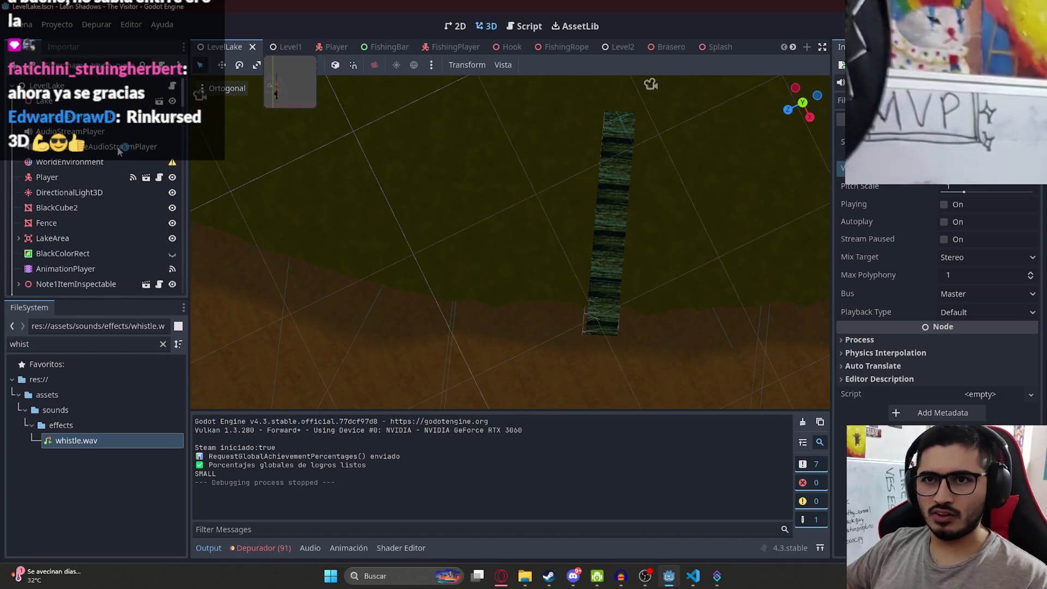
pyautogui.rightClick(49, 154)
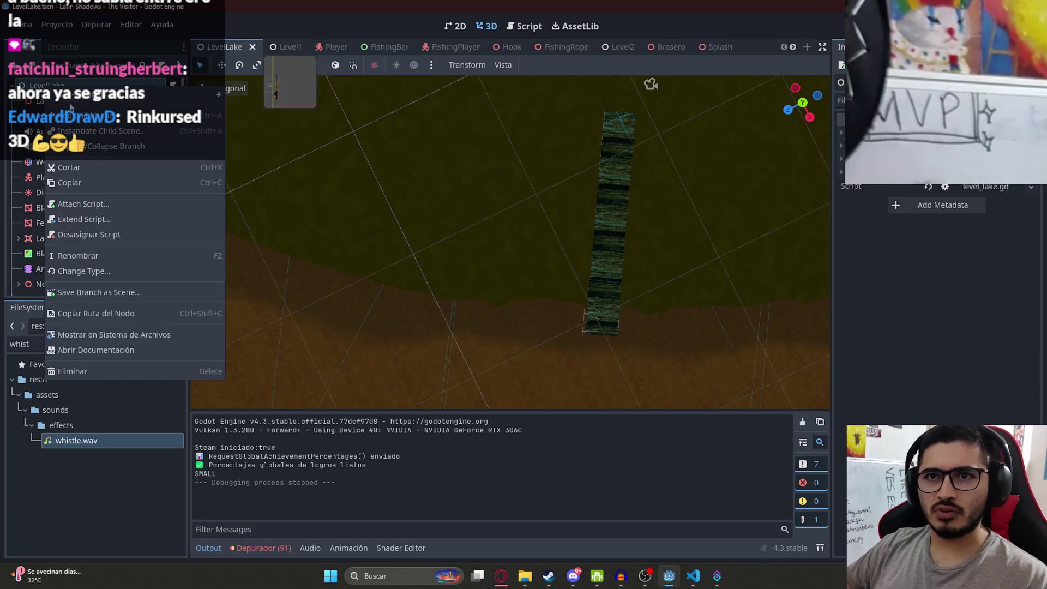
pyautogui.click(70, 167)
pyautogui.write('animationplayer')
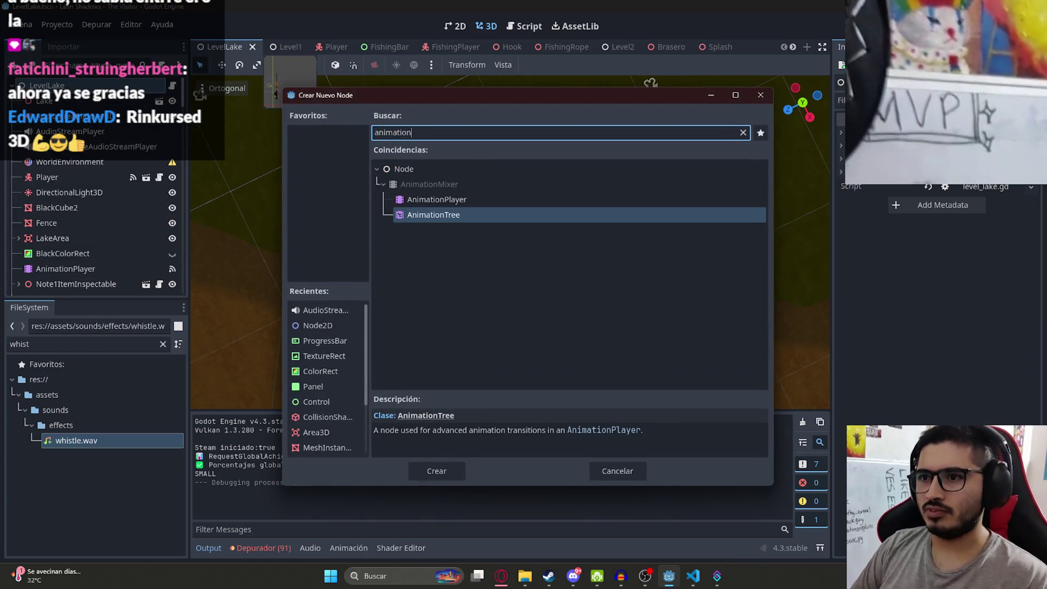
pyautogui.press('Return')
pyautogui.doubleClick(87, 282)
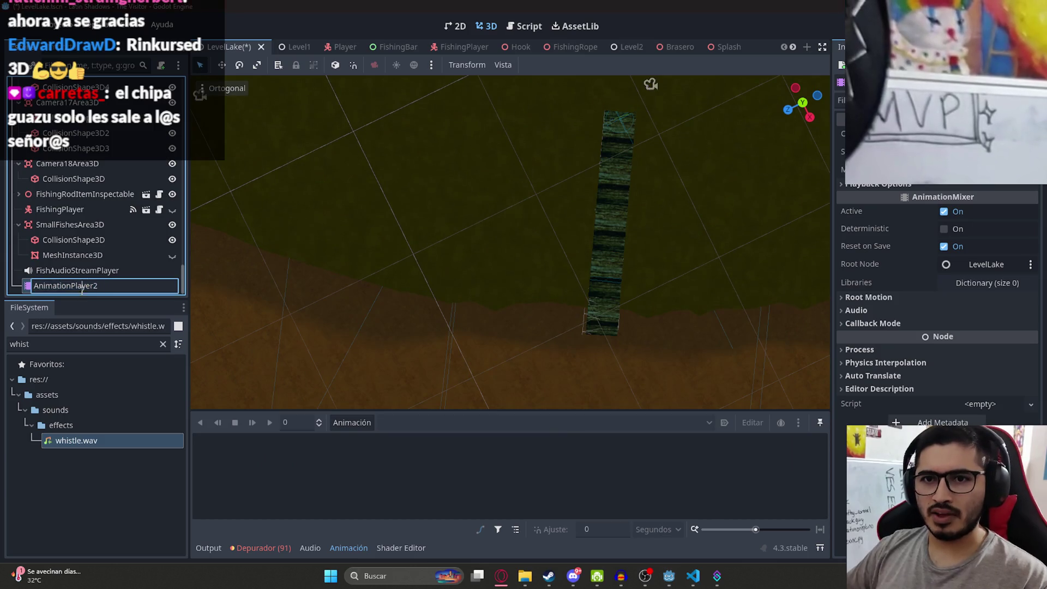
pyautogui.write('FishEventsAnimation')
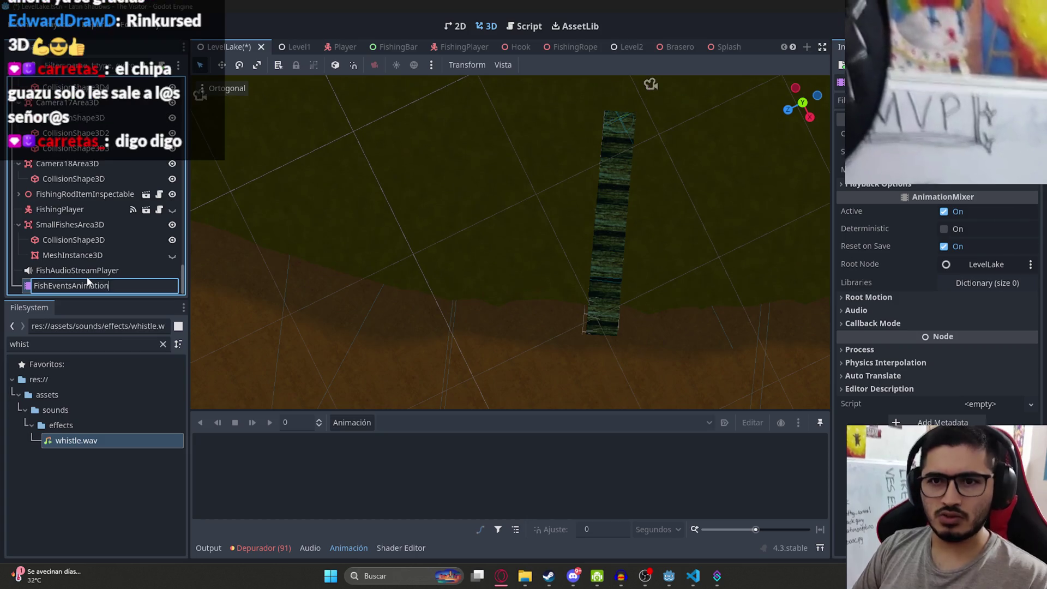
pyautogui.write('Player')
pyautogui.press('Return')
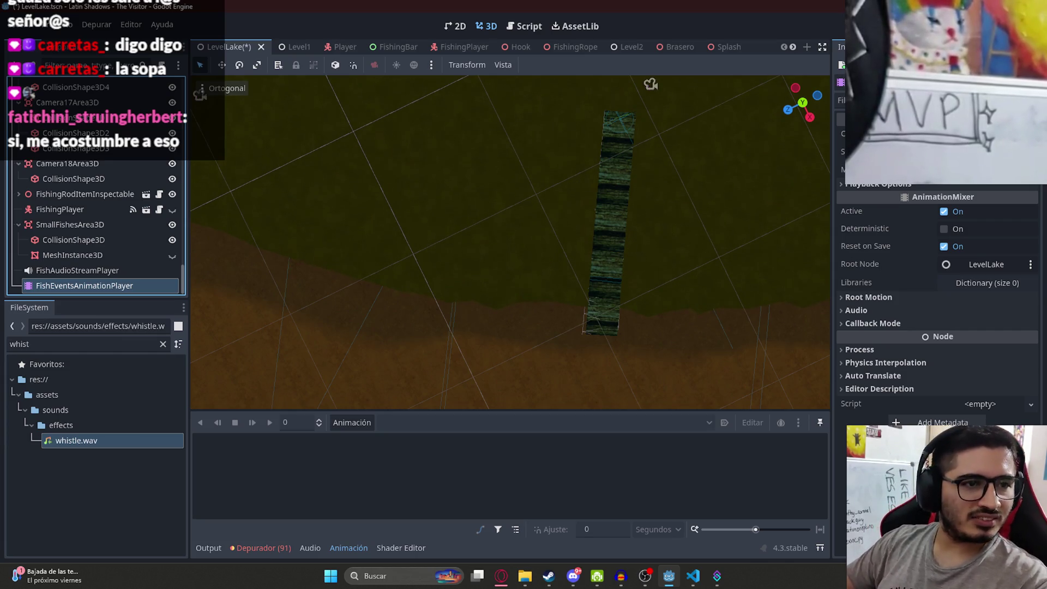
# Save the LevelLake scene with the new animation player
pyautogui.moveTo(392, 222)
pyautogui.mouseDown()
pyautogui.moveTo(462, 363)
pyautogui.moveTo(558, 276)
pyautogui.moveTo(554, 262)
pyautogui.moveTo(469, 297)
pyautogui.mouseUp()
pyautogui.scroll(3, 306, 310)
pyautogui.moveTo(306, 309)
pyautogui.mouseDown()
pyautogui.moveTo(694, 149)
pyautogui.moveTo(648, 192)
pyautogui.moveTo(506, 241)
pyautogui.moveTo(413, 184)
pyautogui.mouseUp()
pyautogui.hotkey('ctrl', 's')
pyautogui.moveTo(545, 191); pyautogui.dragTo(485, 272)
pyautogui.scroll(-5, 480, 278)
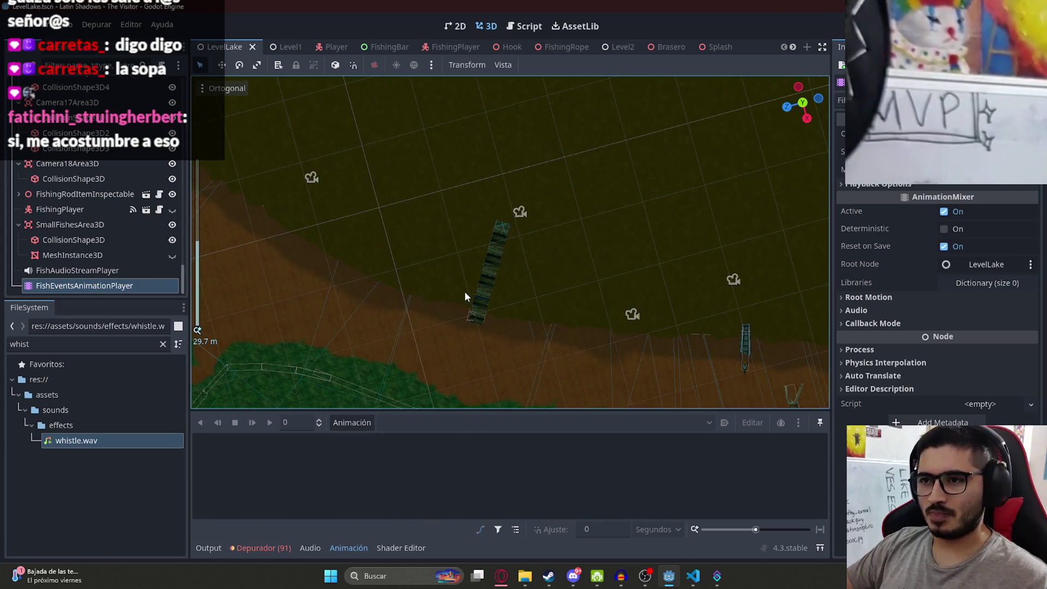
pyautogui.scroll(-6, 466, 295)
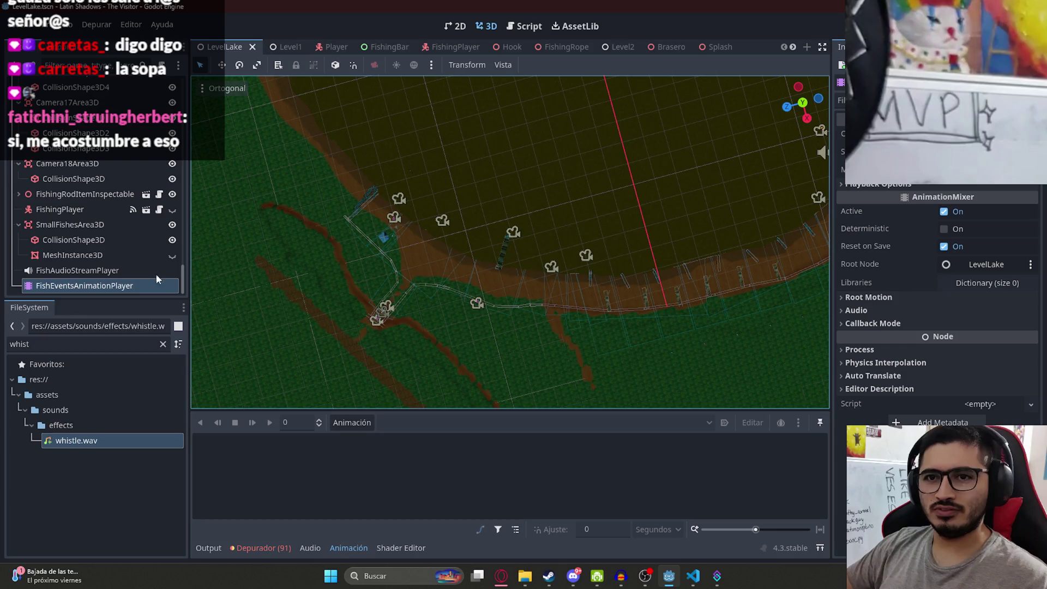
# Filter the FileSystem dock for pombero
pyautogui.press('Up')
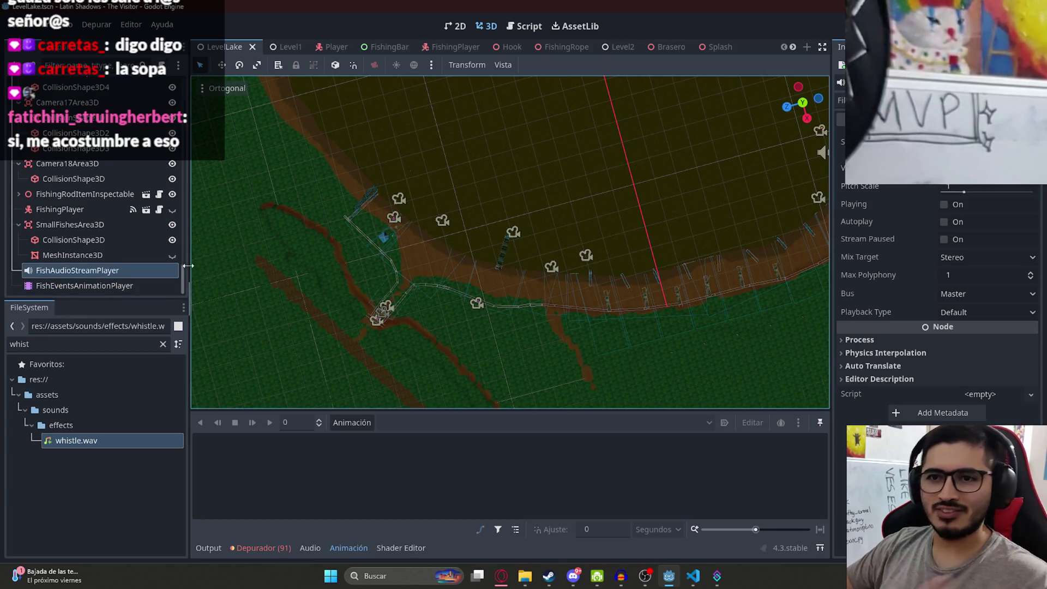
pyautogui.moveTo(184, 274); pyautogui.dragTo(184, 79)
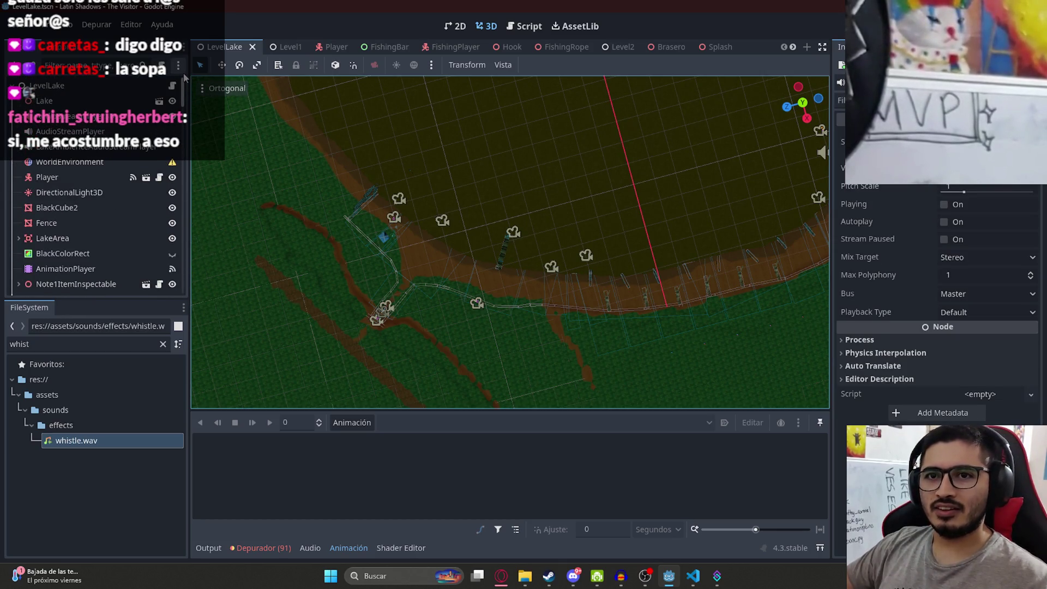
pyautogui.scroll(-5, 507, 254)
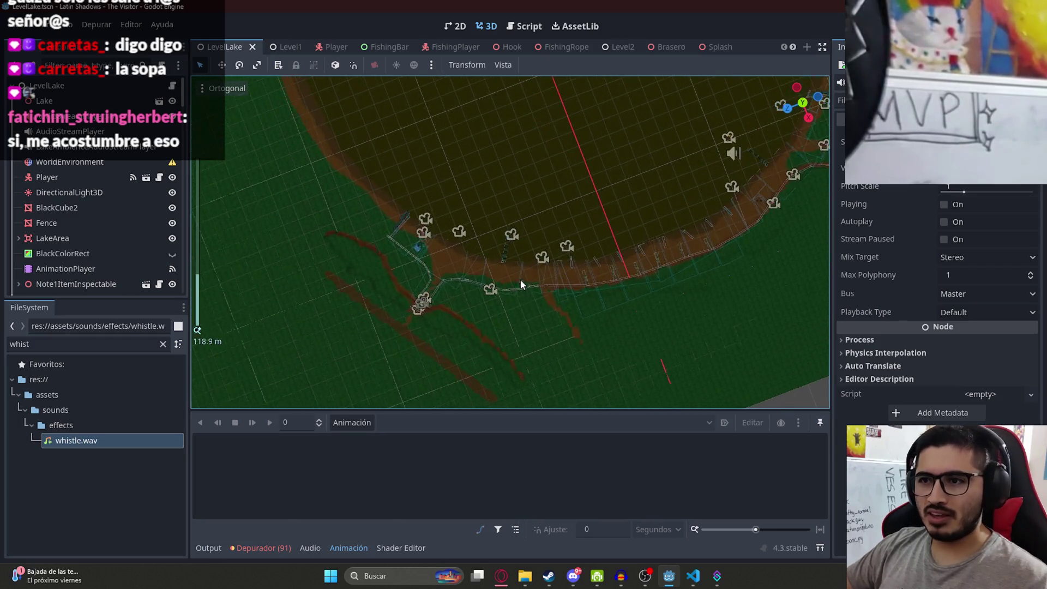
pyautogui.tripleClick(100, 347)
pyautogui.write('pombero')
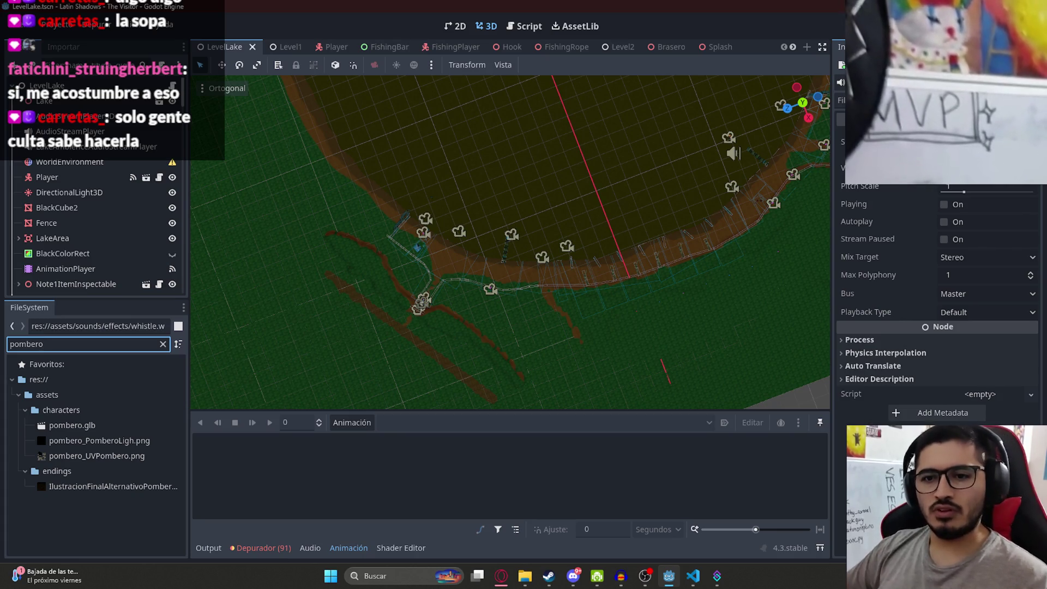
# Review pombero.glb's mesh import settings, then drag the model into the lake scene
pyautogui.doubleClick(107, 424)
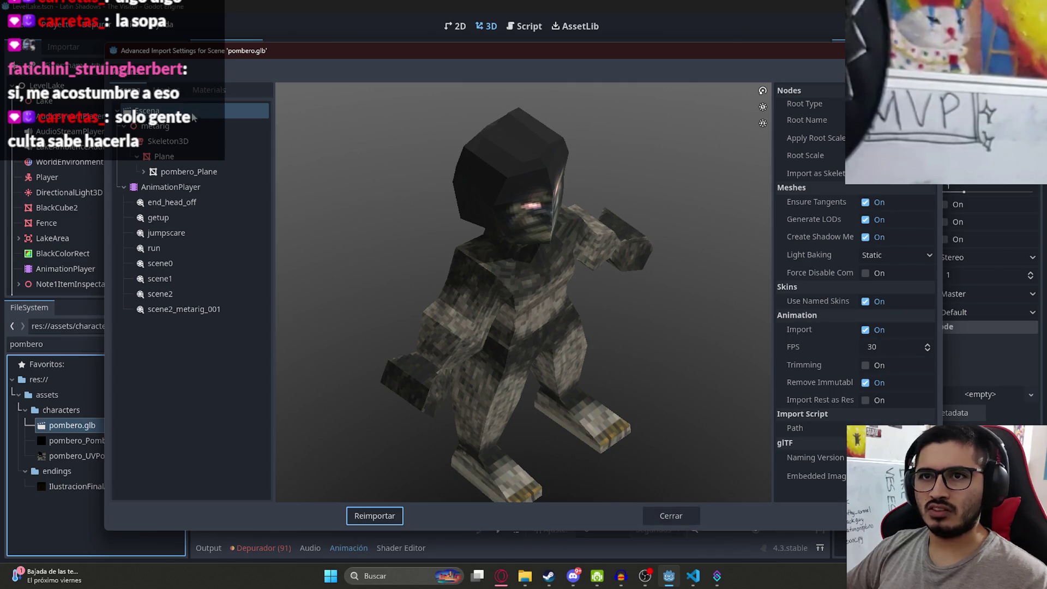
pyautogui.click(166, 90)
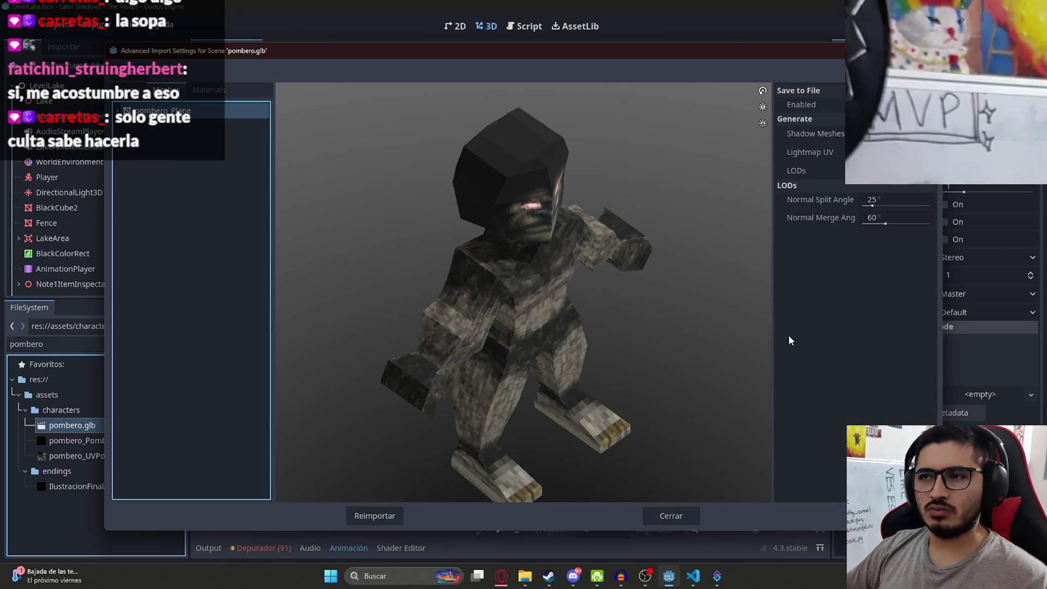
pyautogui.click(669, 514)
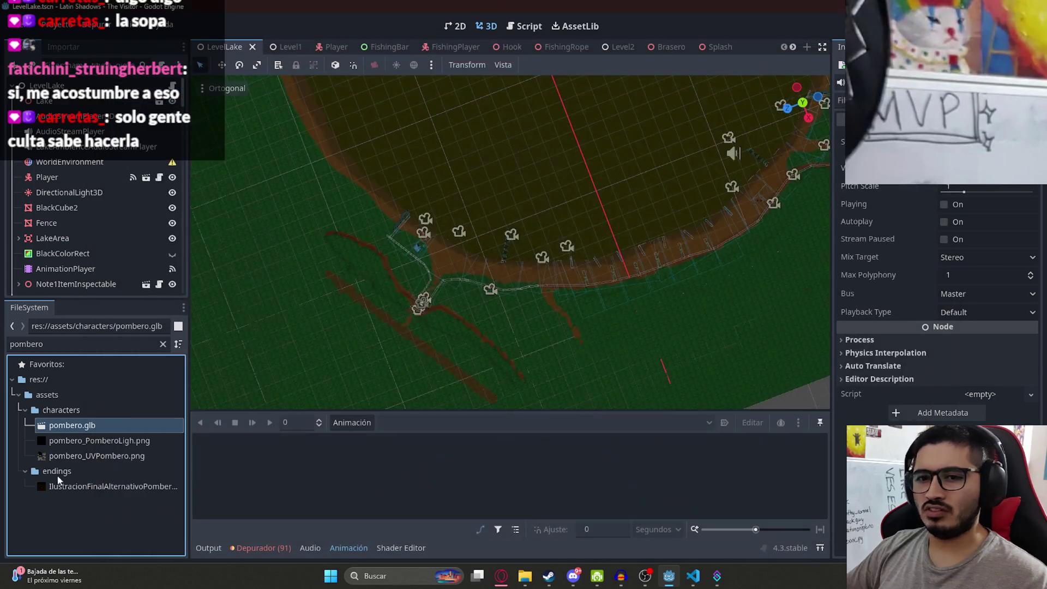
pyautogui.moveTo(82, 432)
pyautogui.mouseDown()
pyautogui.moveTo(382, 280)
pyautogui.moveTo(444, 276)
pyautogui.moveTo(442, 262)
pyautogui.mouseUp()
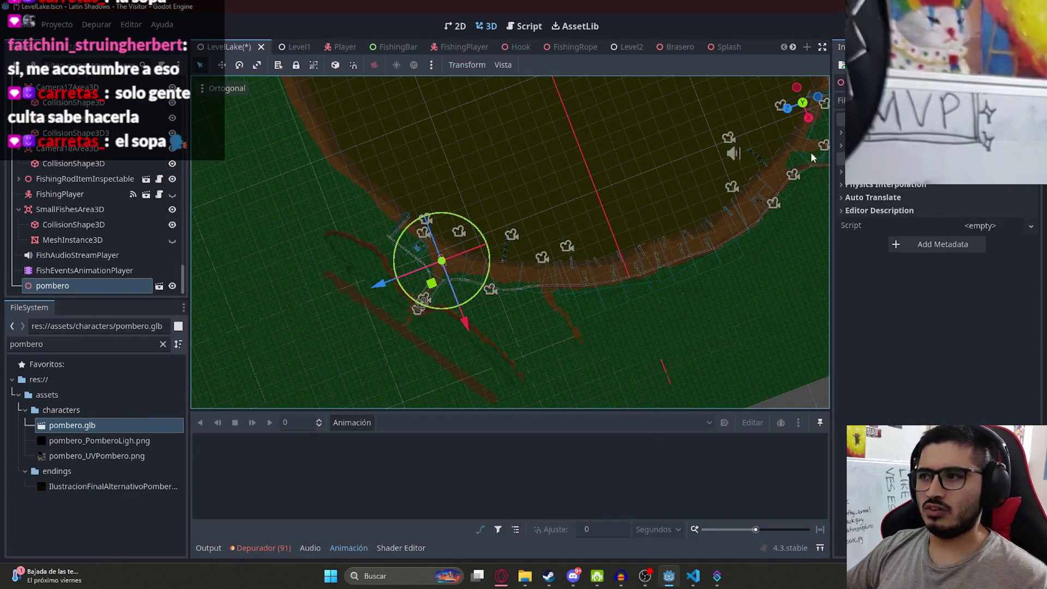
# Set the pombero node's Transform scale to 0.17
pyautogui.click(841, 132)
pyautogui.click(874, 229)
pyautogui.write('.17')
pyautogui.press('Return')
# Slide pombero across the ground beyond the shore and save the scene
pyautogui.scroll(3, 440, 300)
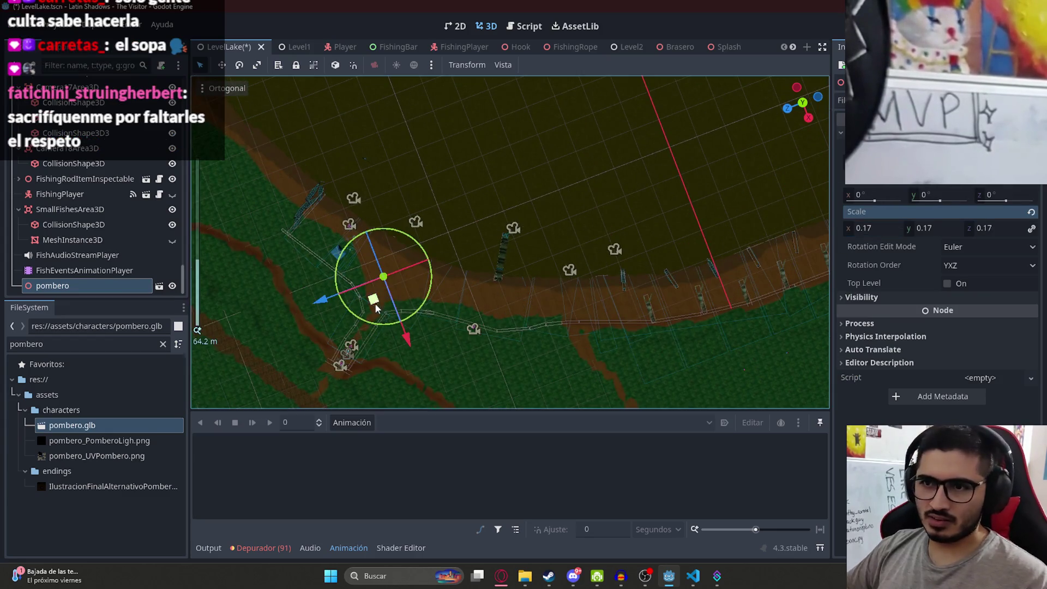
pyautogui.moveTo(456, 211)
pyautogui.mouseDown()
pyautogui.moveTo(469, 228)
pyautogui.moveTo(457, 319)
pyautogui.moveTo(306, 406)
pyautogui.mouseUp()
pyautogui.scroll(-3, 426, 303)
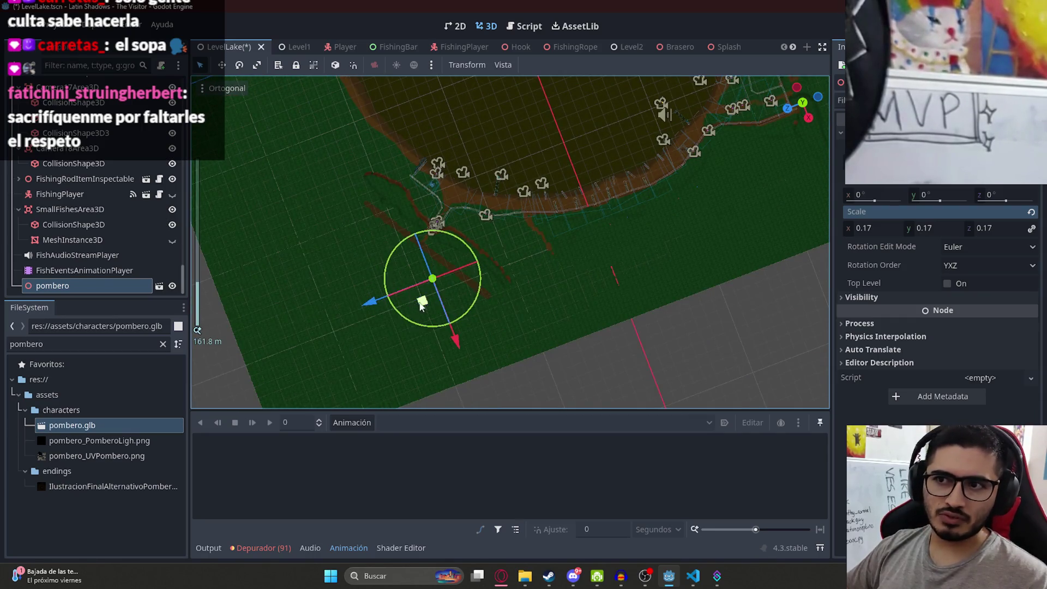
pyautogui.hotkey('ctrl', 's')
pyautogui.click(117, 271)
pyautogui.click(335, 428)
# Create a new animation named FishEvent1 on FishEventsAnimationPlayer and save
pyautogui.click(364, 438)
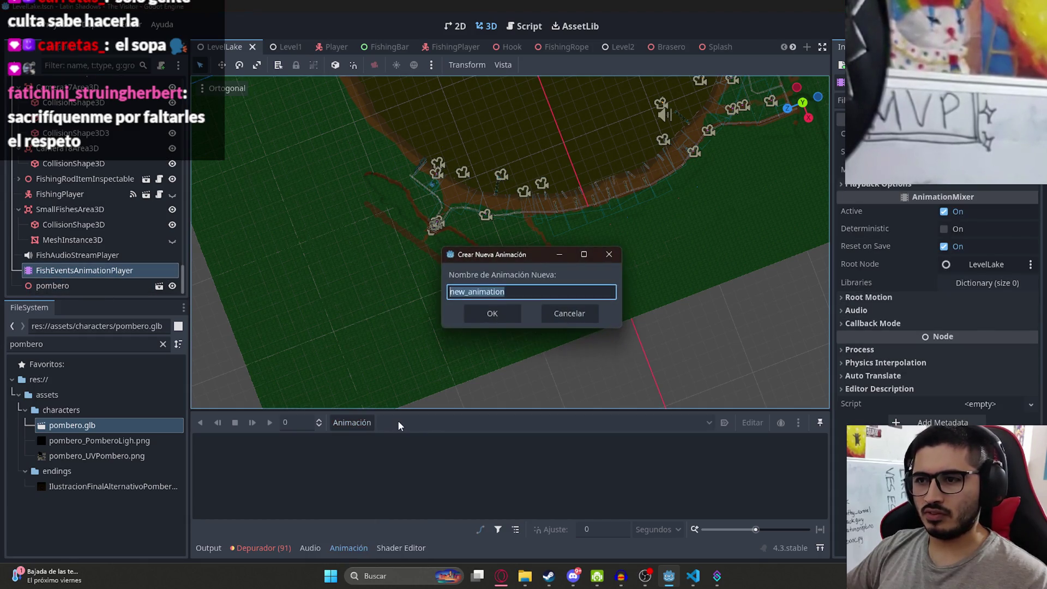
pyautogui.write('FishEv')
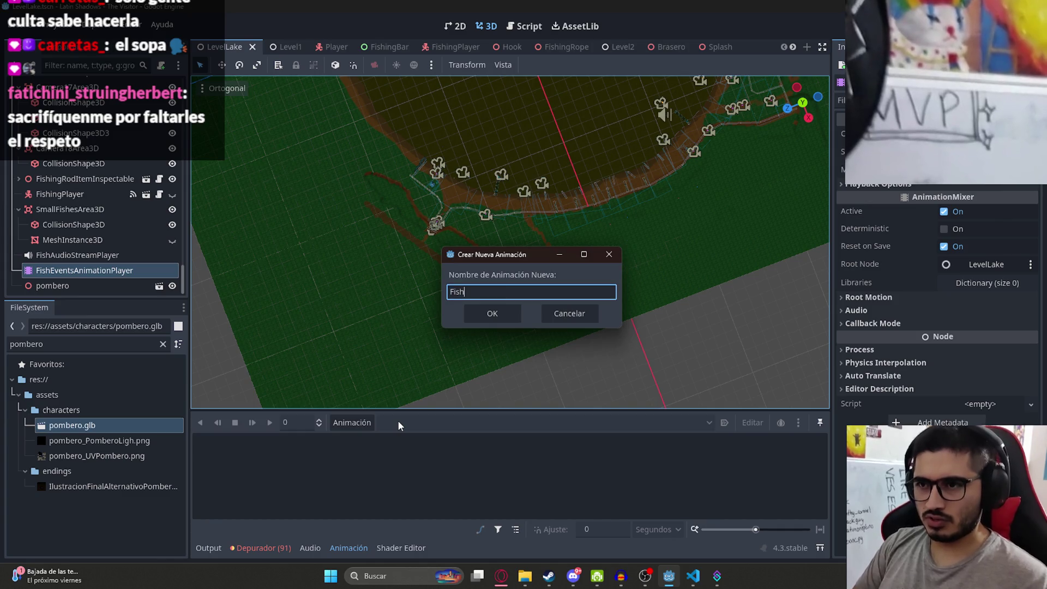
pyautogui.write('ent1')
pyautogui.press('Return')
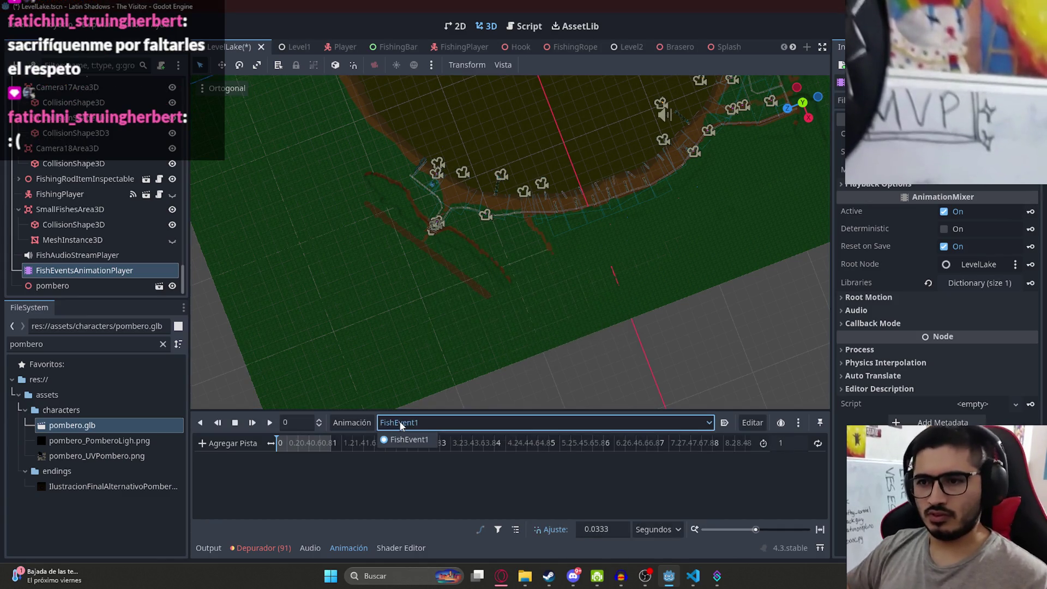
pyautogui.hotkey('ctrl', 's')
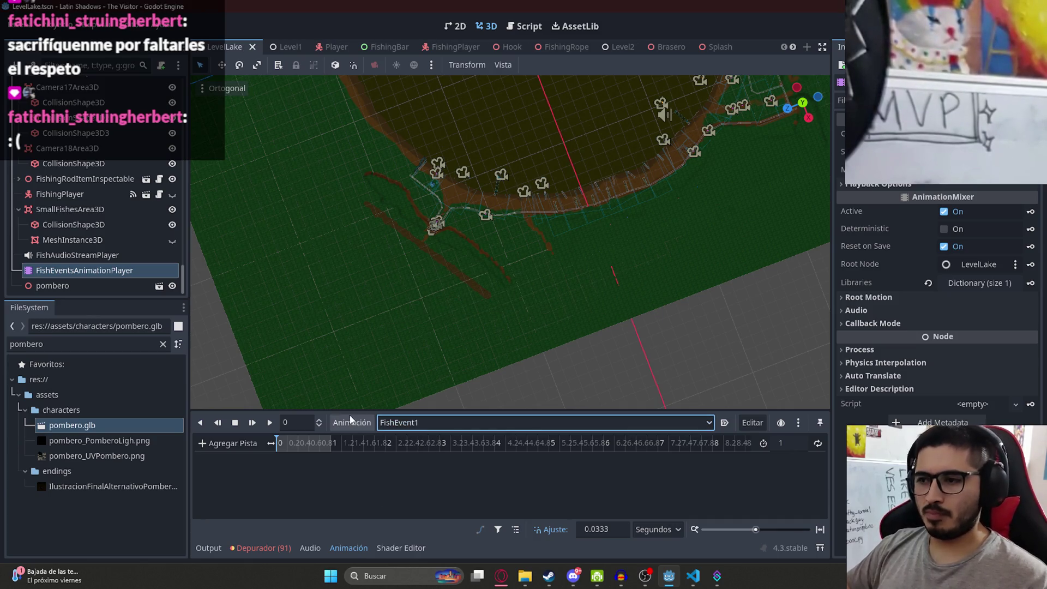
# Key pombero's current position into FishEvent1 and save the scene
pyautogui.click(109, 288)
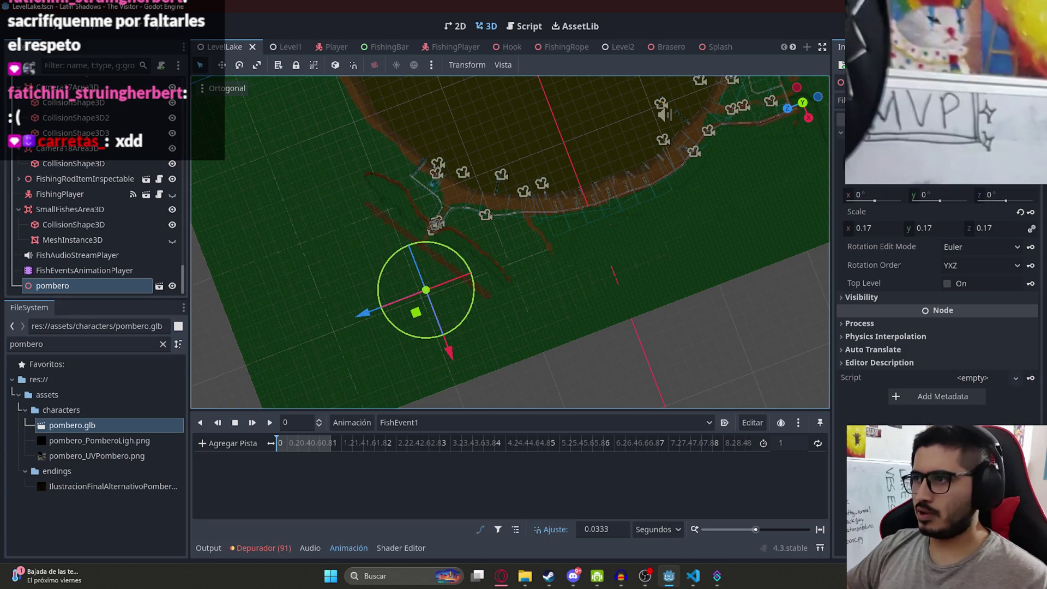
pyautogui.press('k')
pyautogui.press('Return')
pyautogui.hotkey('ctrl', 's')
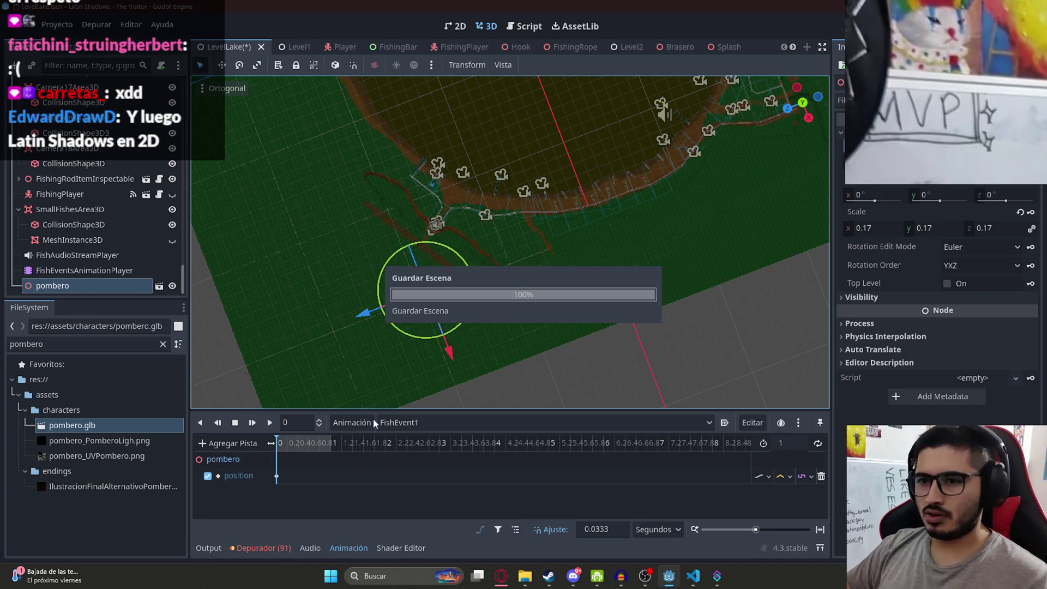
# Check the RESET animation, then return to FishEvent1
pyautogui.click(398, 423)
pyautogui.click(404, 455)
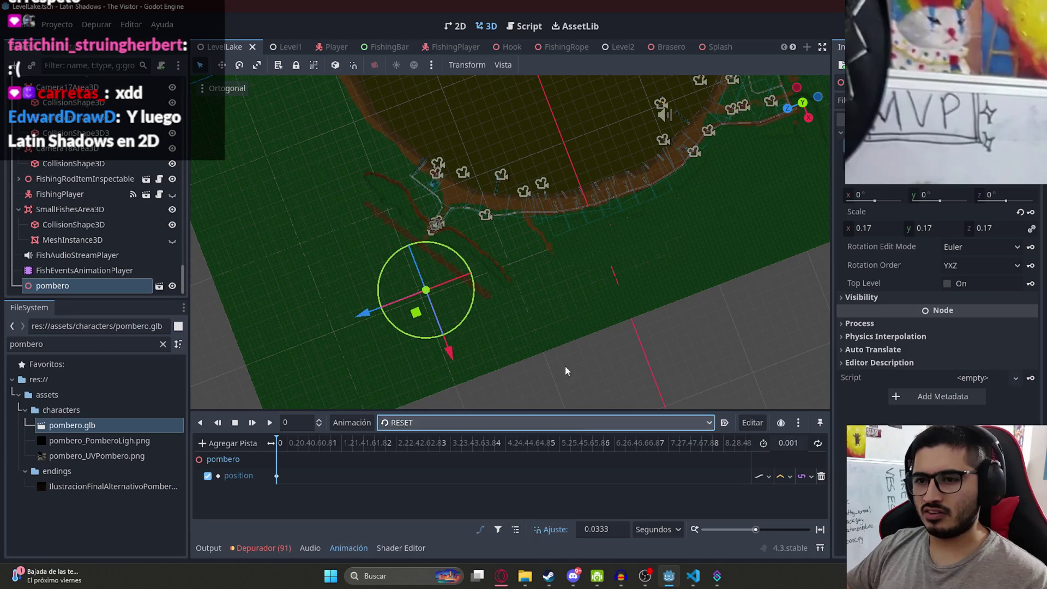
pyautogui.click(420, 423)
pyautogui.click(406, 439)
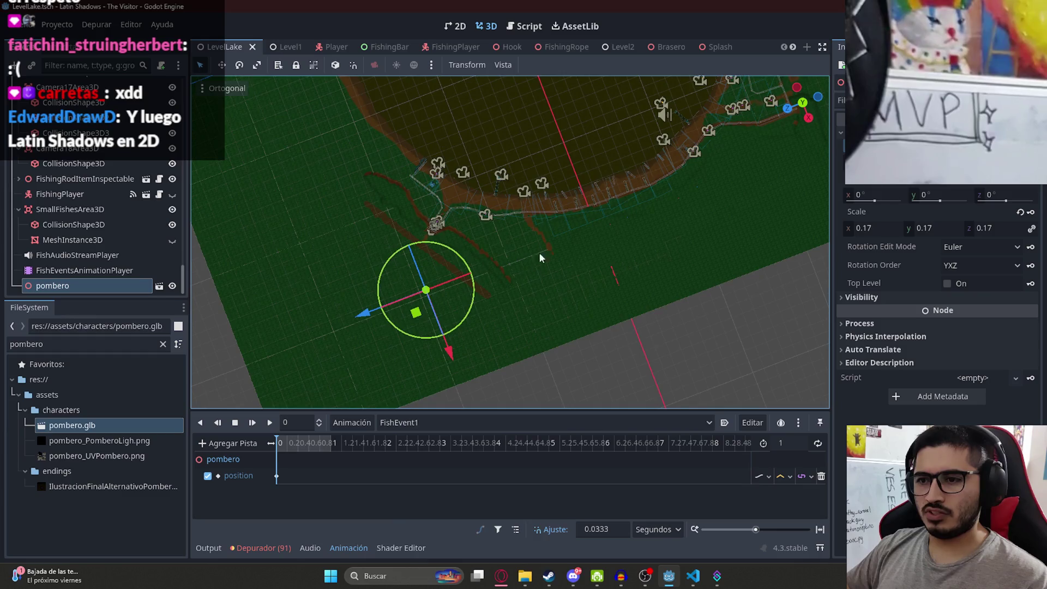
# Move pombero across the ground onto the lakeside path
pyautogui.moveTo(404, 308); pyautogui.dragTo(448, 208)
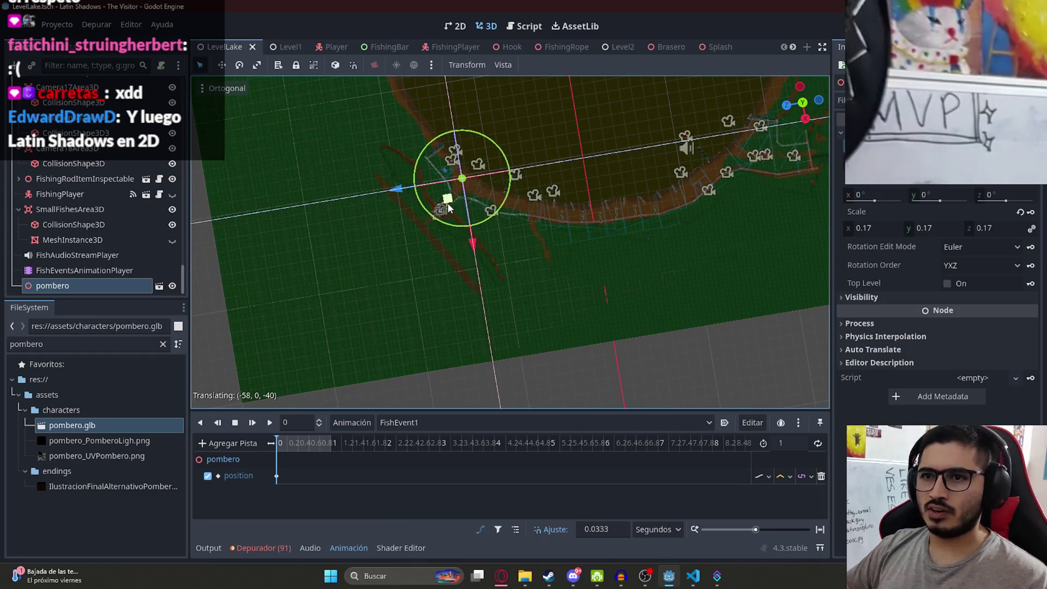
pyautogui.scroll(5, 518, 234)
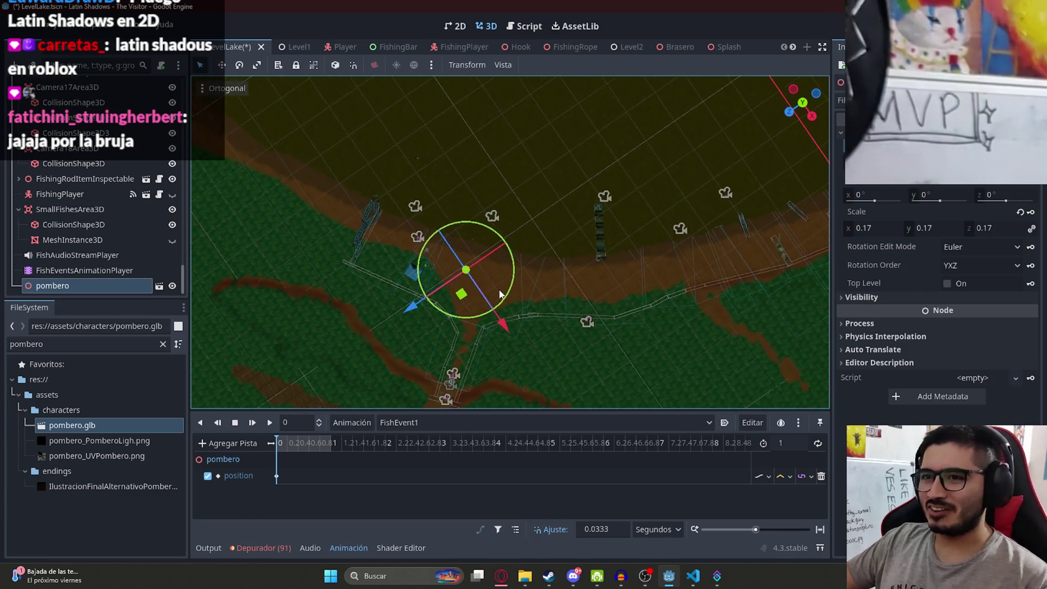
pyautogui.moveTo(464, 279)
pyautogui.mouseDown()
pyautogui.moveTo(509, 271)
pyautogui.moveTo(450, 346)
pyautogui.moveTo(465, 271)
pyautogui.mouseUp()
pyautogui.scroll(-5, 443, 280)
pyautogui.scroll(-5, 505, 299)
pyautogui.moveTo(505, 299); pyautogui.dragTo(514, 274)
pyautogui.scroll(4, 514, 274)
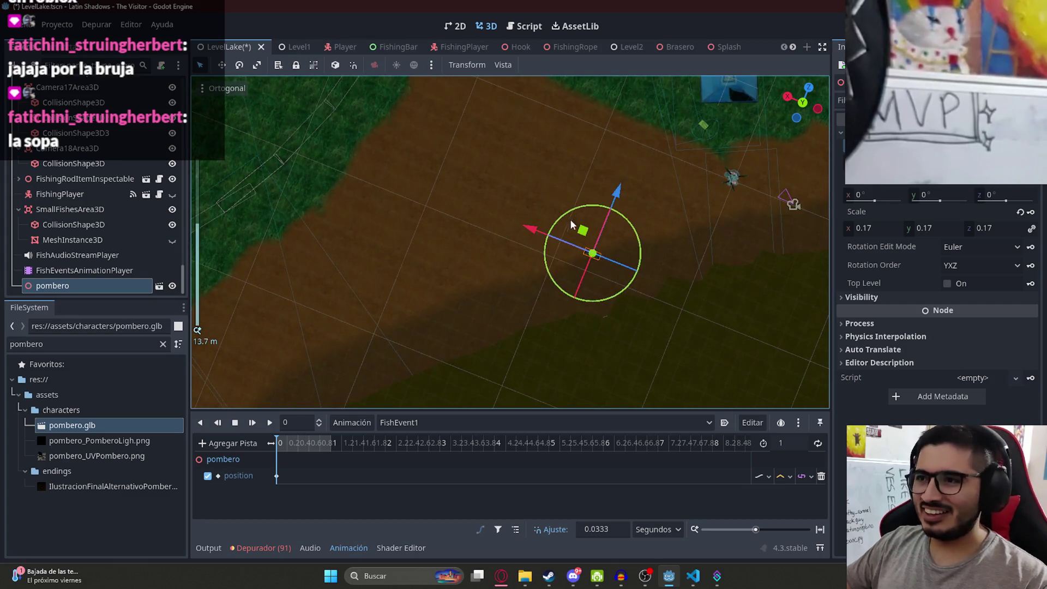
pyautogui.moveTo(583, 234)
pyautogui.mouseDown()
pyautogui.moveTo(676, 205)
pyautogui.moveTo(645, 269)
pyautogui.moveTo(680, 341)
pyautogui.mouseUp()
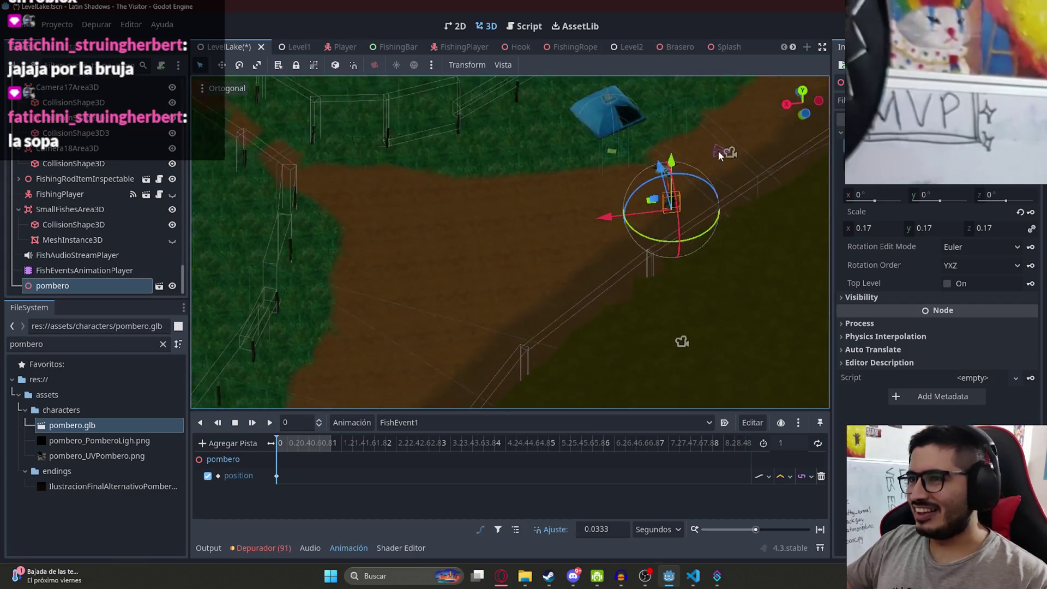
pyautogui.scroll(6, 802, 179)
# Turn pombero to about 156.4° around Y, key the rotation into FishEvent1, and save
pyautogui.press('f')
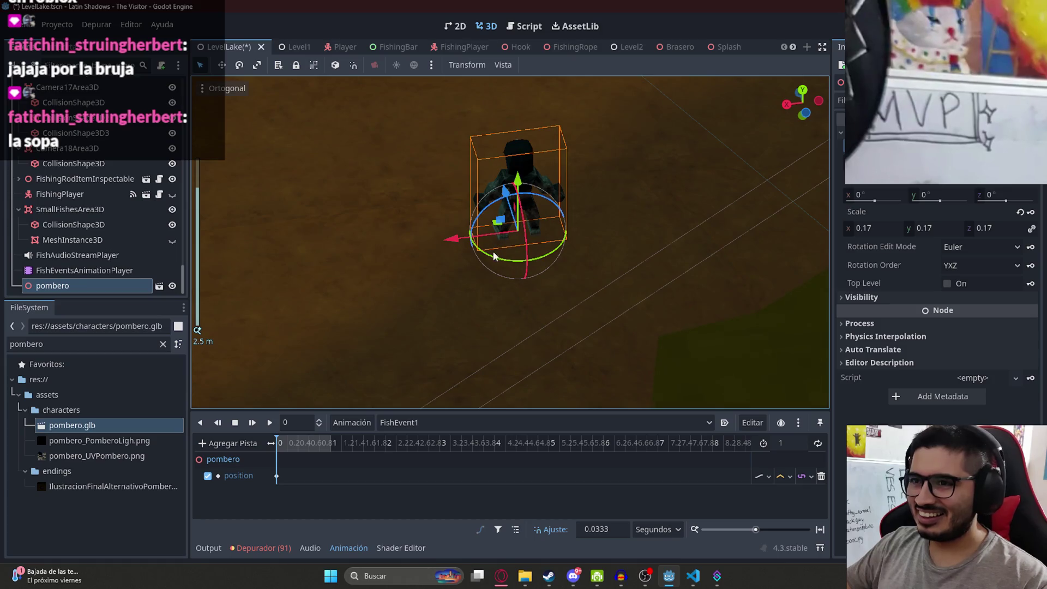
pyautogui.moveTo(501, 261)
pyautogui.mouseDown()
pyautogui.moveTo(605, 214)
pyautogui.moveTo(607, 229)
pyautogui.moveTo(609, 183)
pyautogui.mouseUp()
pyautogui.scroll(-5, 659, 96)
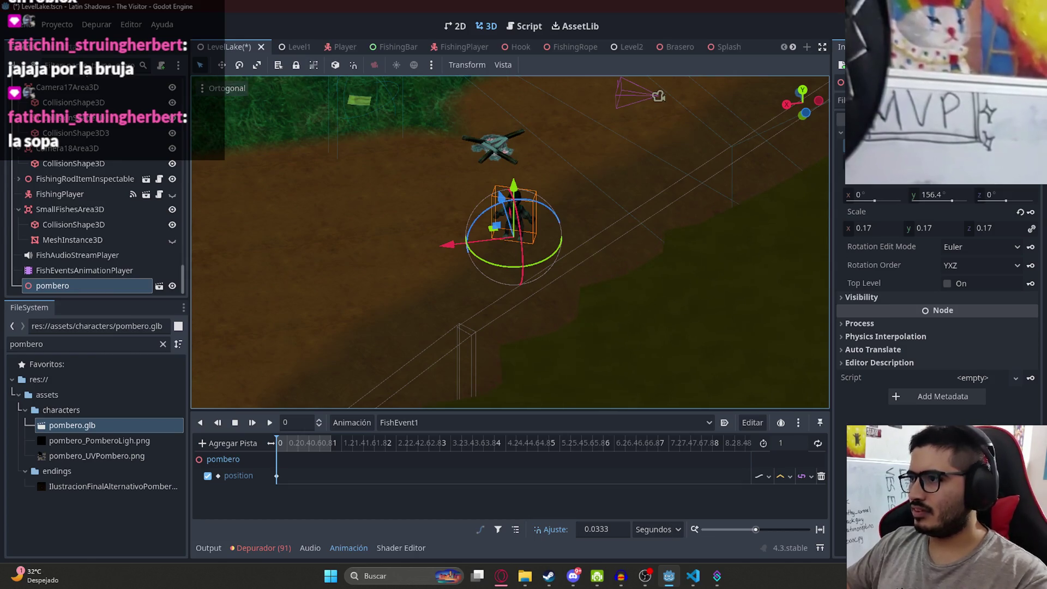
pyautogui.click(1030, 181)
pyautogui.press('Return')
pyautogui.hotkey('ctrl', 's')
pyautogui.moveTo(600, 272)
pyautogui.mouseDown()
pyautogui.moveTo(659, 266)
pyautogui.moveTo(467, 240)
pyautogui.moveTo(535, 248)
pyautogui.moveTo(512, 252)
pyautogui.mouseUp()
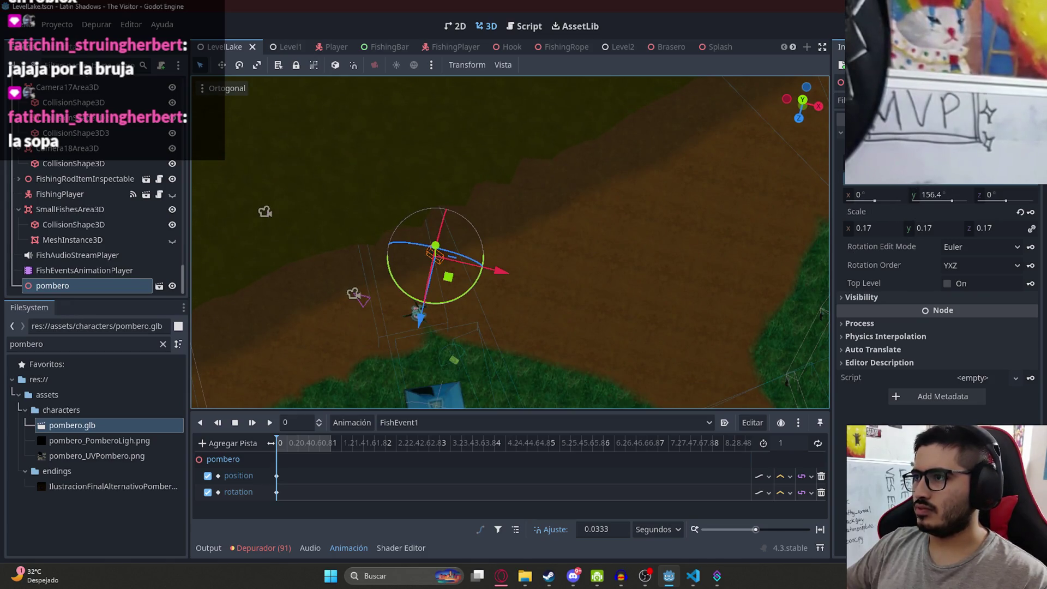
# Key pombero as visible in FishEvent1 and hidden in RESET, then save the scene
pyautogui.click(873, 306)
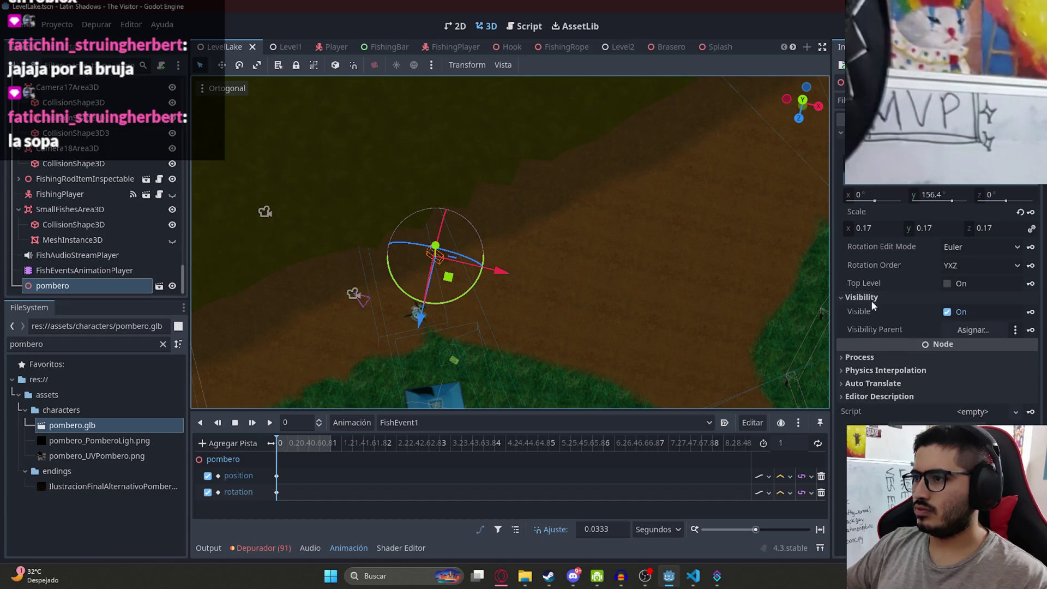
pyautogui.click(1030, 312)
pyautogui.click(475, 322)
pyautogui.click(414, 422)
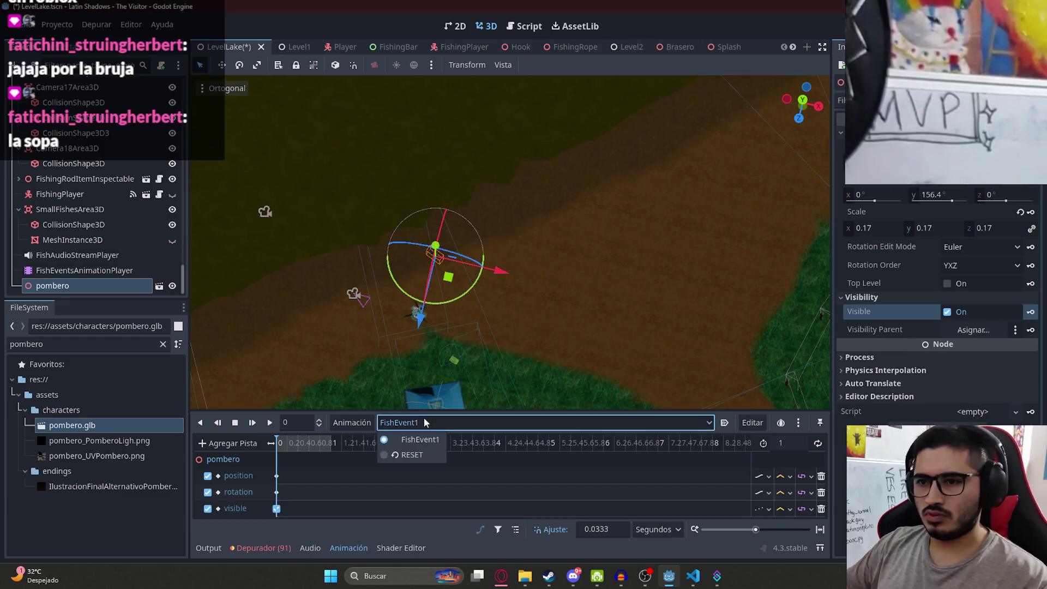
pyautogui.click(416, 454)
pyautogui.click(955, 314)
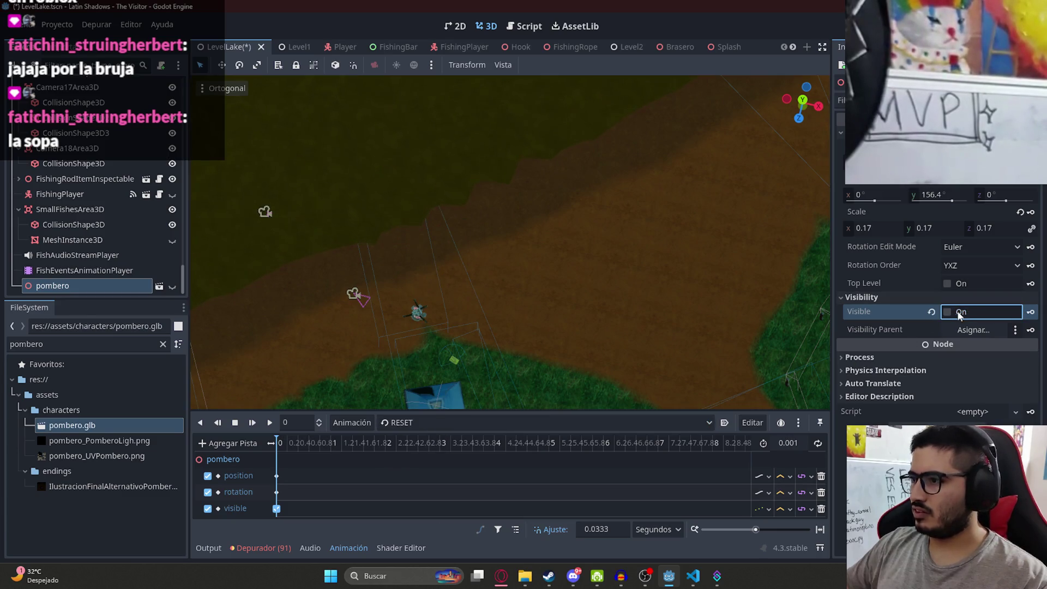
pyautogui.click(1029, 314)
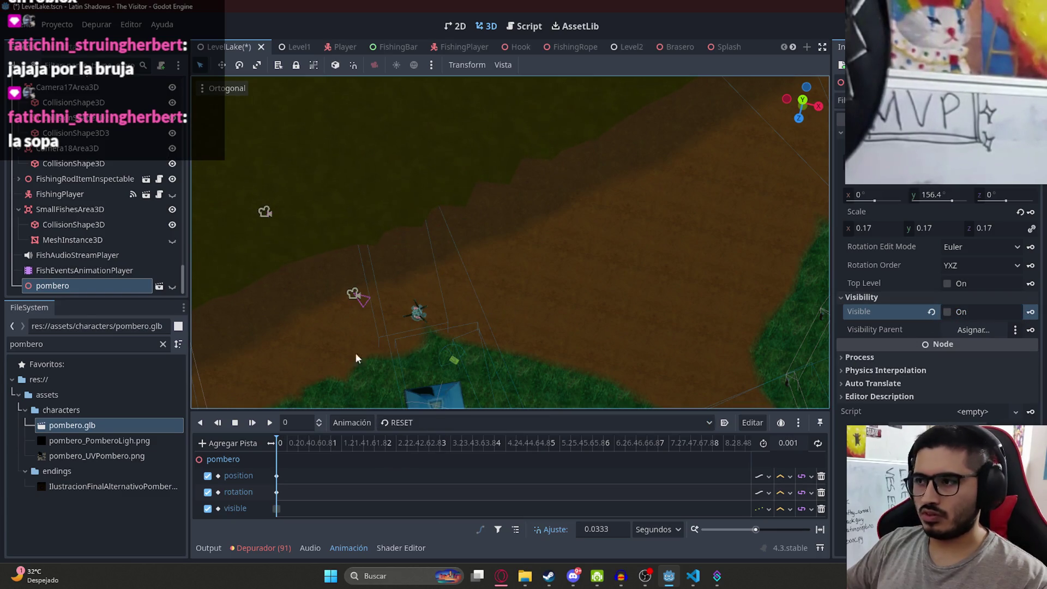
pyautogui.click(415, 423)
pyautogui.click(409, 439)
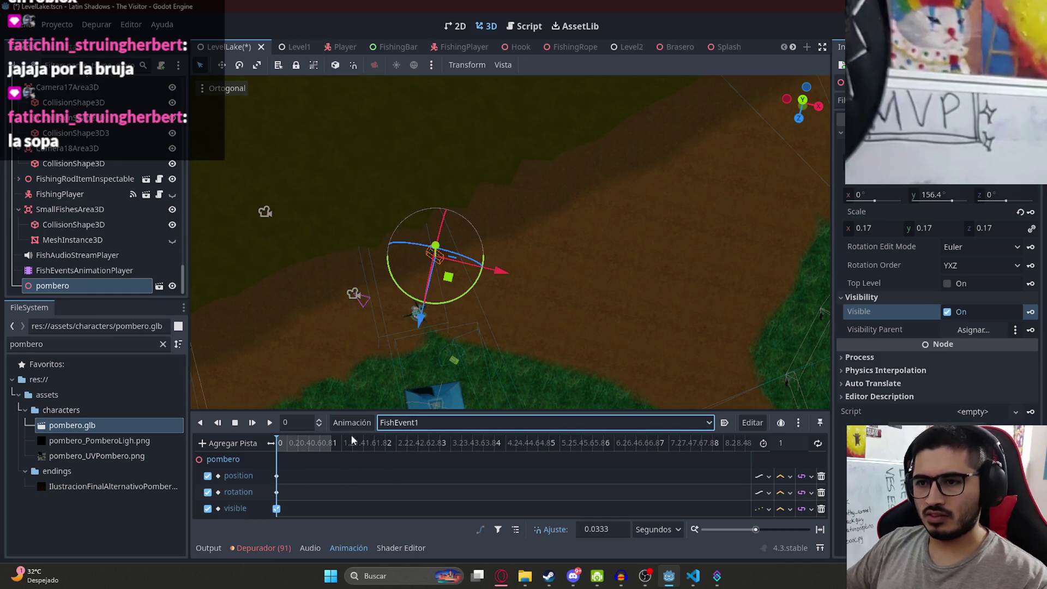
pyautogui.hotkey('ctrl', 's')
# Bring level_lake.gd in Visual Studio Code back to the front
pyautogui.scroll(-3, 458, 246)
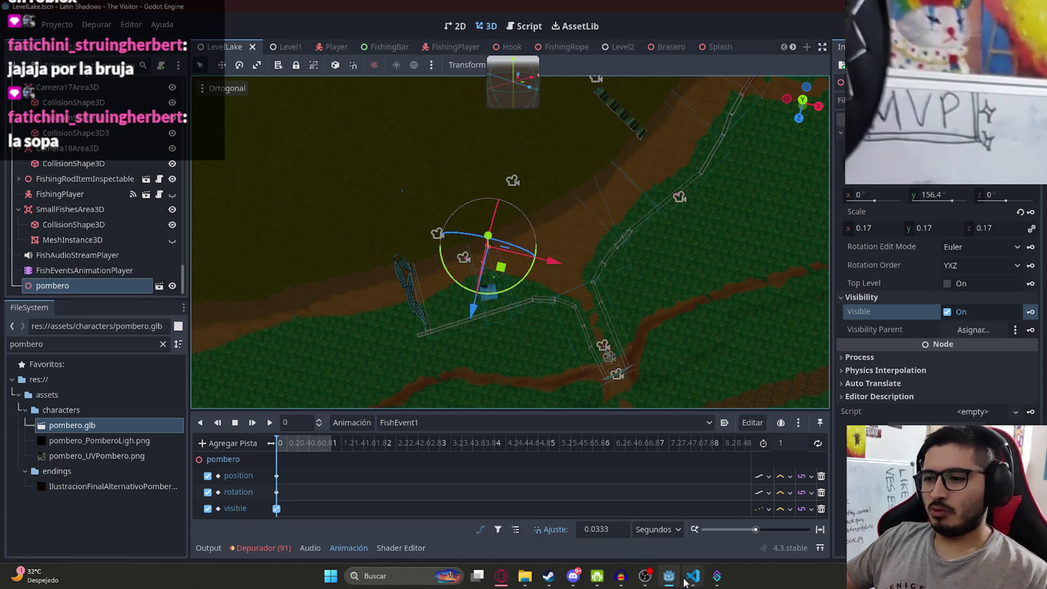
pyautogui.click(694, 578)
pyautogui.click(694, 579)
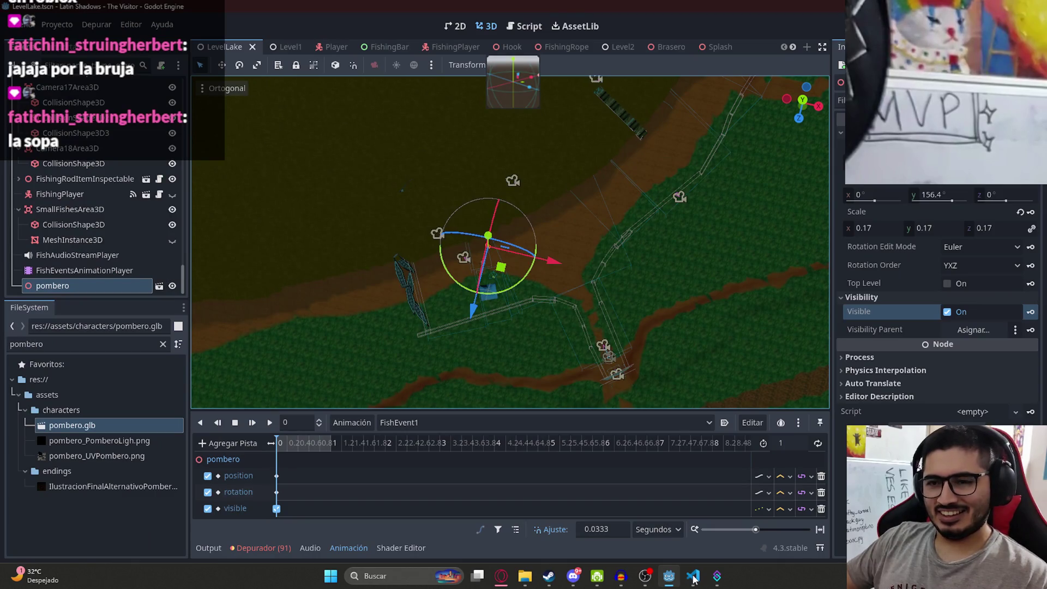
pyautogui.click(694, 578)
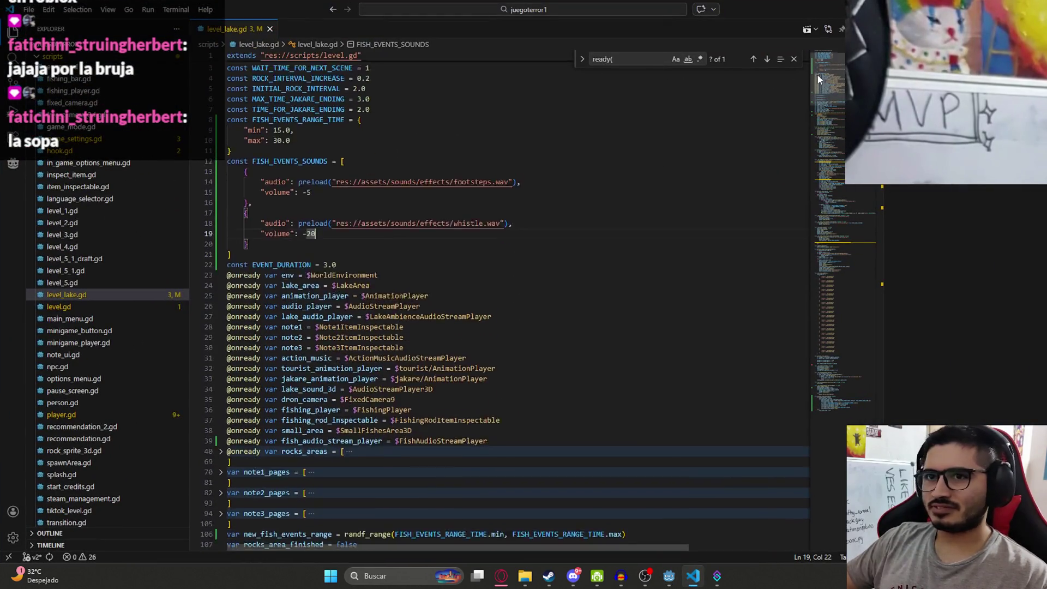
pyautogui.scroll(-3, 374, 314)
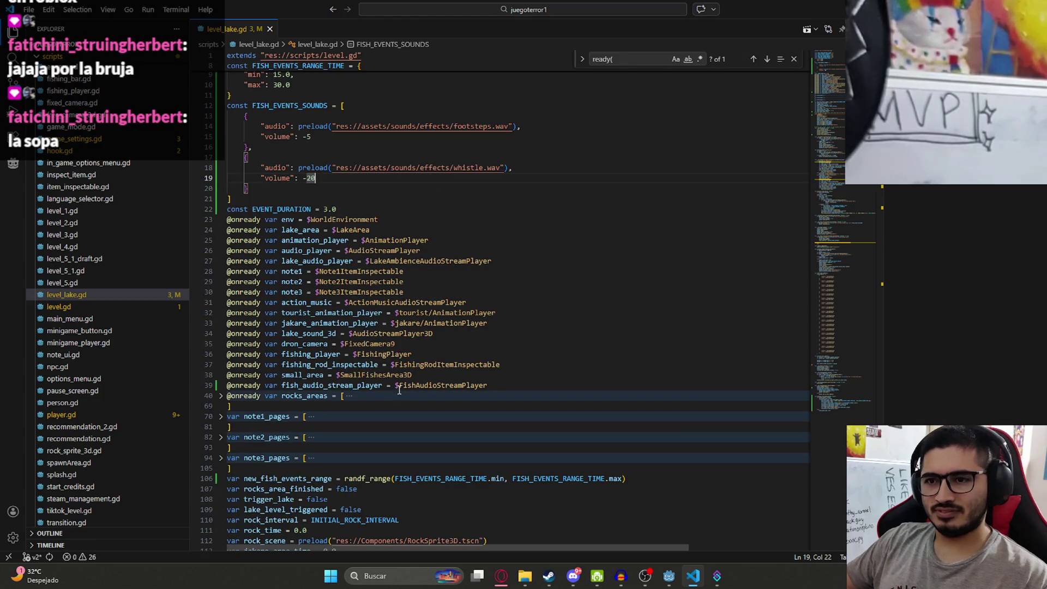
pyautogui.click(503, 389)
pyautogui.press('Return')
pyautogui.write('@onr')
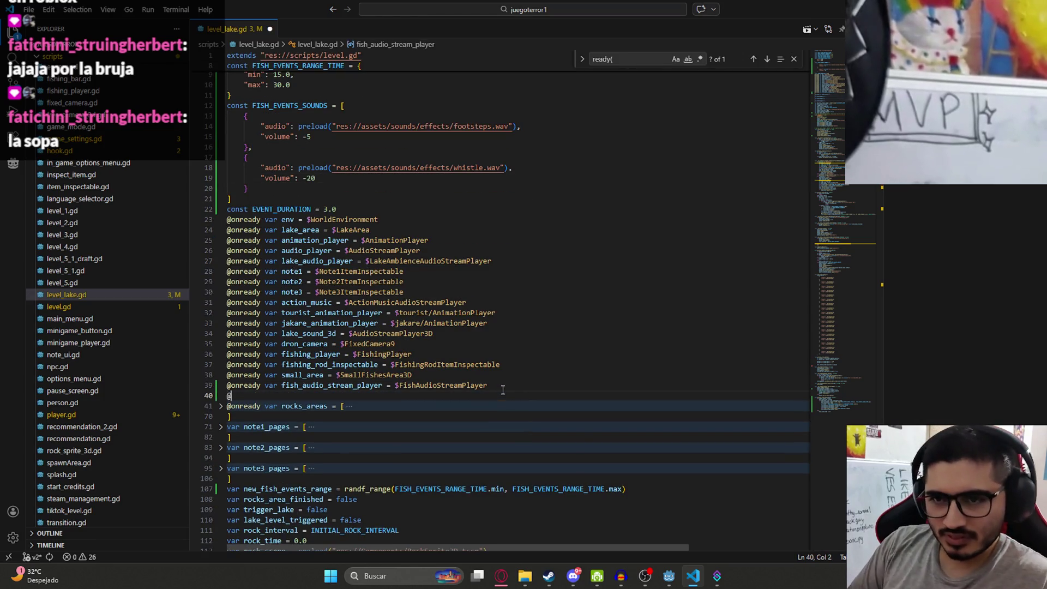
pyautogui.write('ea')
pyautogui.write('var ')
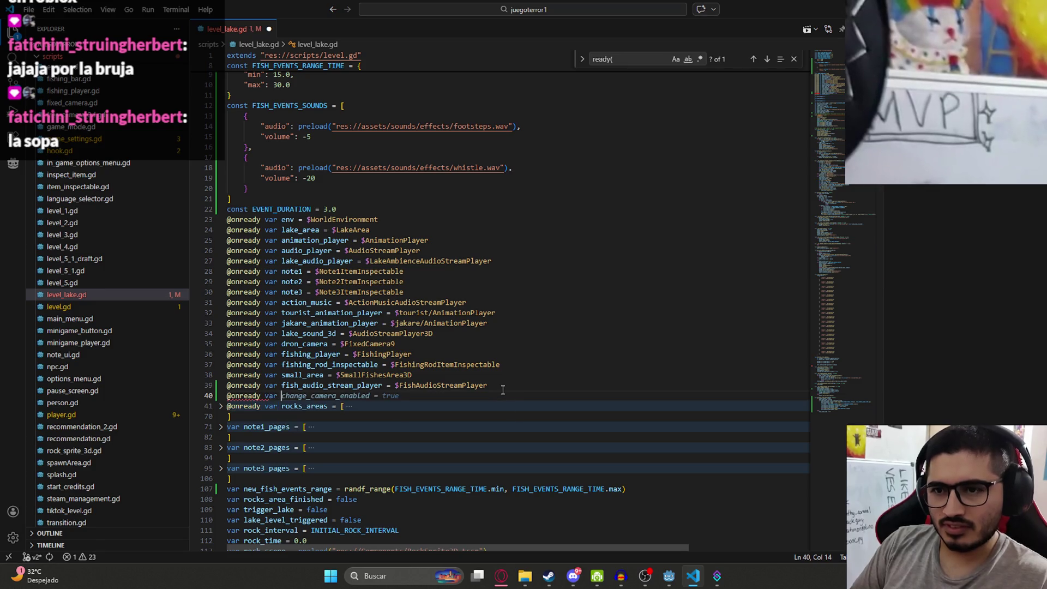
pyautogui.write('pombero = $')
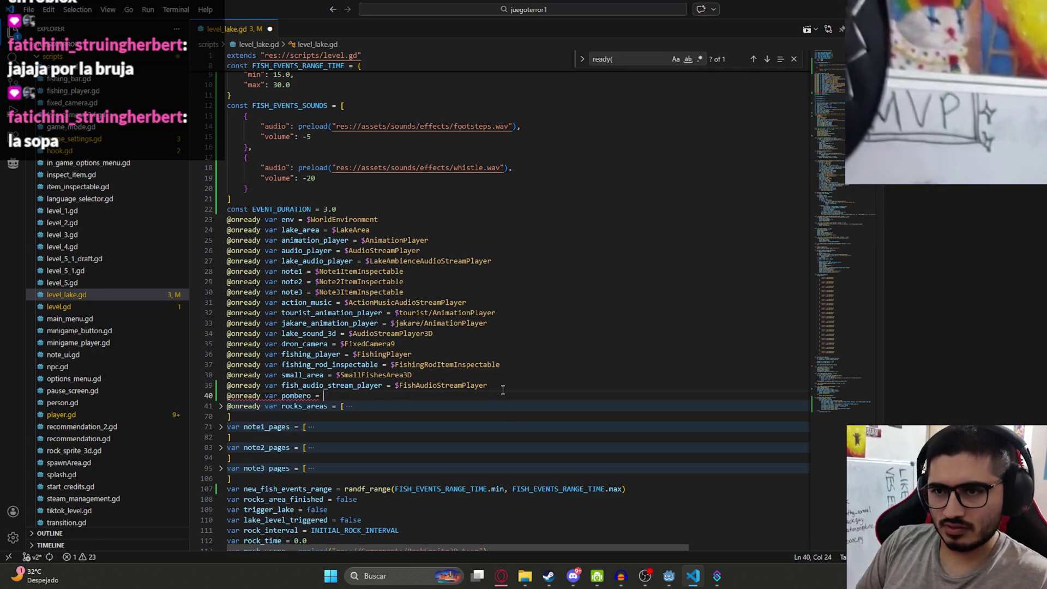
pyautogui.write('pombero')
pyautogui.press('Escape')
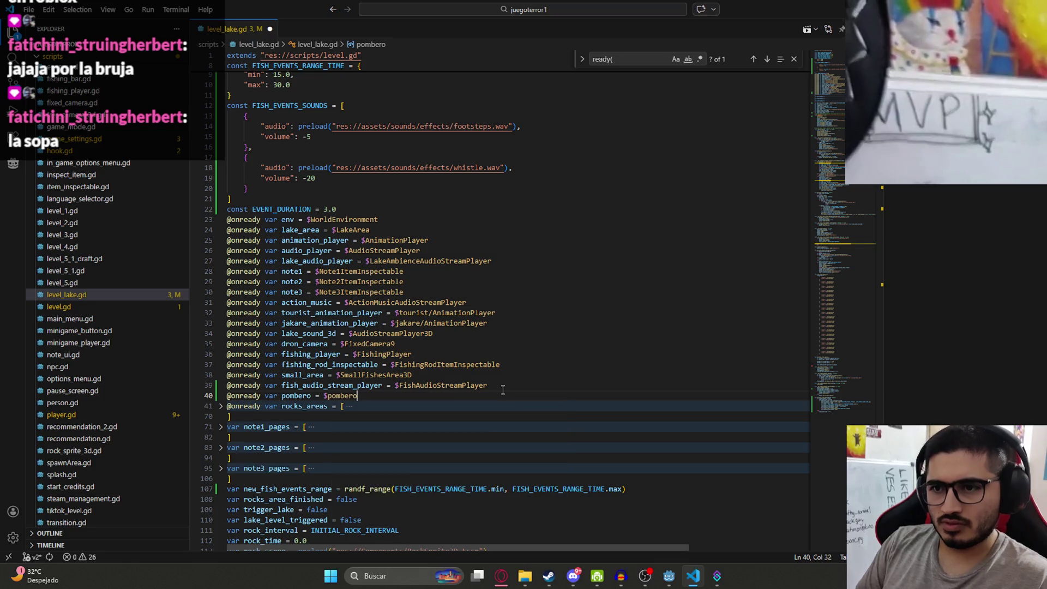
pyautogui.hotkey('alt', 'Tab')
pyautogui.hotkey('alt', 'Tab')
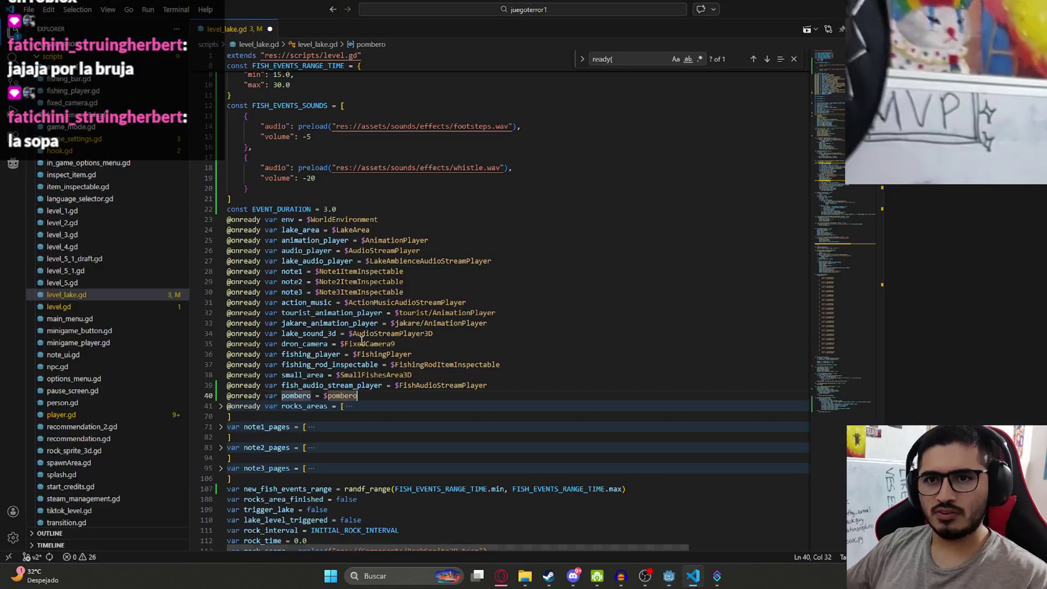
pyautogui.doubleClick(294, 396)
pyautogui.hotkey('ctrl', 's')
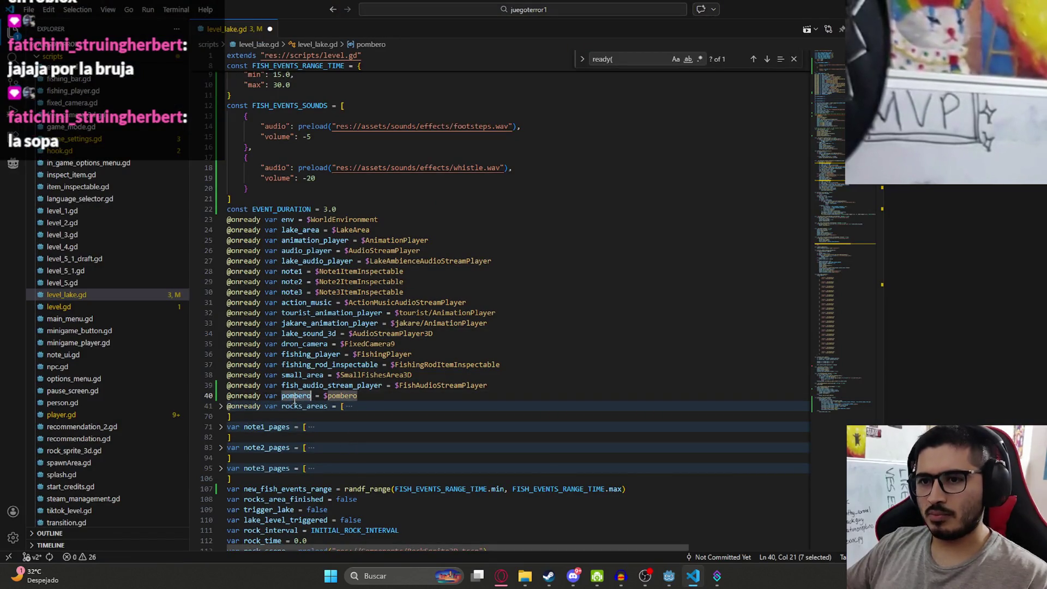
# Add the suggested pombero_animation_player declaration below it and save
pyautogui.click(387, 392)
pyautogui.press('Return')
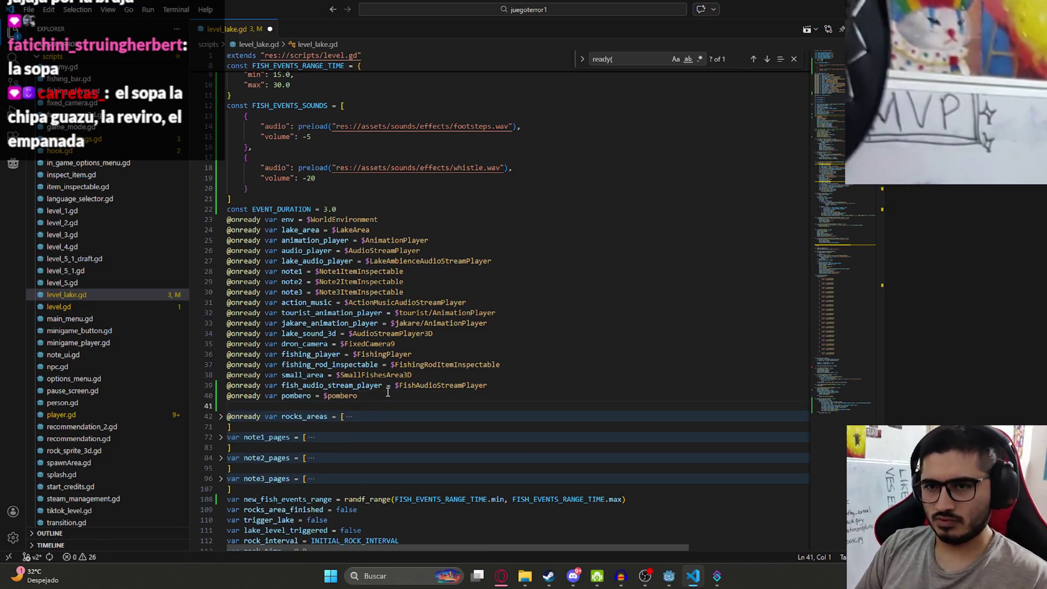
pyautogui.write('nread var p')
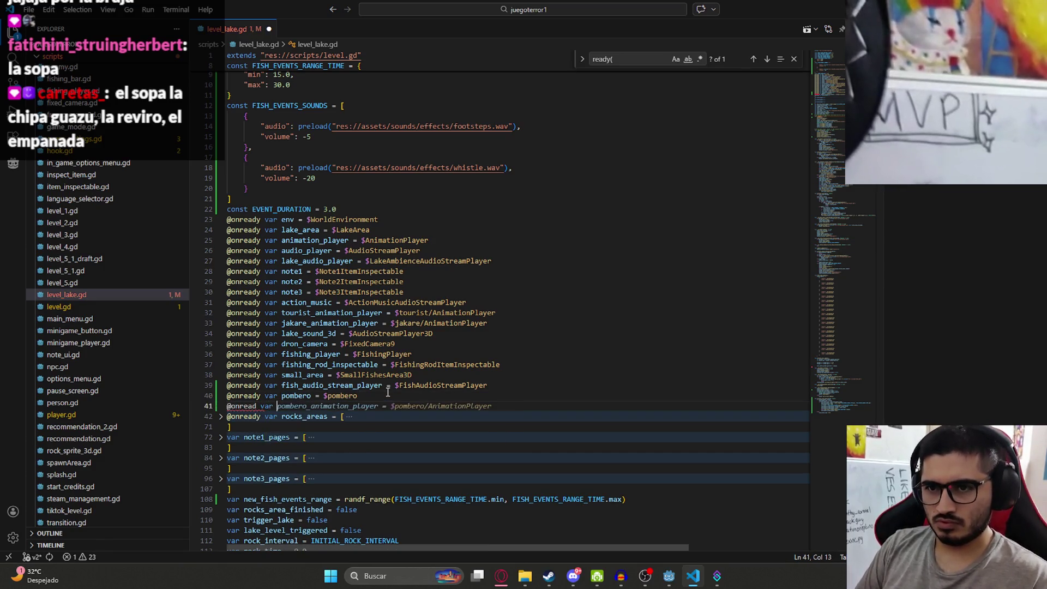
pyautogui.write('ombero')
pyautogui.press('Tab')
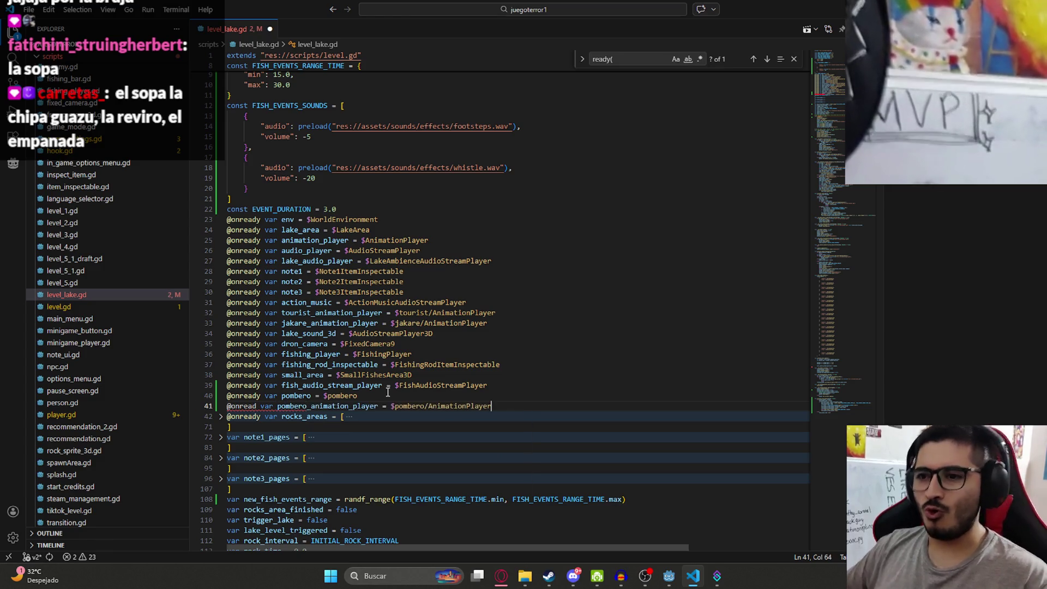
pyautogui.hotkey('ctrl', 's')
pyautogui.doubleClick(327, 406)
pyautogui.hotkey('ctrl', 'f')
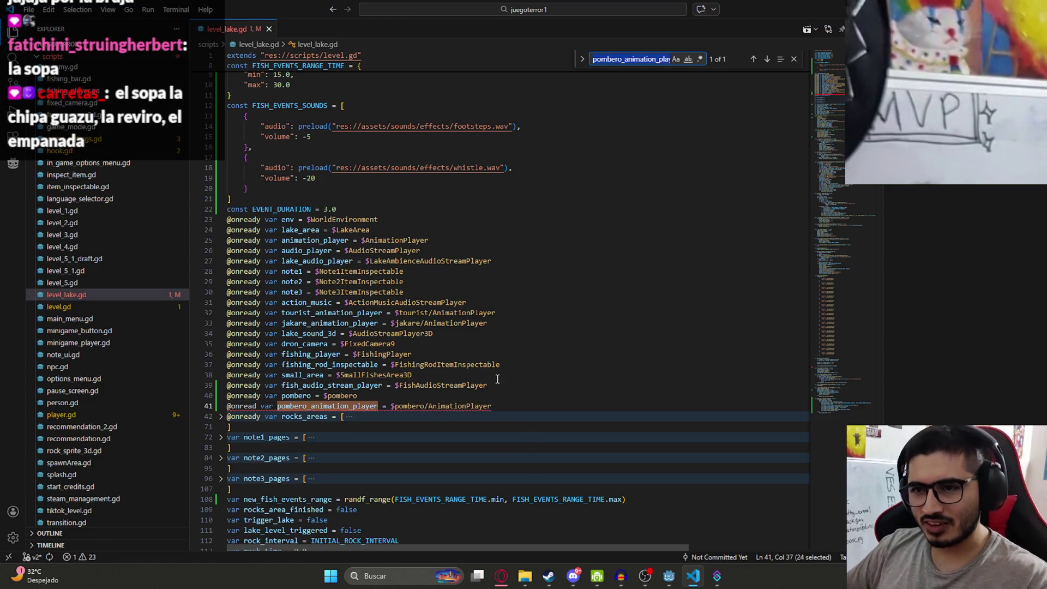
pyautogui.click(256, 406)
pyautogui.write('y')
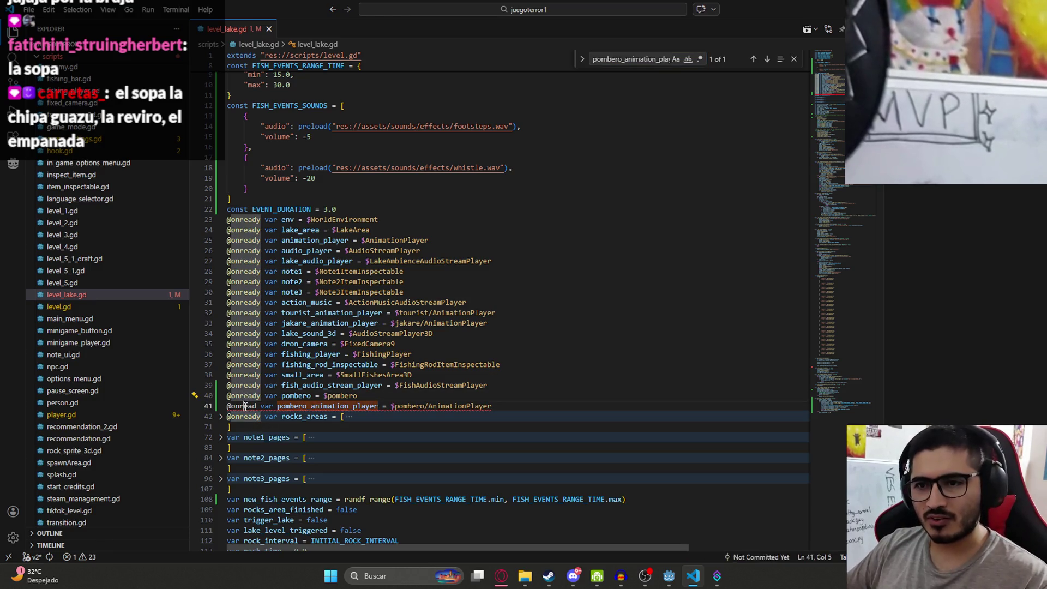
pyautogui.hotkey('ctrl', 's')
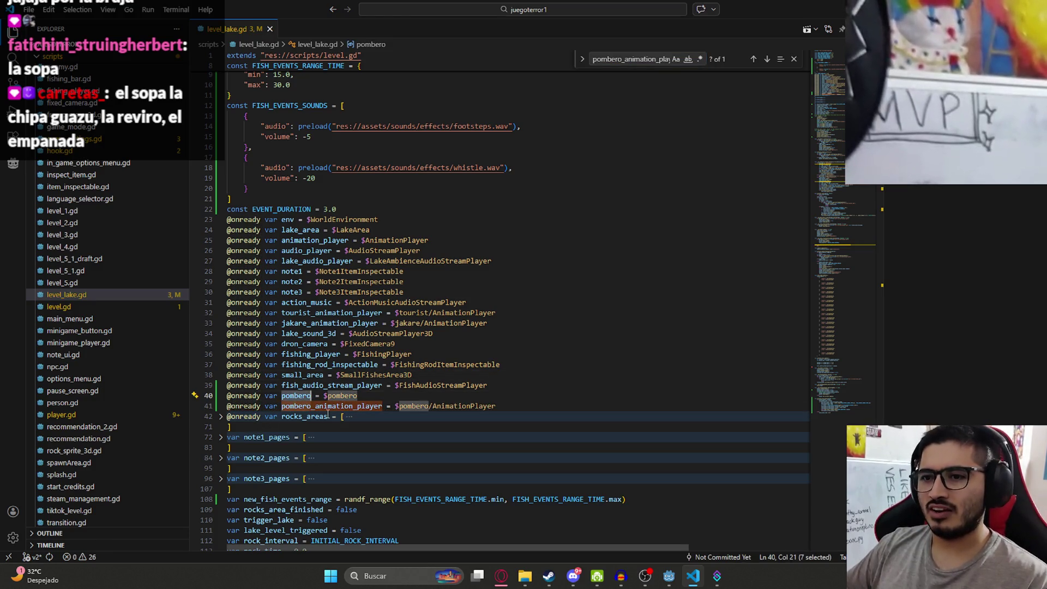
pyautogui.click(327, 416)
pyautogui.scroll(-3, 331, 354)
pyautogui.moveTo(363, 313)
pyautogui.mouseDown()
pyautogui.moveTo(374, 314)
pyautogui.moveTo(120, 308)
pyautogui.mouseUp()
pyautogui.moveTo(358, 314); pyautogui.dragTo(230, 314)
pyautogui.hotkey('ctrl', 'shift', 'k')
pyautogui.doubleClick(331, 314)
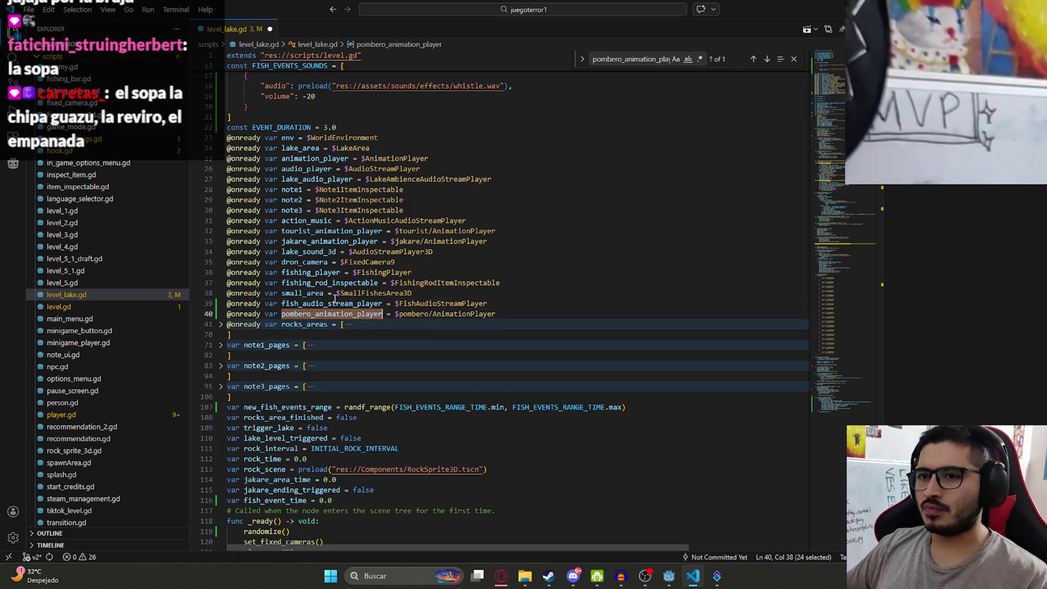
pyautogui.moveTo(816, 60); pyautogui.dragTo(847, 382)
pyautogui.click(503, 310)
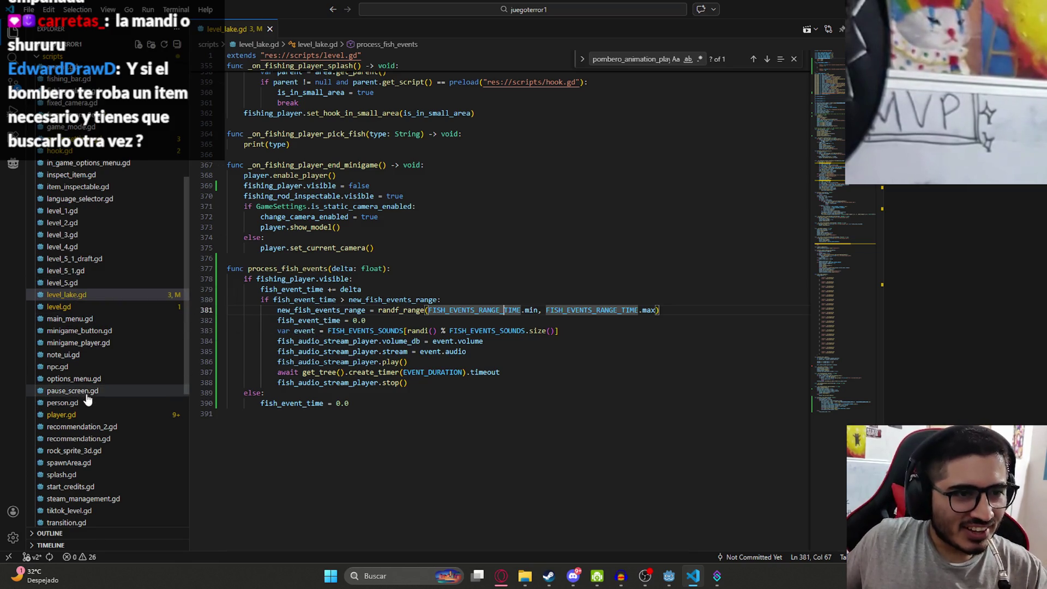
# Look over where the event variables are used in process_fish_events and the file's end
pyautogui.hotkey('alt', 'Tab')
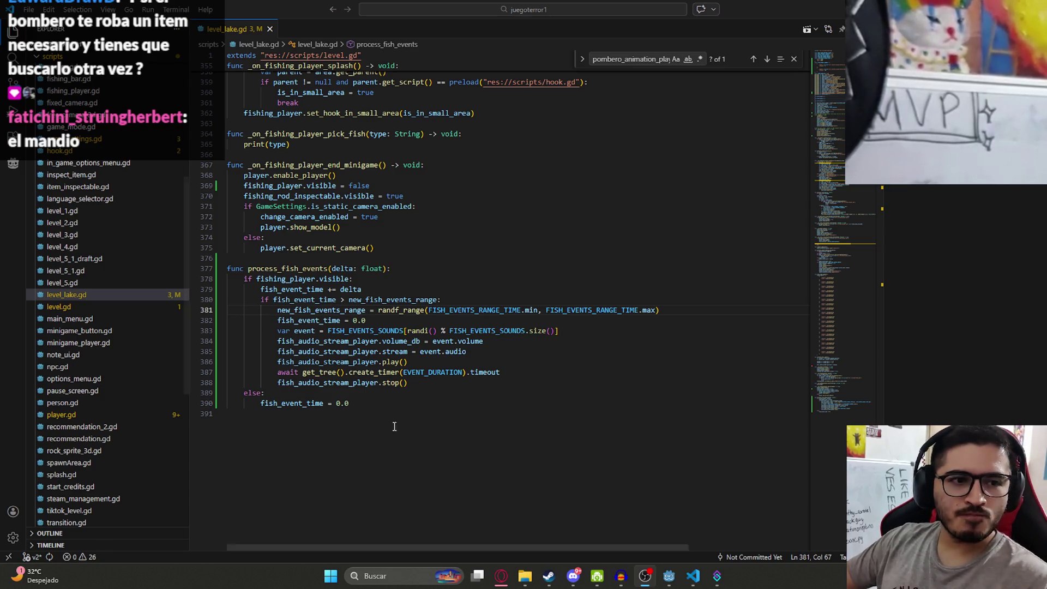
pyautogui.click(301, 330)
pyautogui.click(546, 425)
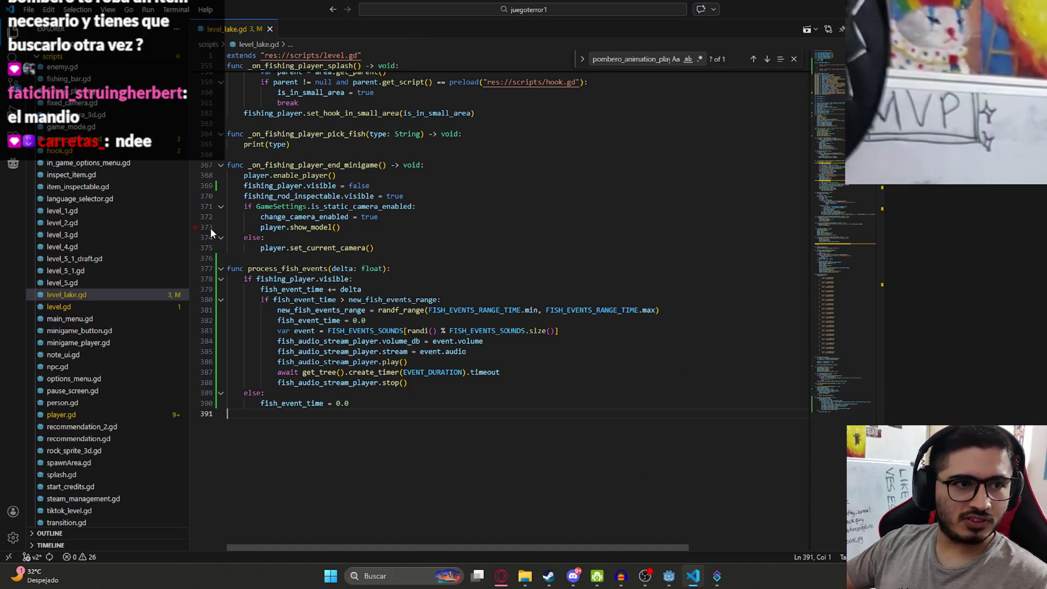
pyautogui.click(473, 320)
pyautogui.click(344, 414)
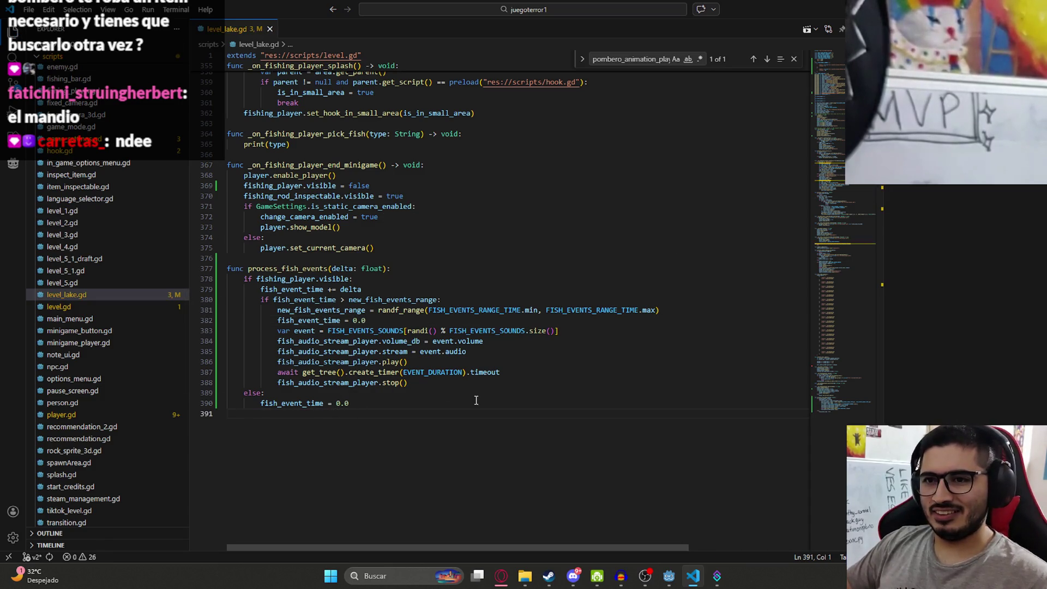
pyautogui.press('Left')
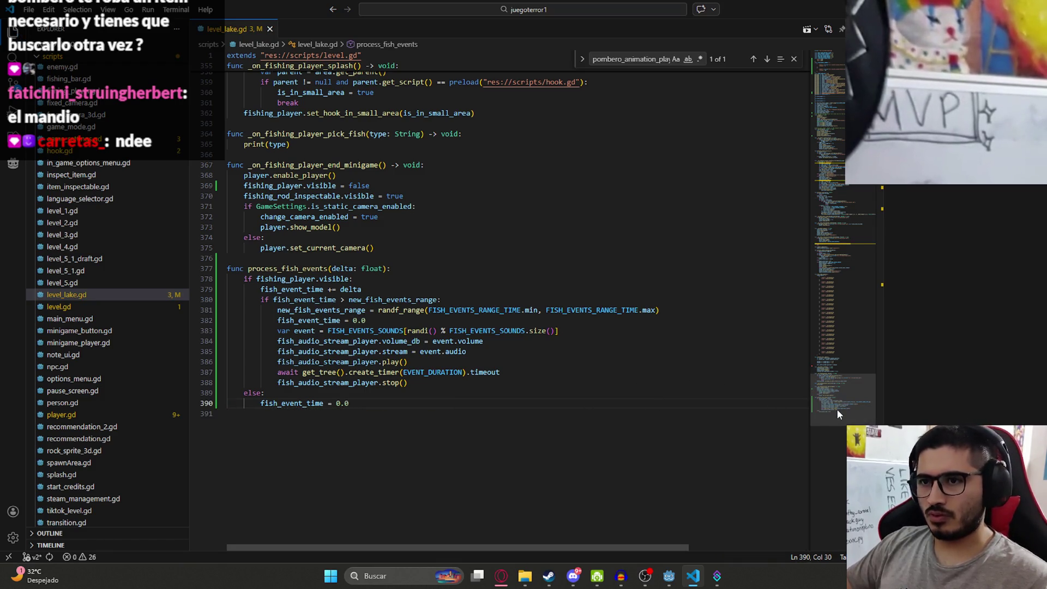
pyautogui.scroll(1, 837, 408)
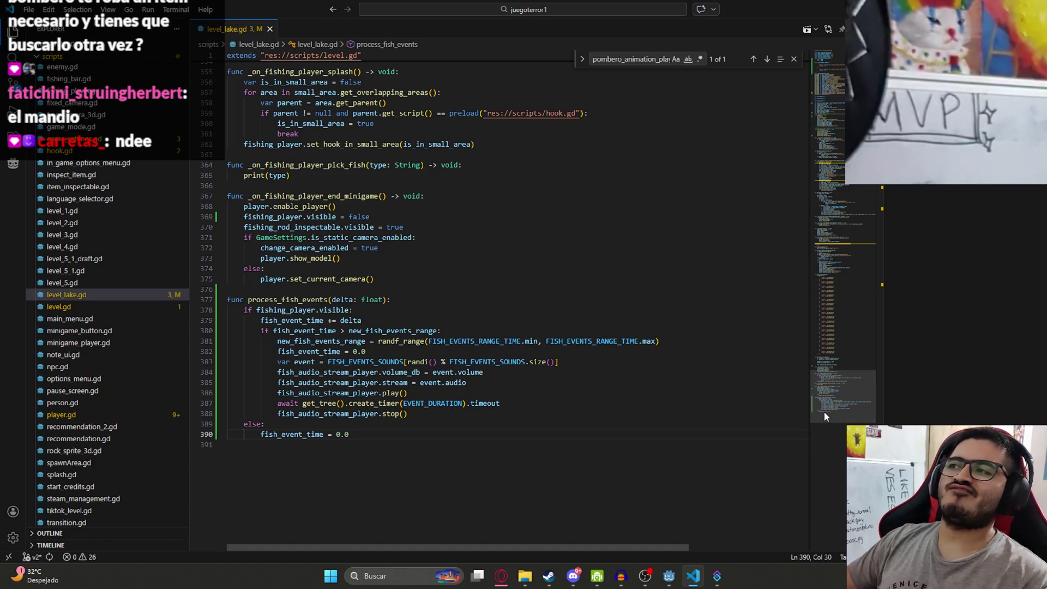
# Insert a blank line right after the new_fish_events_range check in process_fish_events
pyautogui.click(351, 321)
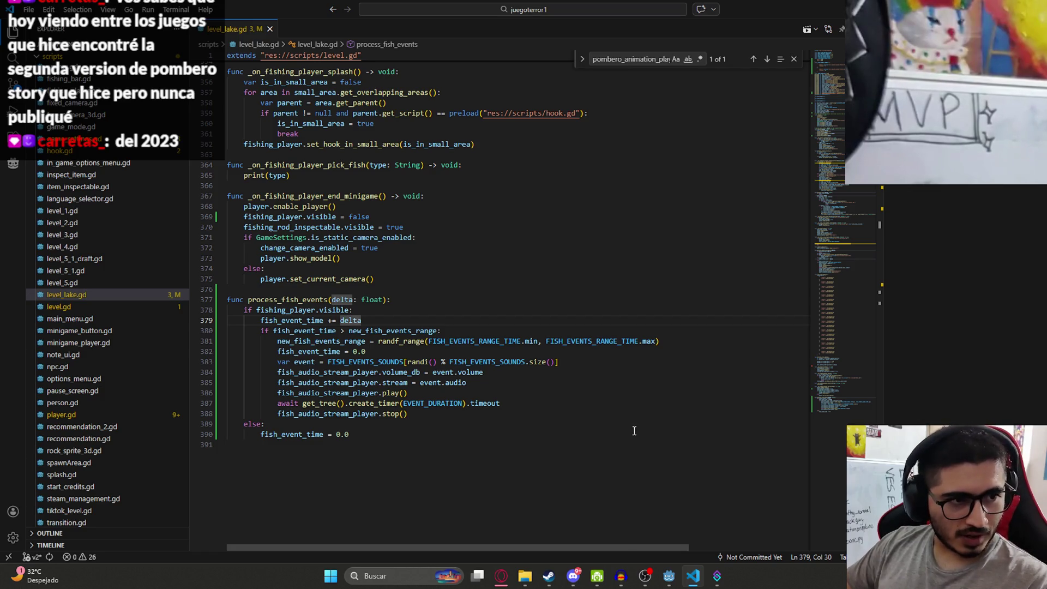
pyautogui.click(498, 361)
pyautogui.click(372, 311)
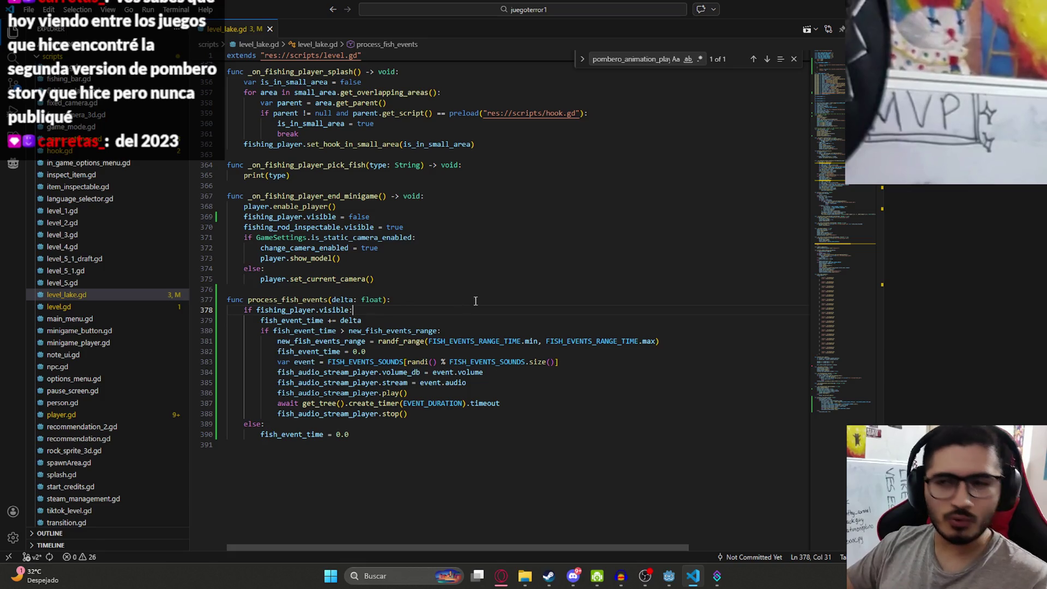
pyautogui.click(432, 302)
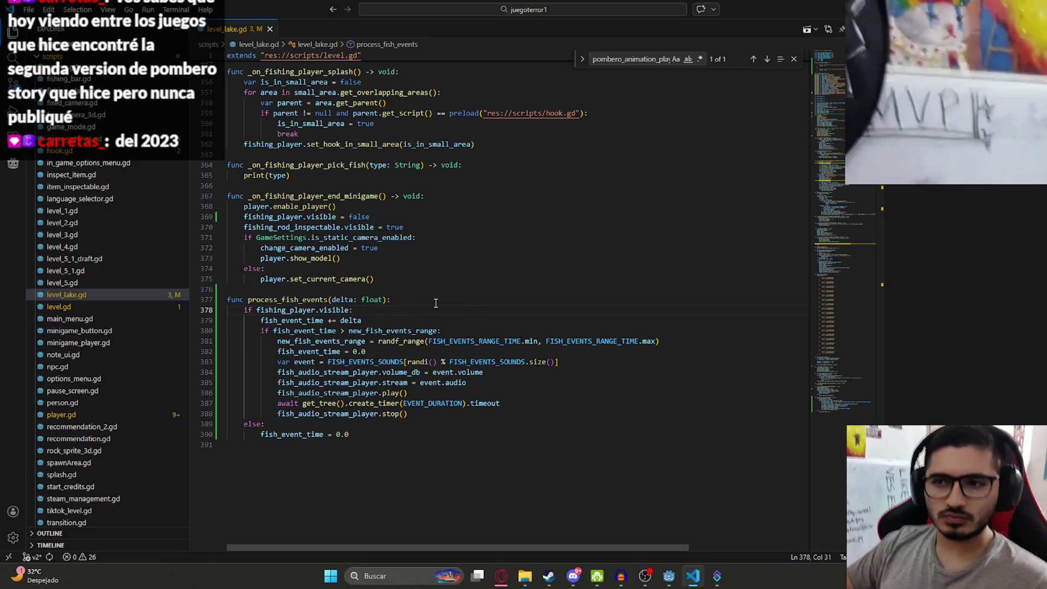
pyautogui.press('Down')
pyautogui.press('Down')
pyautogui.press('Down')
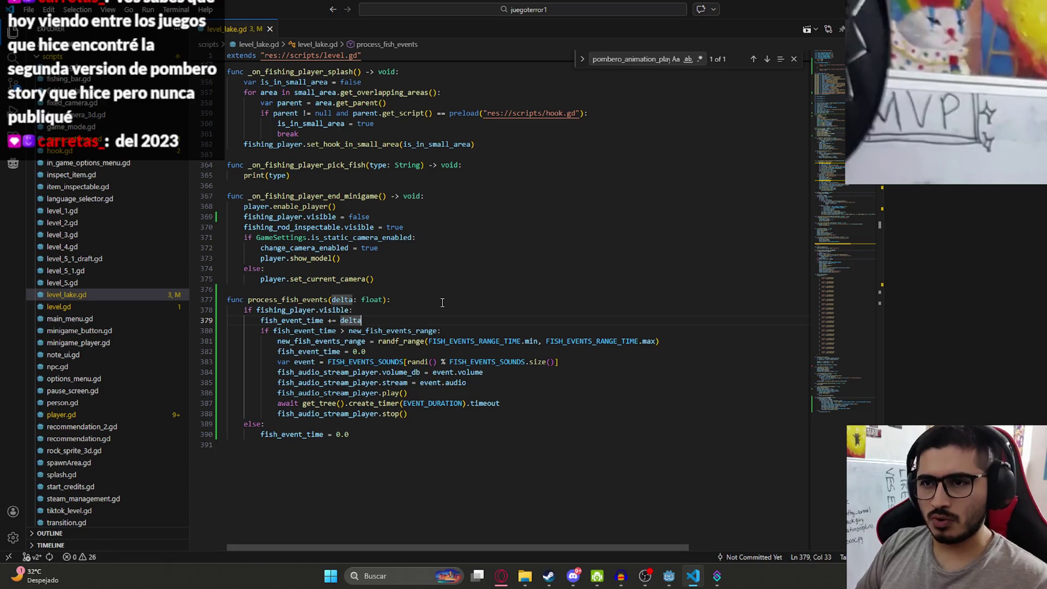
pyautogui.press('Up')
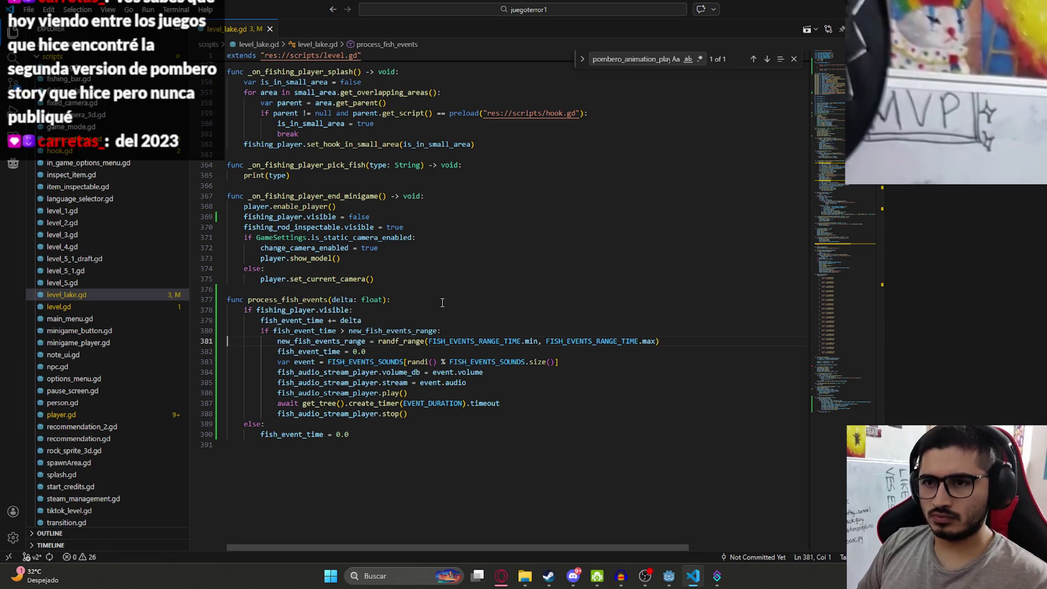
pyautogui.press('Down')
pyautogui.press('End')
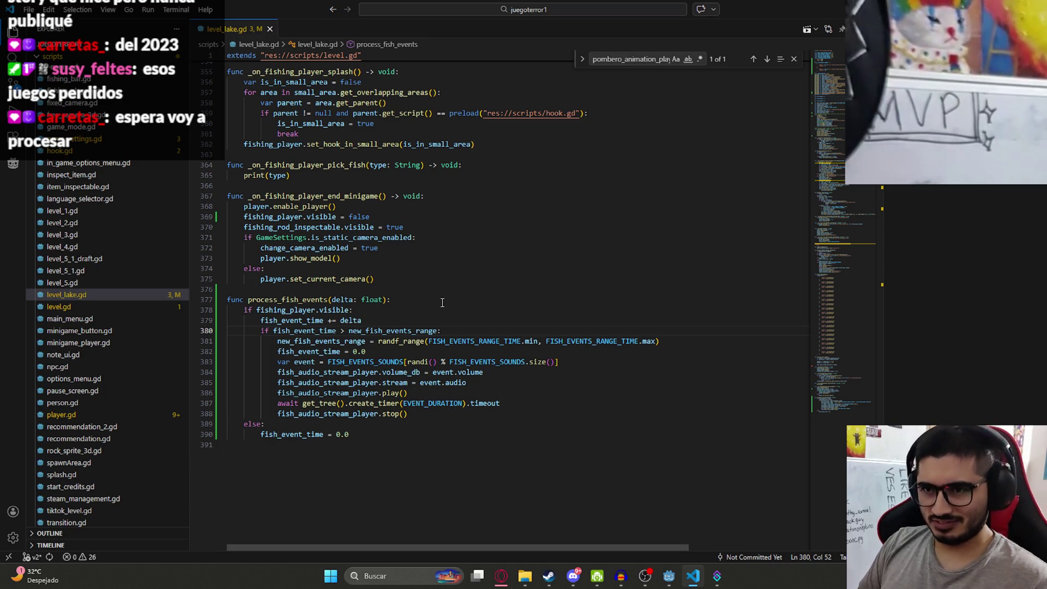
pyautogui.press('Return')
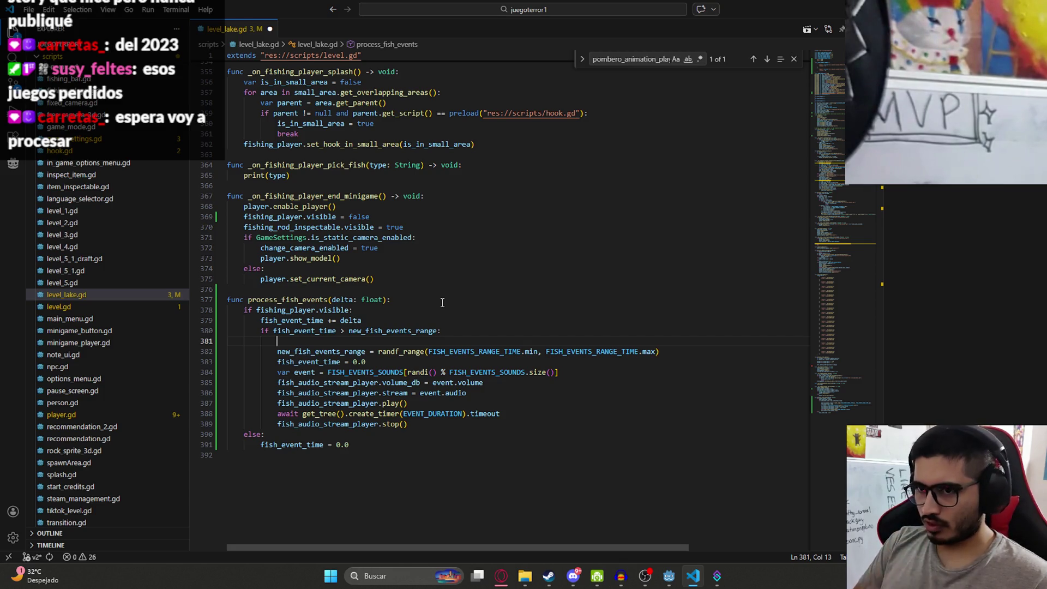
# Move the 'fish_event_time = 0.0' reset line above the new_fish_events_range reroll
pyautogui.hotkey('ctrl', 'z')
pyautogui.moveTo(376, 355); pyautogui.dragTo(228, 353)
pyautogui.press('BackSpace')
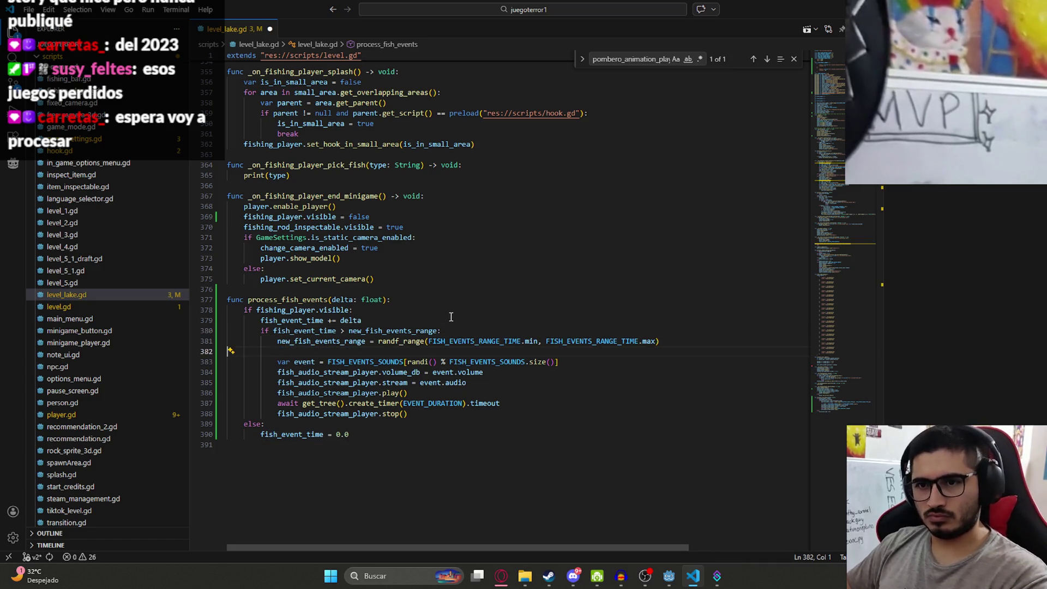
pyautogui.press('Tab')
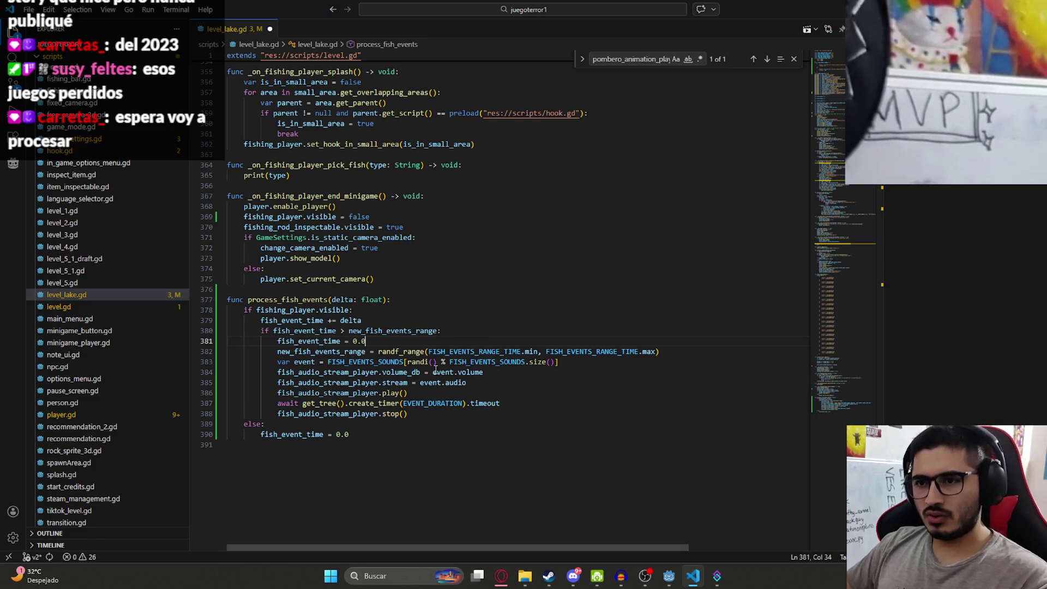
pyautogui.press('Return')
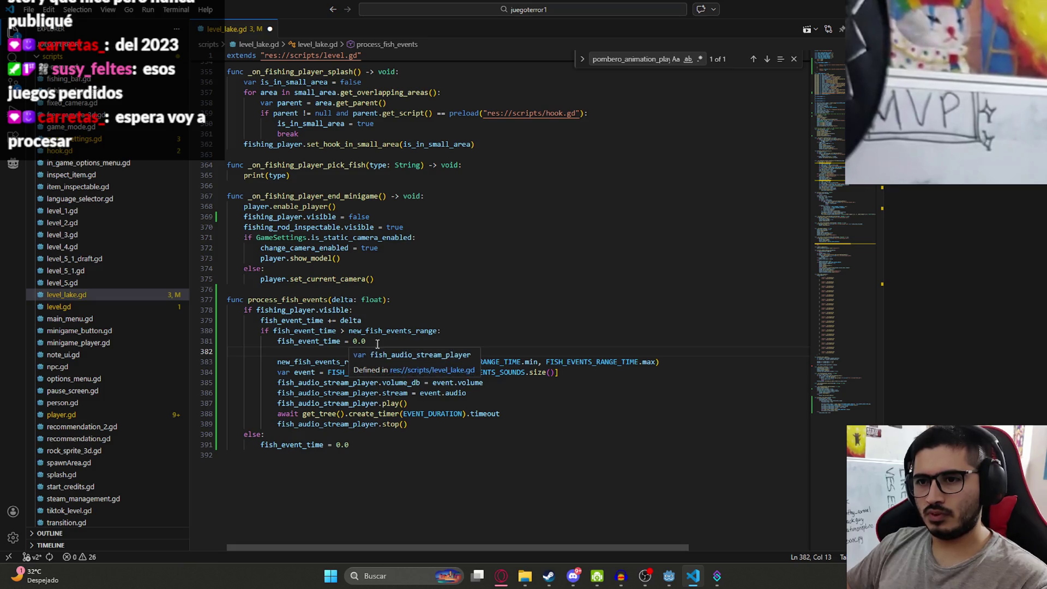
# Add the condition 'if randi_range(0,1) == 0:' after the timer reset
pyautogui.write('if randi_range(')
pyautogui.write('0,10')
pyautogui.write(')')
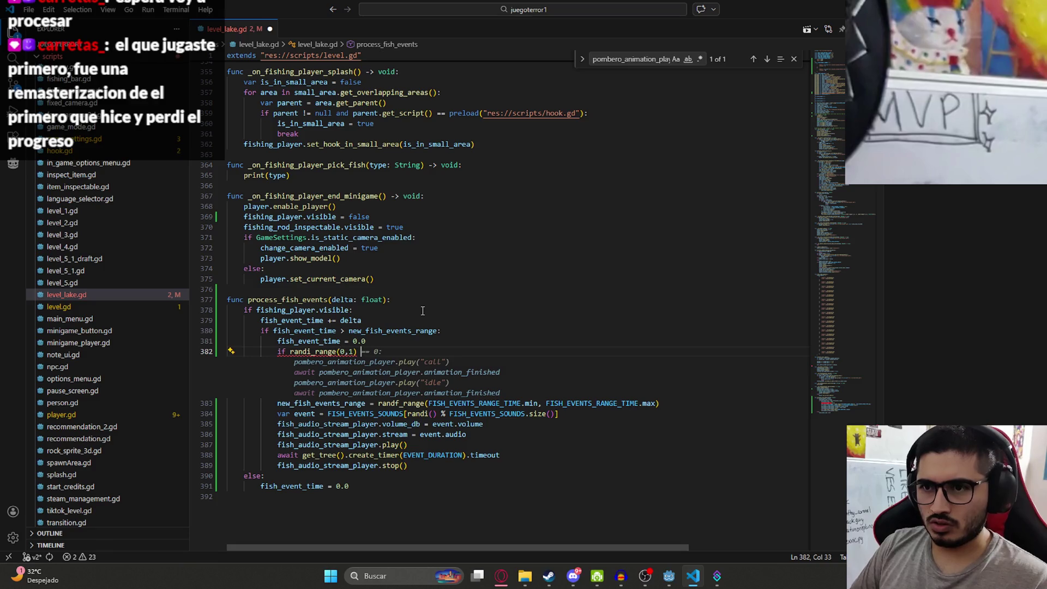
pyautogui.write(' 0')
pyautogui.press('Down')
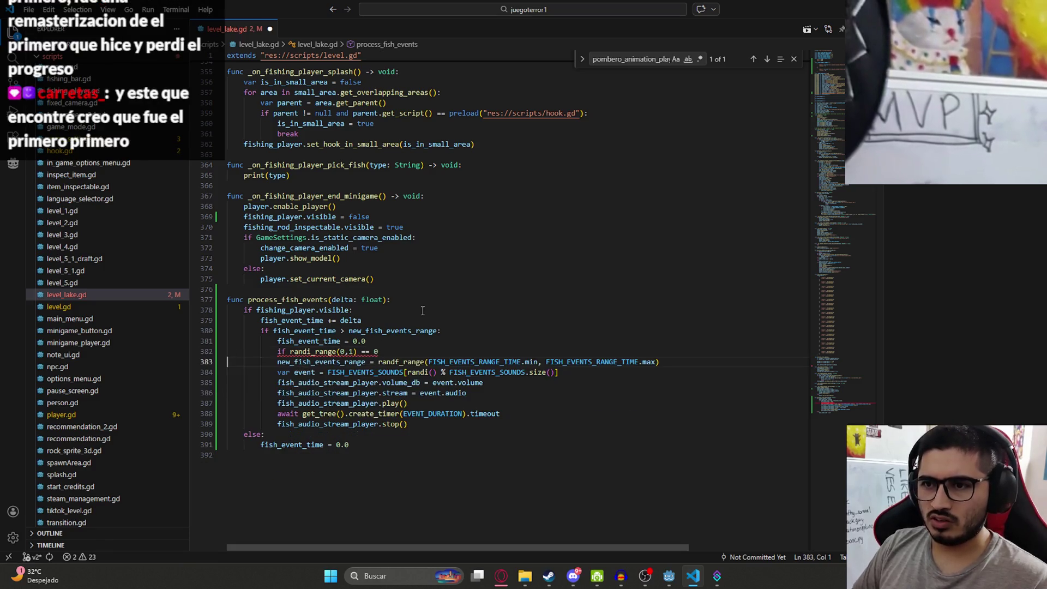
pyautogui.click(496, 351)
pyautogui.write(':')
pyautogui.press('Tab')
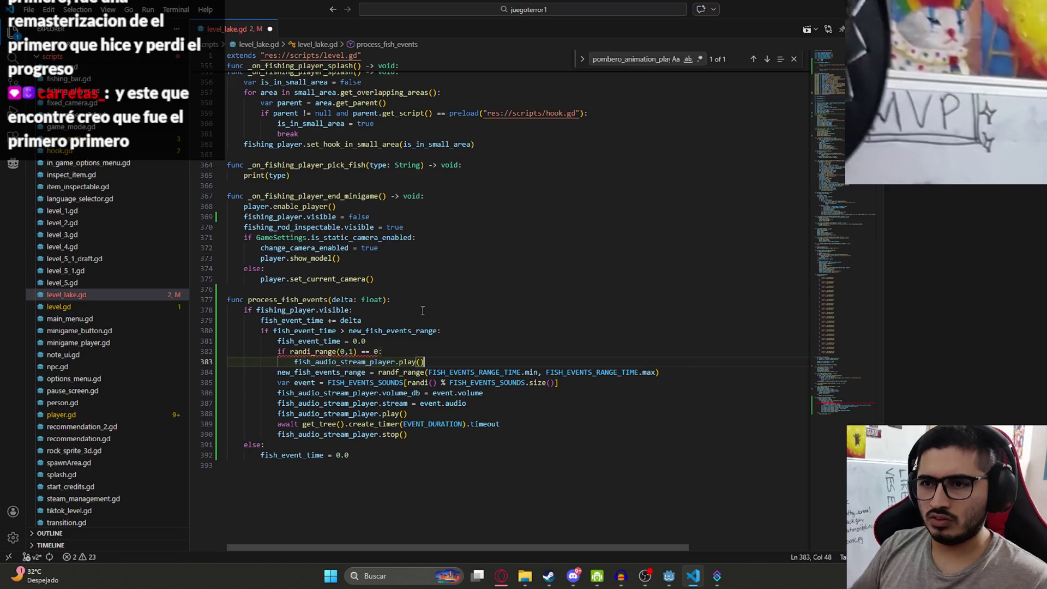
pyautogui.hotkey('ctrl', 'z')
pyautogui.hotkey('ctrl', 'z')
pyautogui.click(405, 345)
pyautogui.click(396, 351)
pyautogui.write(':')
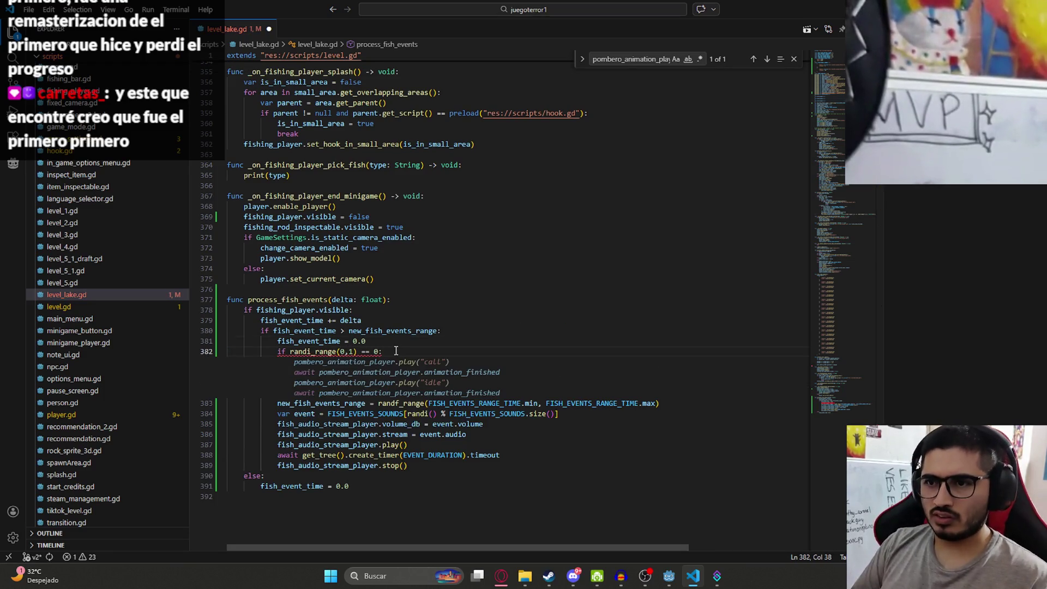
# Indent the random-sound code under that condition and add an 'else:' branch
pyautogui.moveTo(279, 406); pyautogui.dragTo(400, 439)
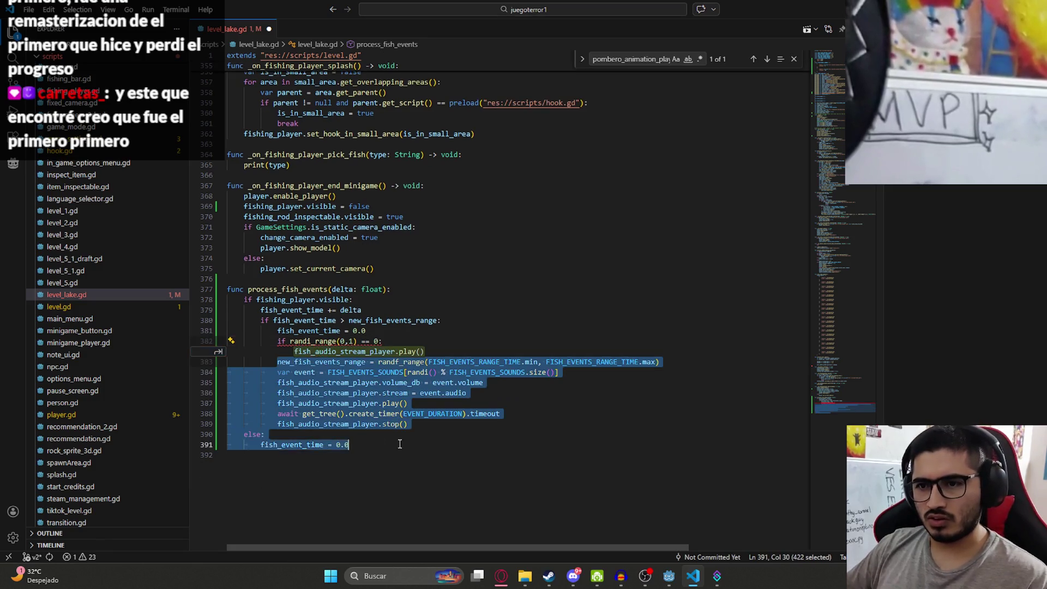
pyautogui.press('Tab')
pyautogui.click(419, 372)
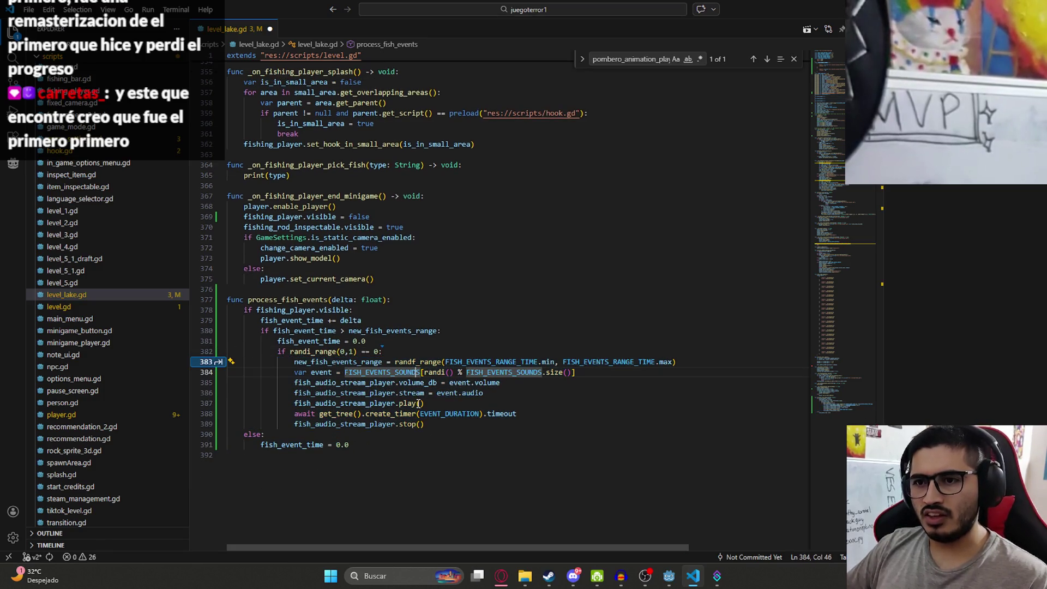
pyautogui.click(448, 424)
pyautogui.press('Return')
pyautogui.press('BackSpace')
pyautogui.write('else:')
pyautogui.press('Return')
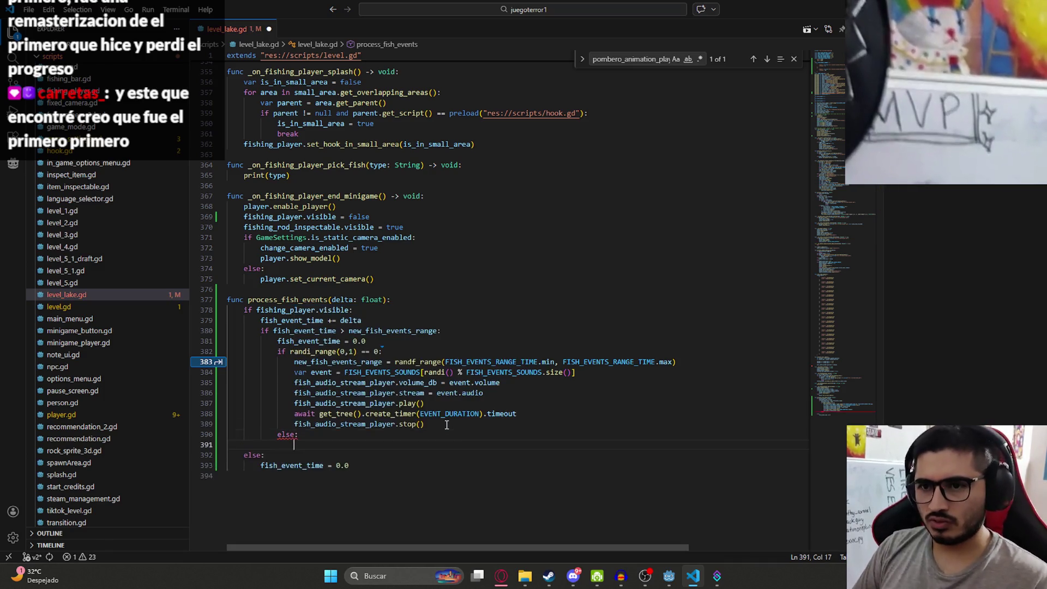
pyautogui.moveTo(837, 392); pyautogui.dragTo(799, 70)
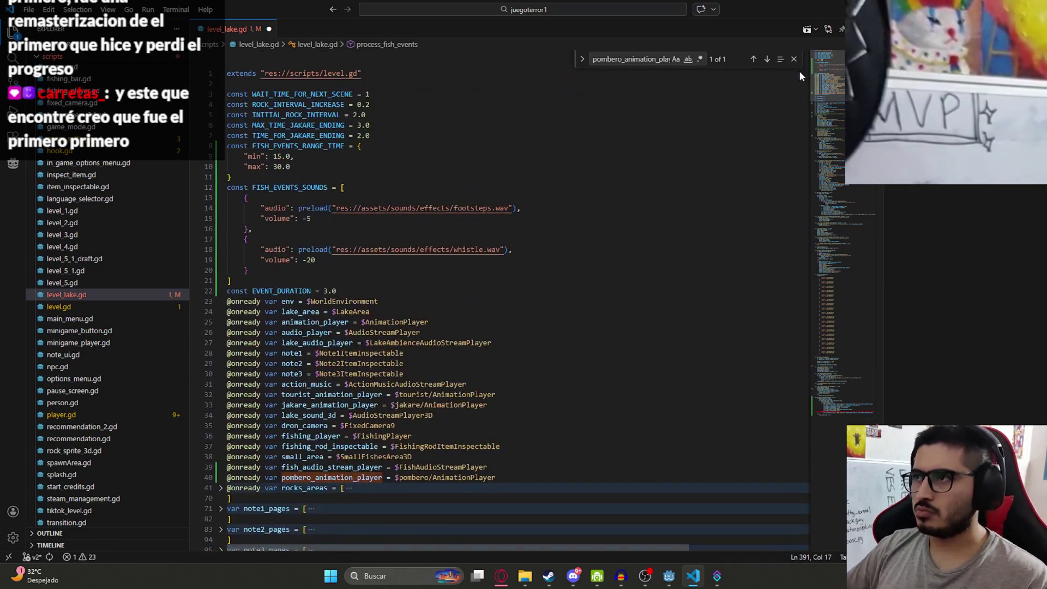
pyautogui.scroll(-2, 530, 416)
pyautogui.click(530, 416)
pyautogui.click(530, 418)
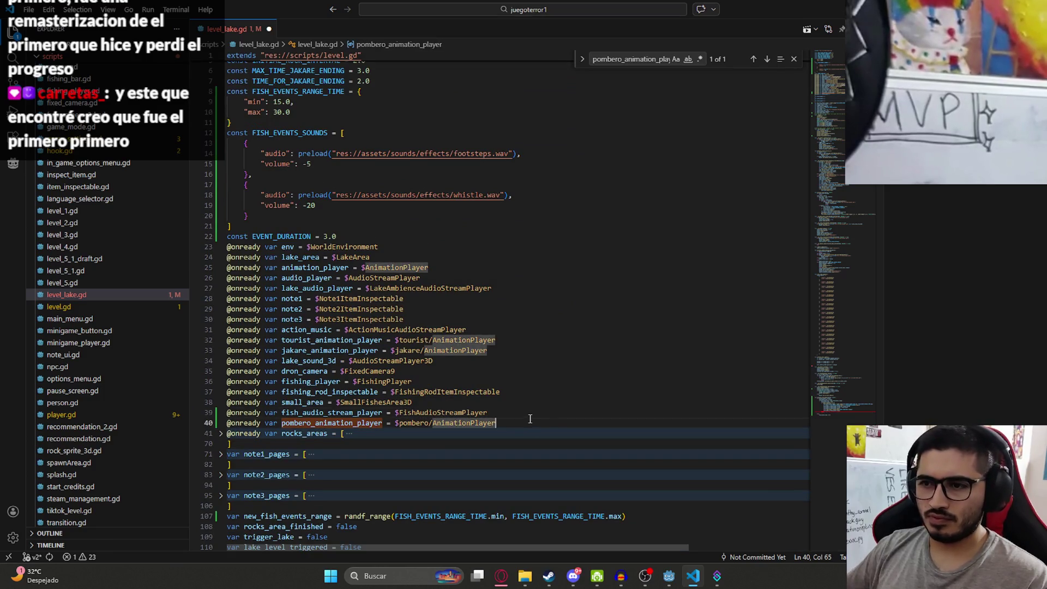
pyautogui.press('Return')
pyautogui.write('@onready var fis')
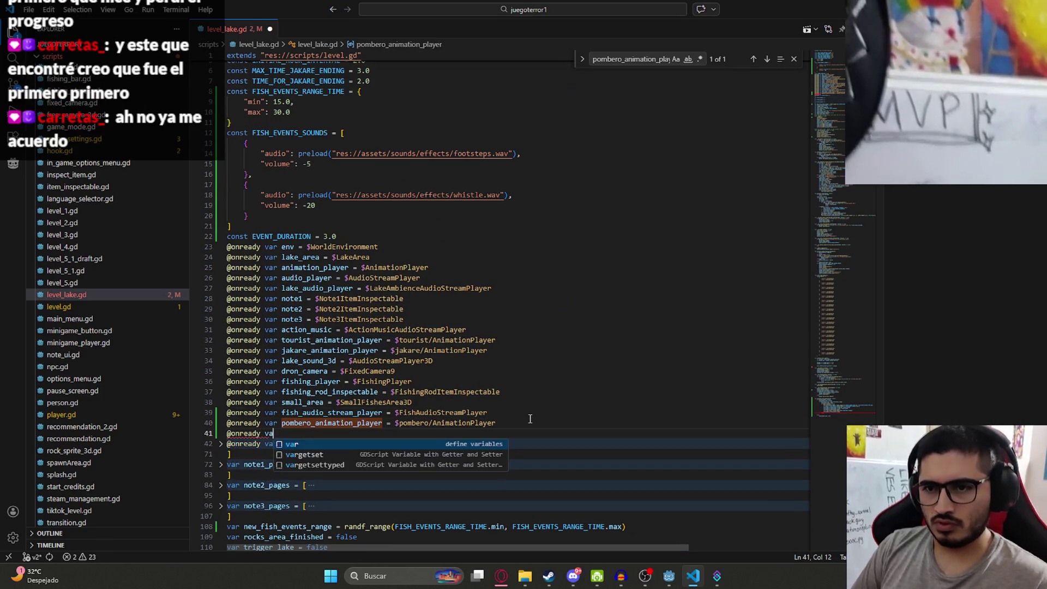
pyautogui.write('h_events_anim')
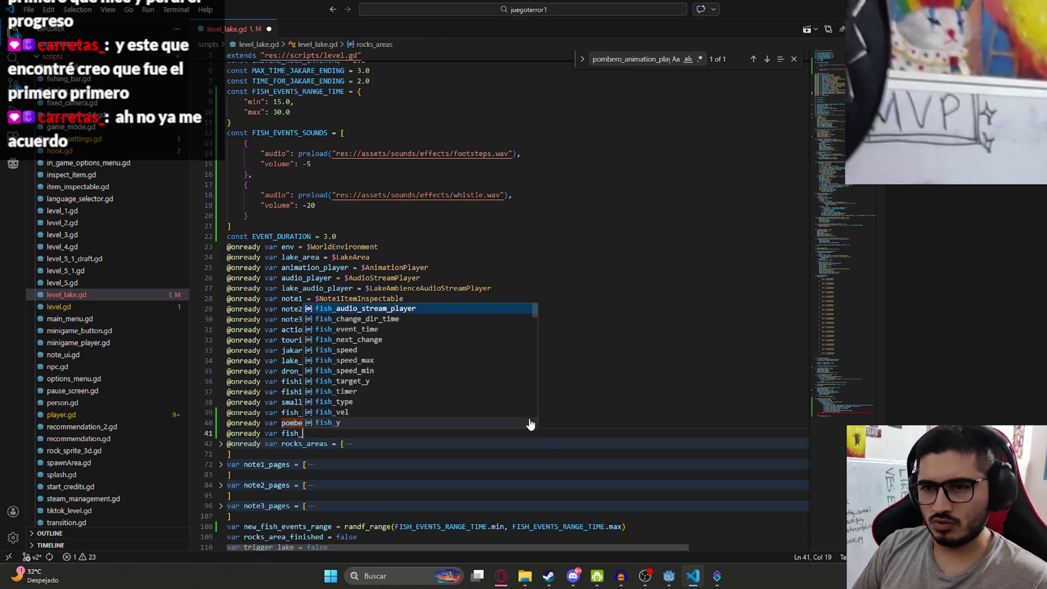
pyautogui.write('ation_player = $FishEventsAnimationPlayer')
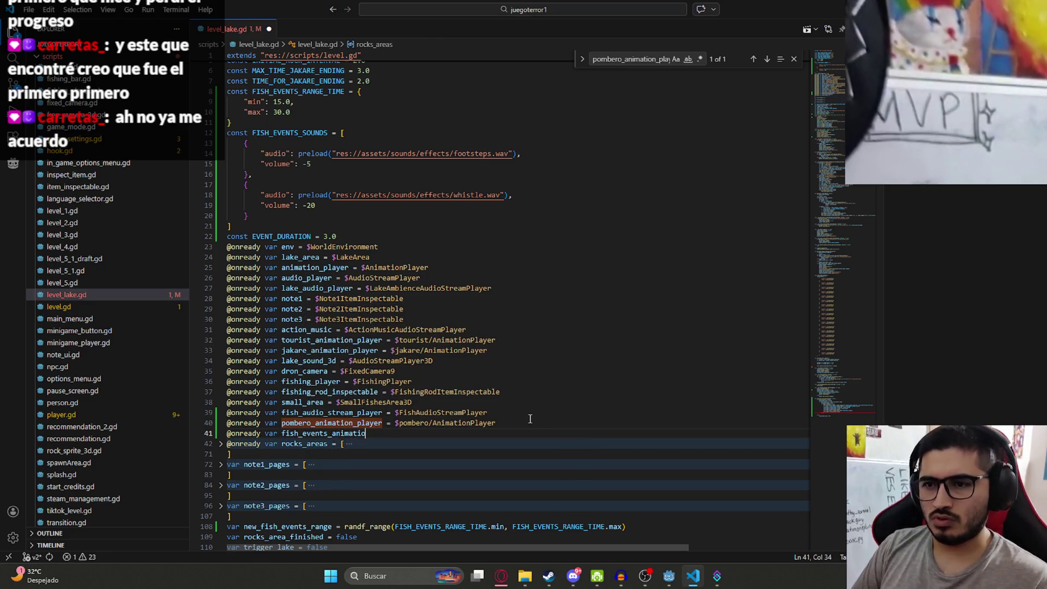
pyautogui.doubleClick(369, 433)
pyautogui.hotkey('ctrl', 'c')
# Make the else branch call fish_events_animation_player.play("FishEvent1") without the await timer and stop lines
pyautogui.scroll(-20, 552, 426)
pyautogui.click(321, 326)
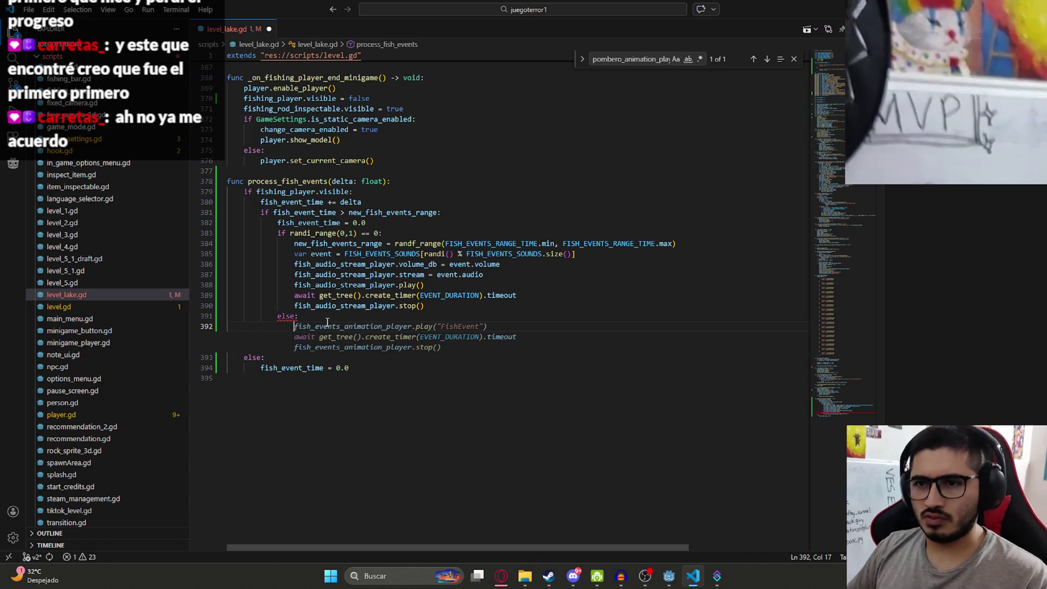
pyautogui.hotkey('ctrl', 'v')
pyautogui.write('.play(')
pyautogui.press('Tab')
pyautogui.click(482, 326)
pyautogui.write('1')
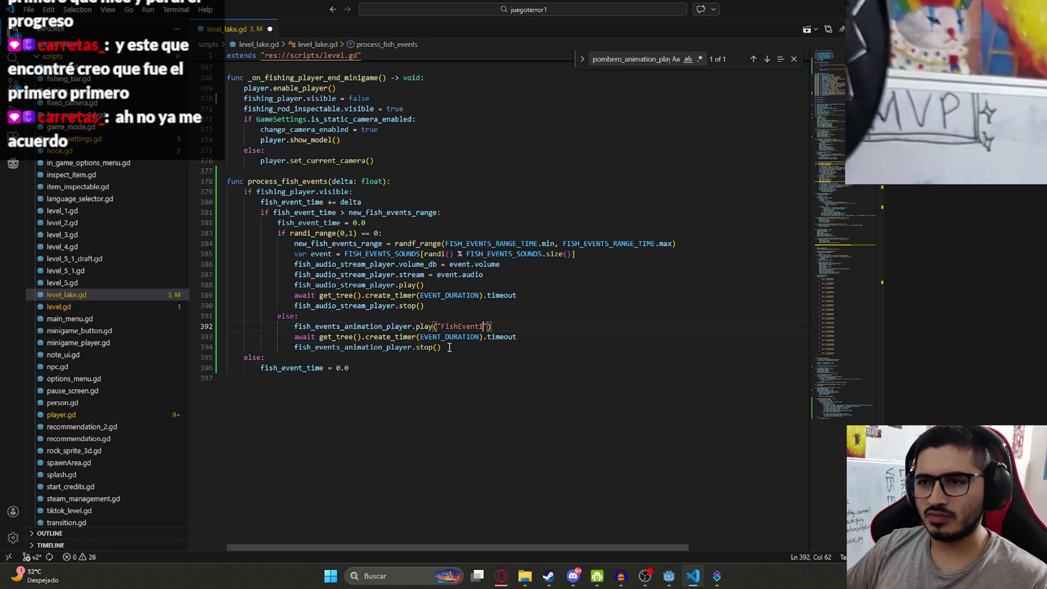
pyautogui.moveTo(448, 347); pyautogui.dragTo(524, 325)
pyautogui.press('BackSpace')
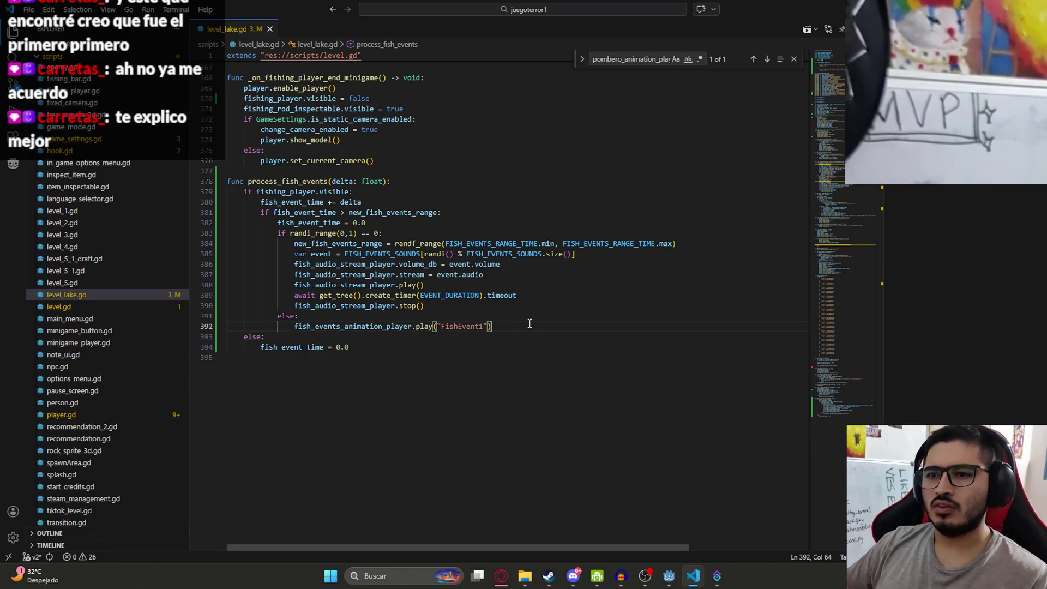
pyautogui.doubleClick(486, 326)
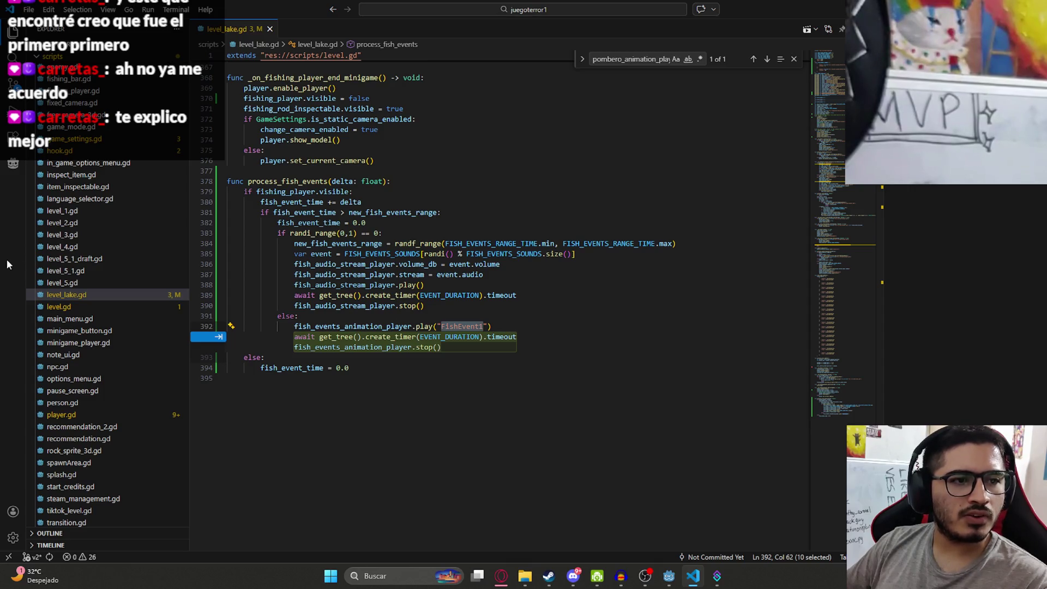
# Discard the timer and stop lines suggested again after line 389
pyautogui.click(516, 295)
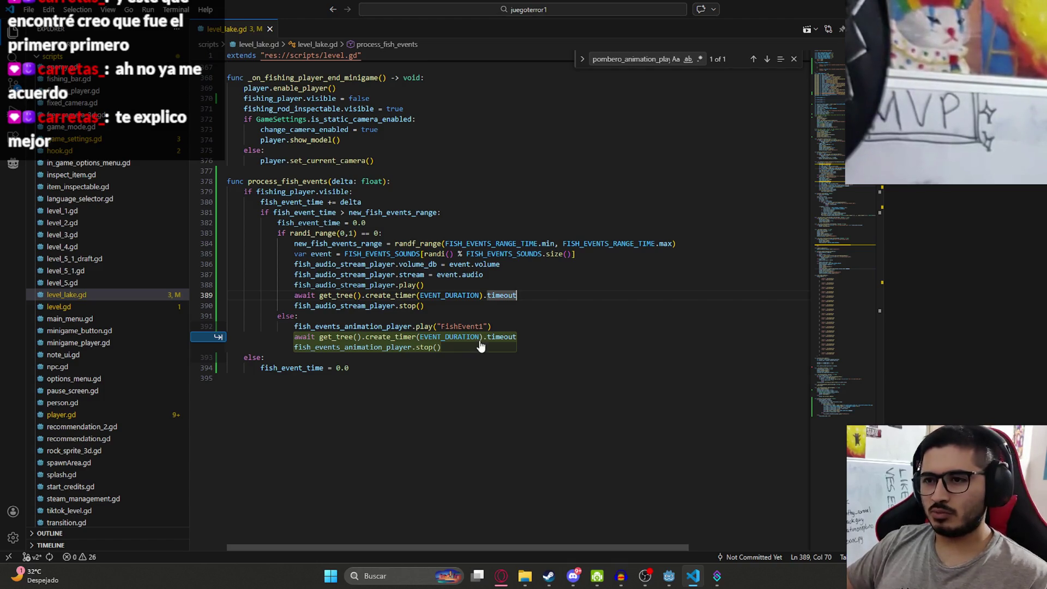
pyautogui.press('Tab')
pyautogui.moveTo(480, 347); pyautogui.dragTo(213, 335)
pyautogui.press('Delete')
pyautogui.hotkey('ctrl', 'z')
pyautogui.hotkey('ctrl', 'z')
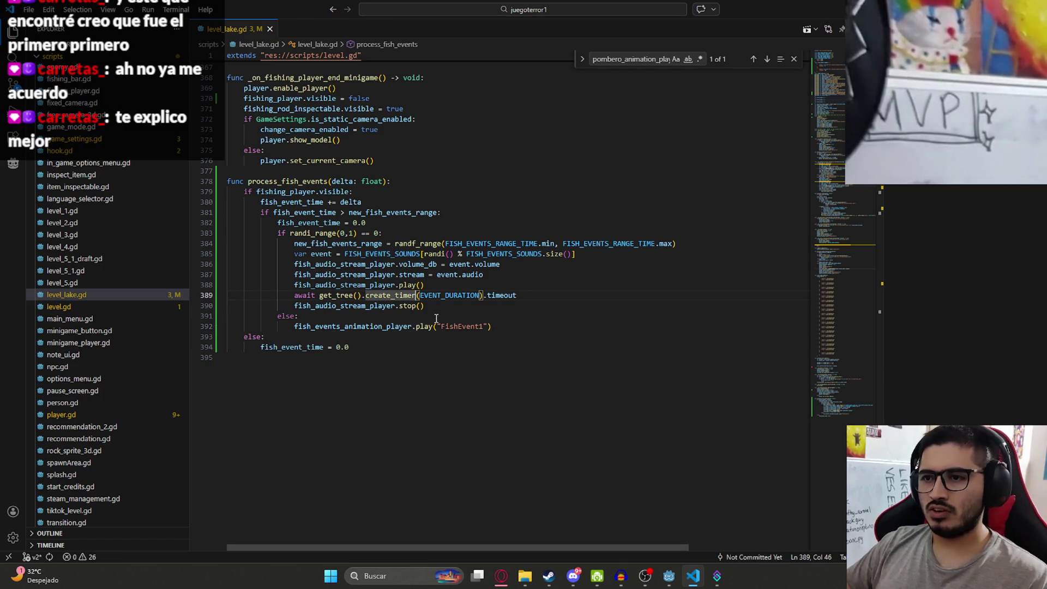
pyautogui.click(668, 576)
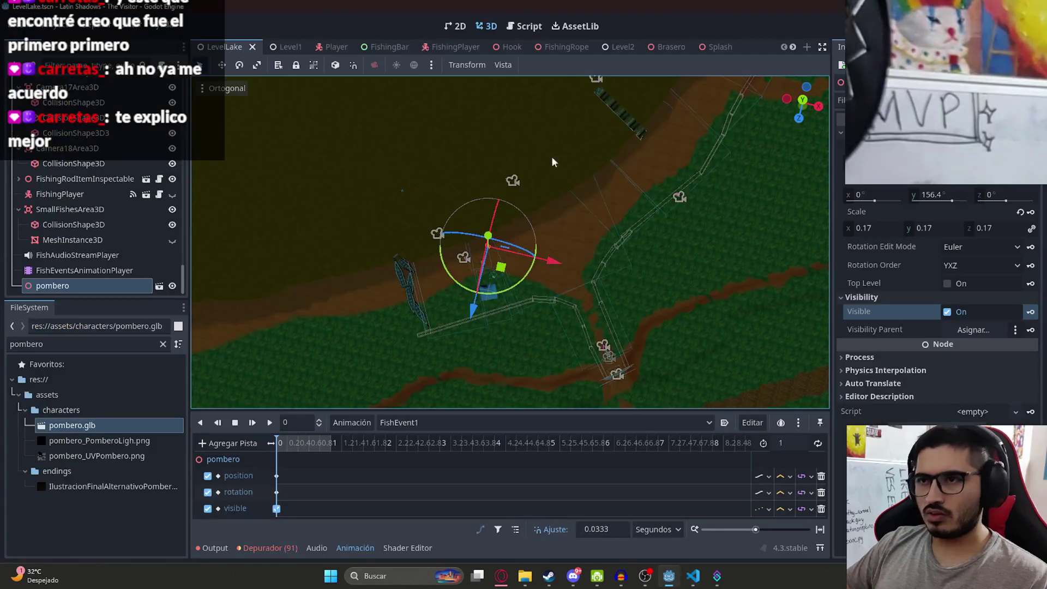
# Connect FishEventsAnimationPlayer's animation_finished signal to level_lake.gd and clear the new handler's pass line
pyautogui.click(104, 270)
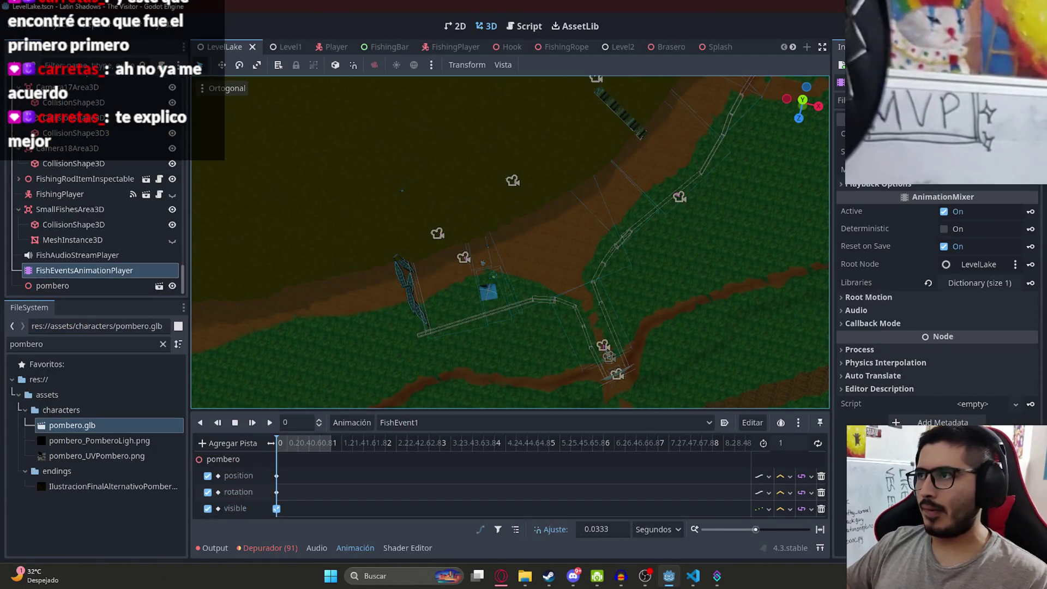
pyautogui.click(878, 46)
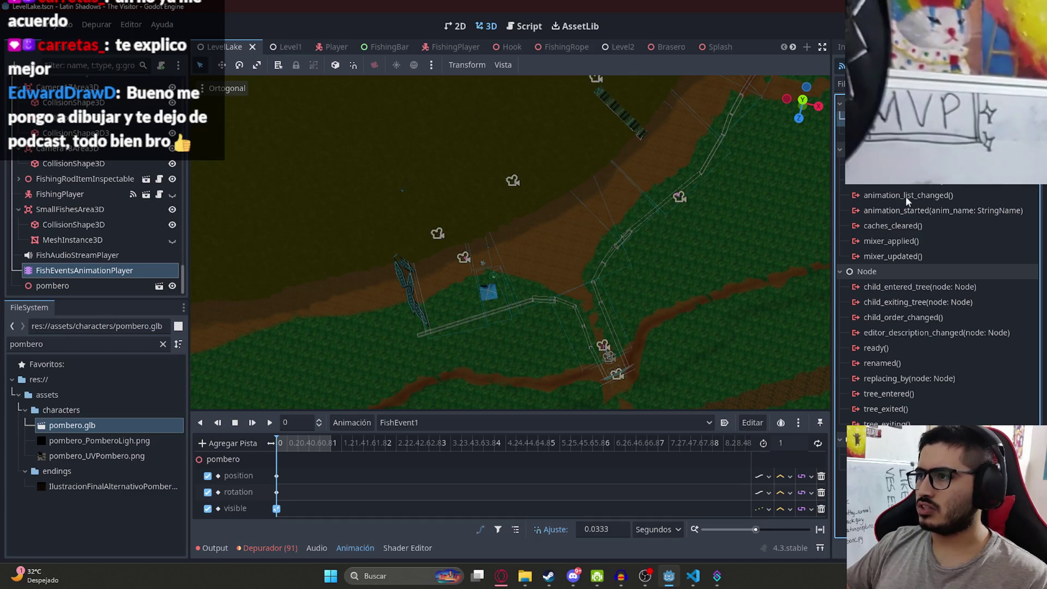
pyautogui.doubleClick(900, 164)
pyautogui.click(478, 415)
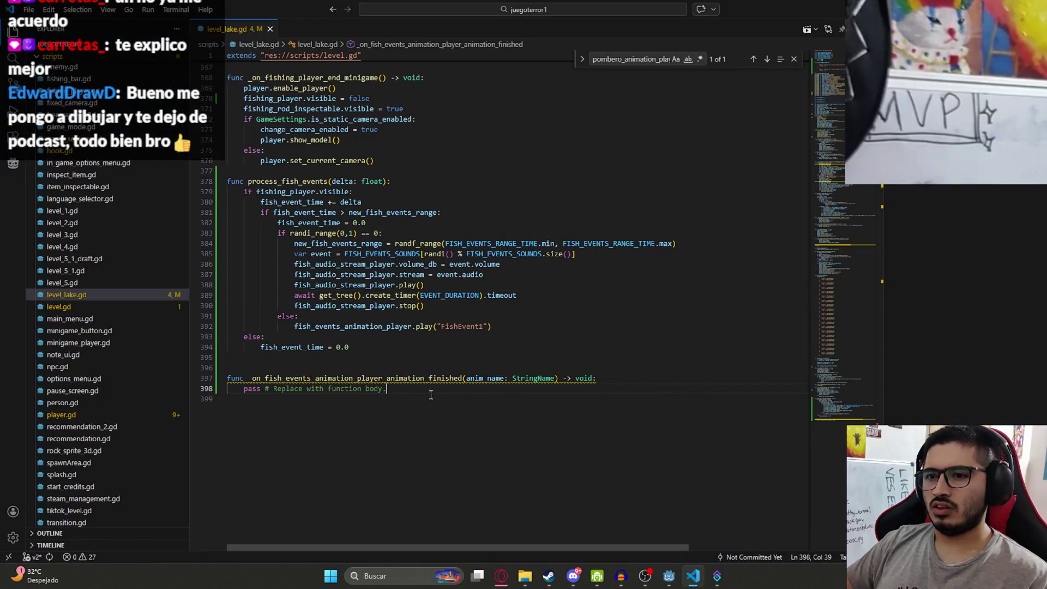
pyautogui.moveTo(391, 389); pyautogui.dragTo(243, 389)
pyautogui.press('BackSpace')
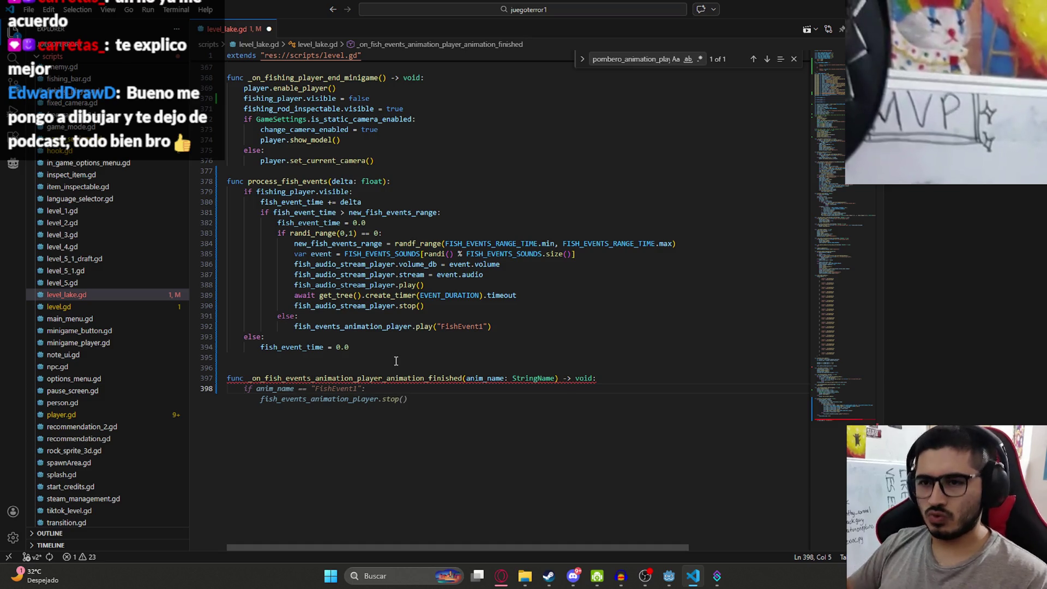
# Write 'if anim_name == "FishEvent1": fish_events_animation_player.play("RESET")' in the handler and save
pyautogui.write('if an')
pyautogui.press('Escape')
pyautogui.press('Tab')
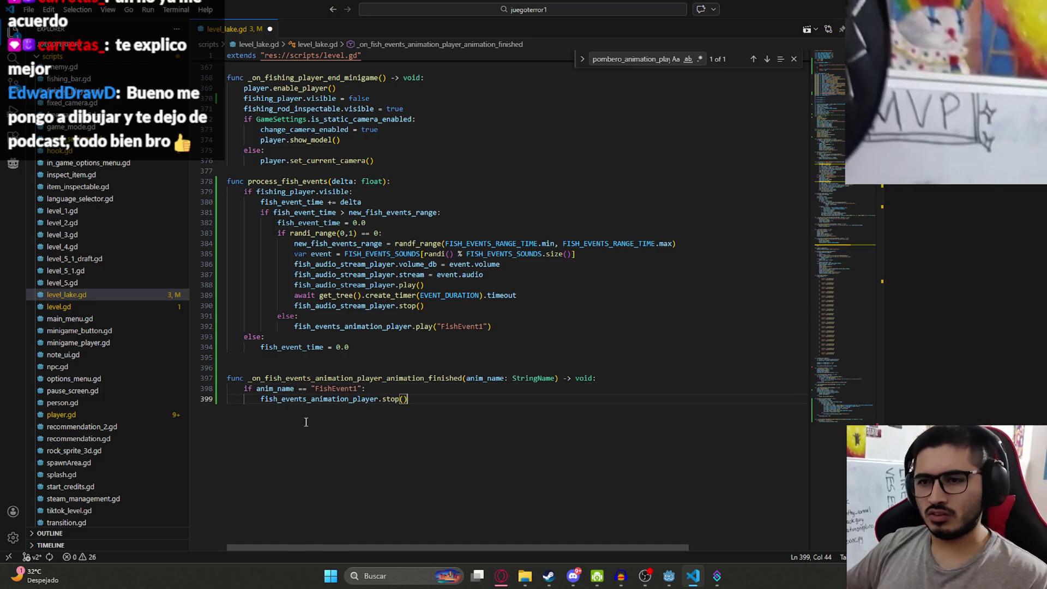
pyautogui.hotkey('ctrl', 'shift', 'Left')
pyautogui.hotkey('ctrl', 'shift', 'Left')
pyautogui.press('BackSpace')
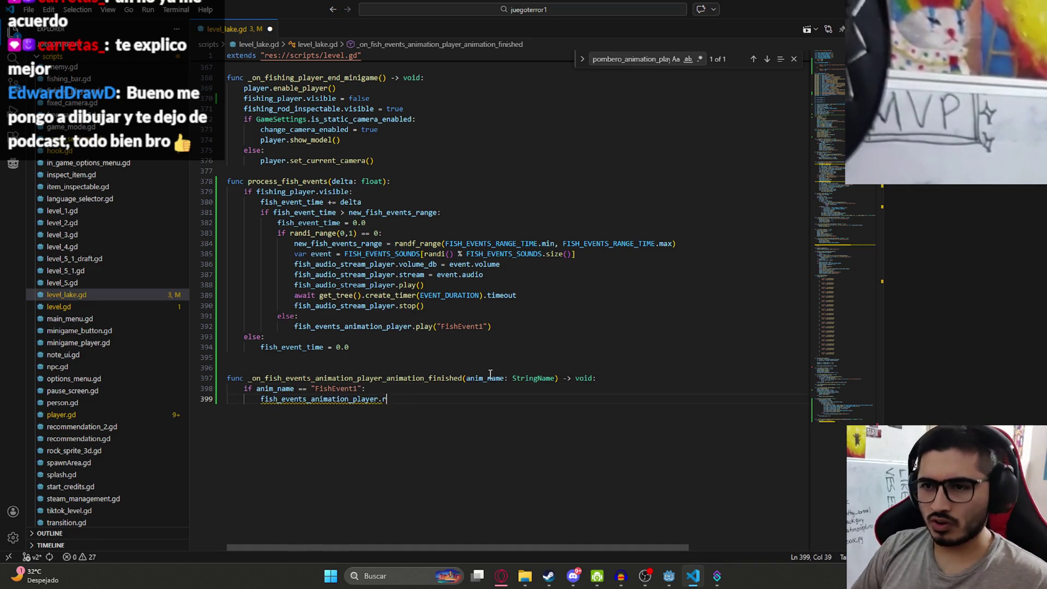
pyautogui.write('rese')
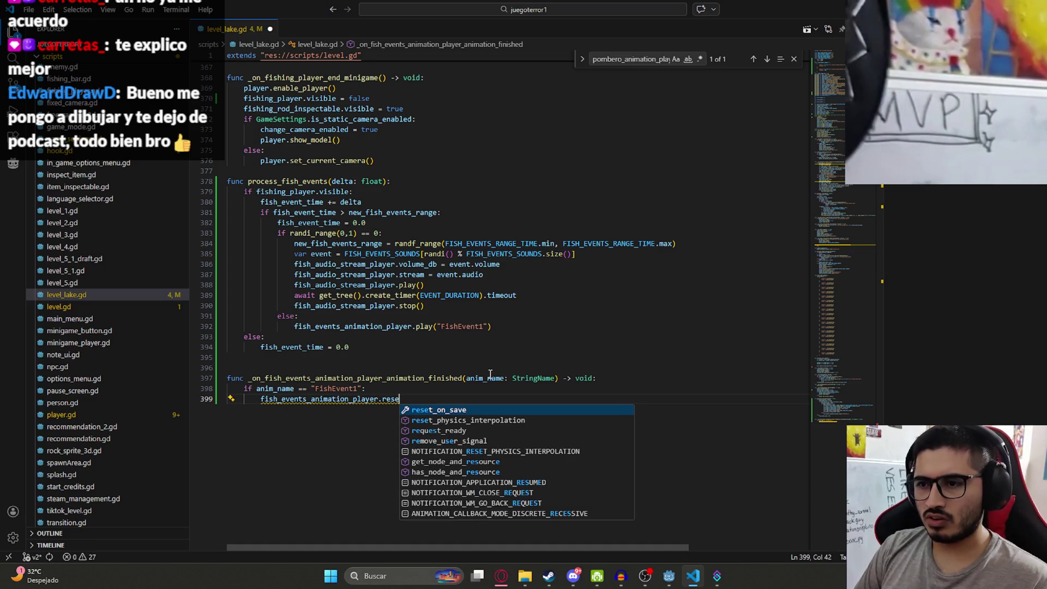
pyautogui.press('BackSpace')
pyautogui.press('BackSpace')
pyautogui.press('BackSpace')
pyautogui.write('play(')
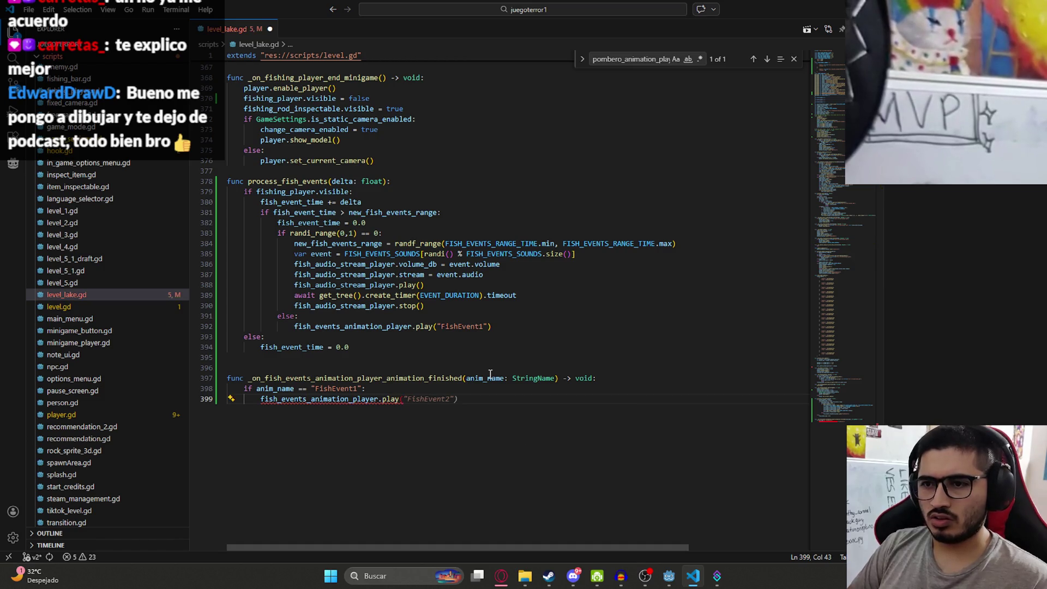
pyautogui.write('"2')
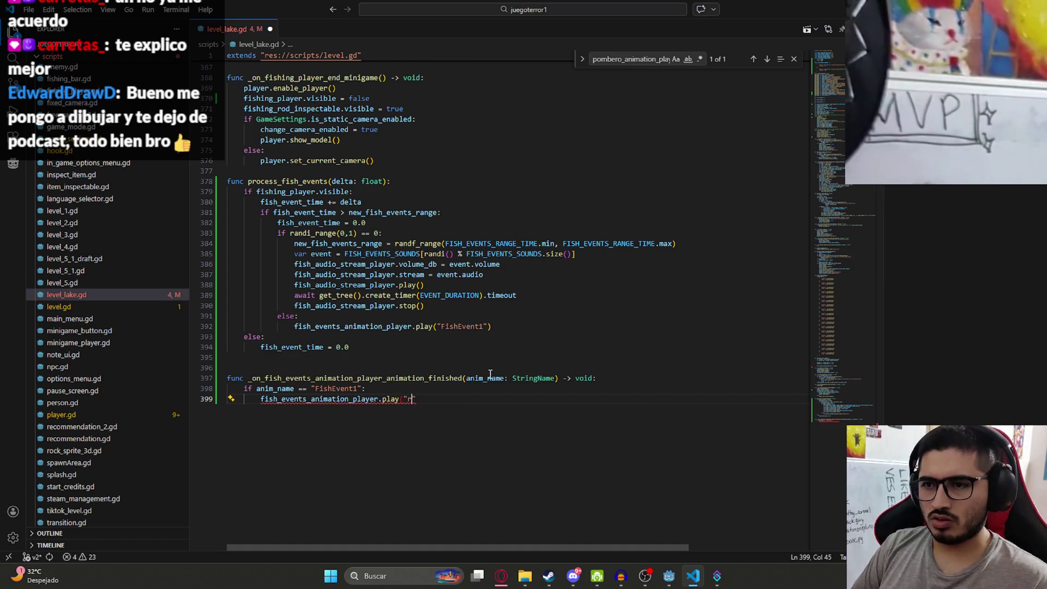
pyautogui.write('RESET')
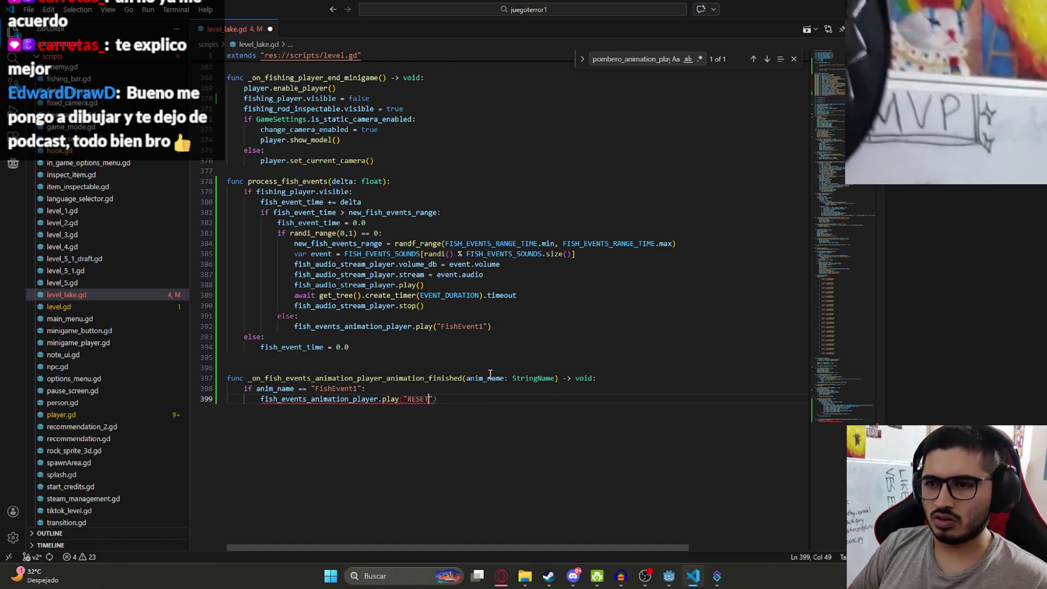
pyautogui.hotkey('ctrl', 's')
# Check the uses of fish_events_animation_player, then save the LevelLake scene in Godot
pyautogui.doubleClick(343, 396)
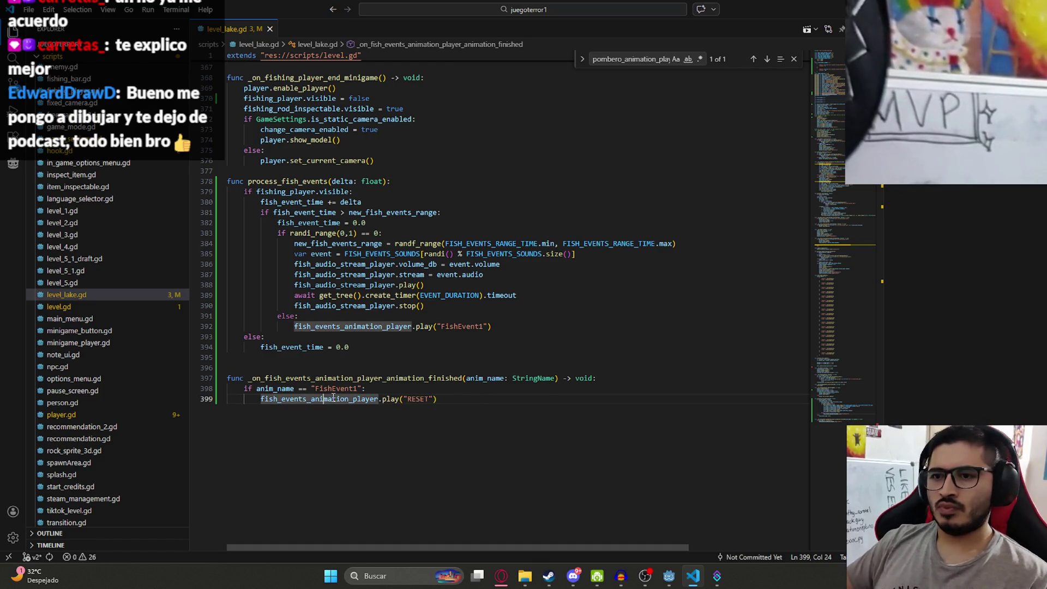
pyautogui.click(370, 378)
pyautogui.doubleClick(375, 326)
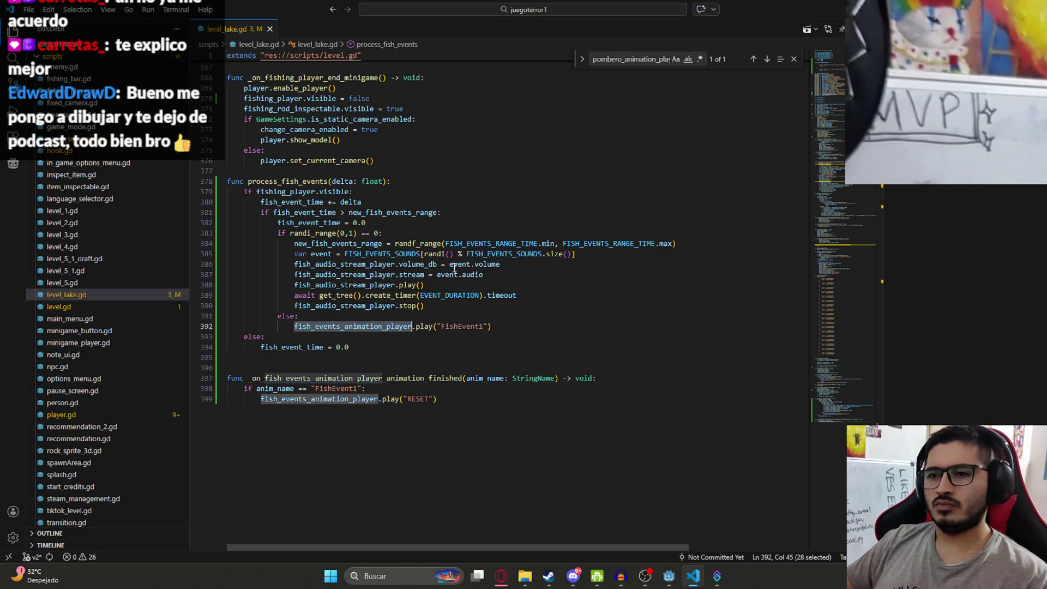
pyautogui.click(488, 308)
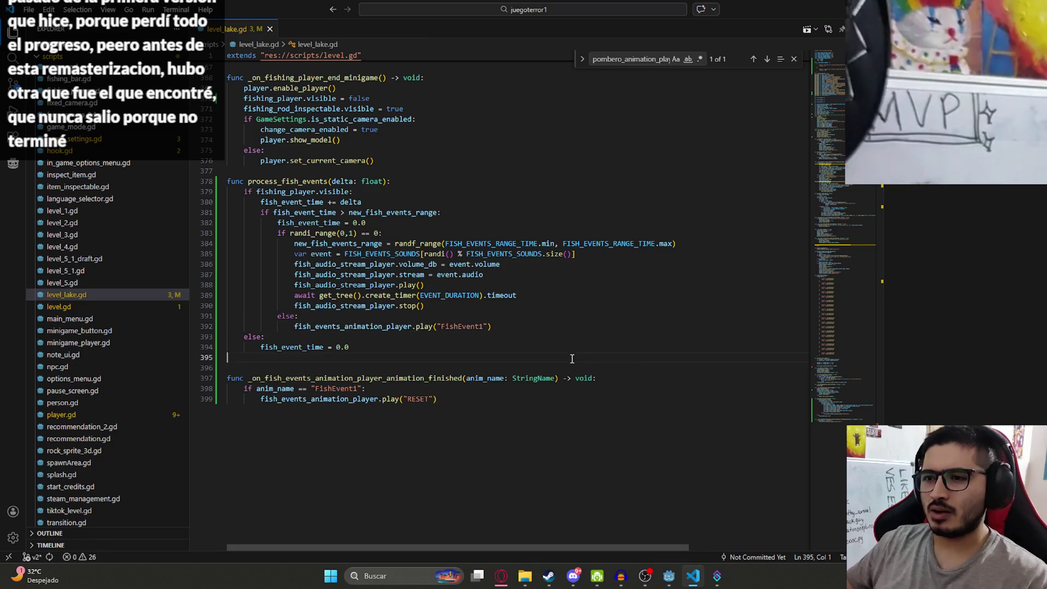
pyautogui.click(666, 580)
pyautogui.hotkey('ctrl', 's')
pyautogui.rightClick(235, 53)
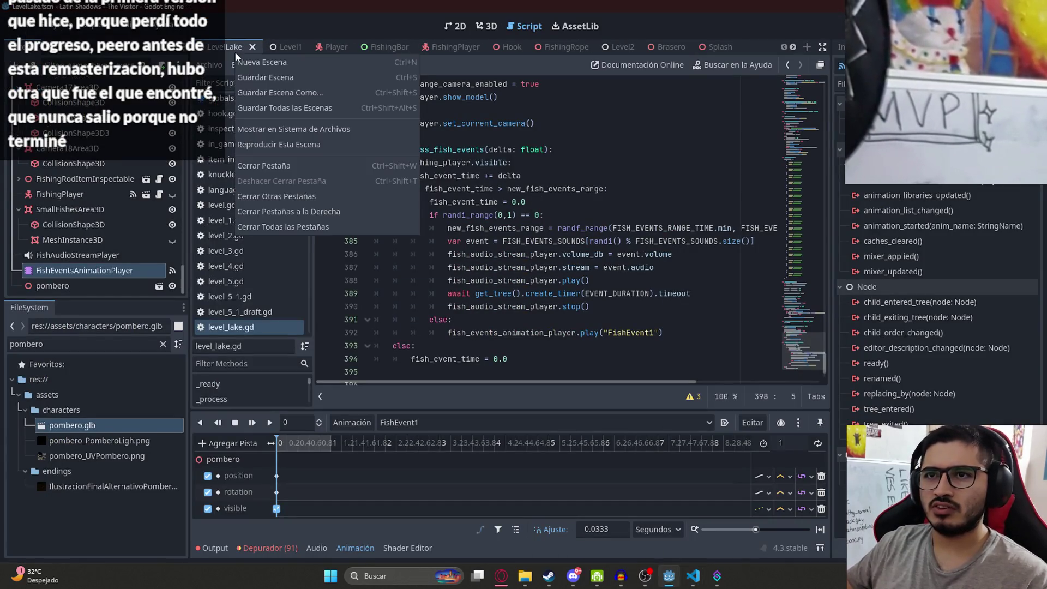
# Run the LevelLake scene, walk down the dirt path toward the bridge, and pause the game
pyautogui.click(277, 146)
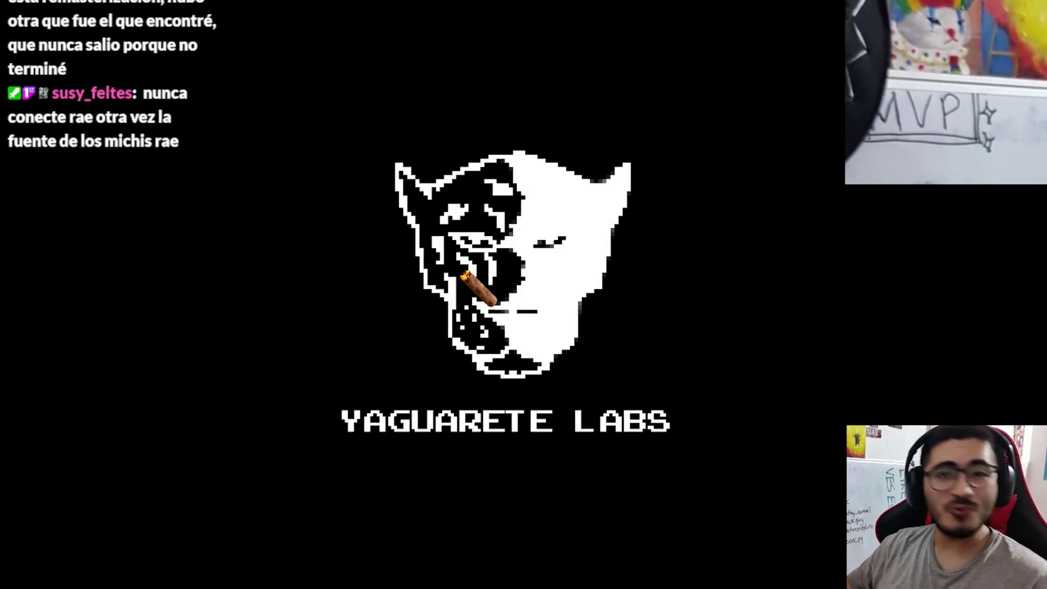
pyautogui.press('w')
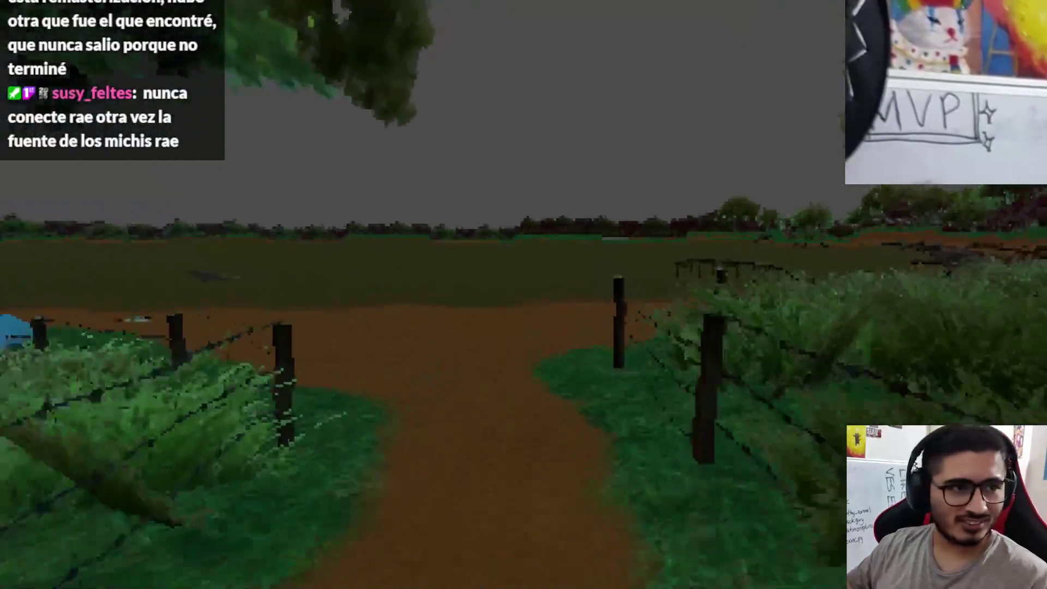
pyautogui.press('w')
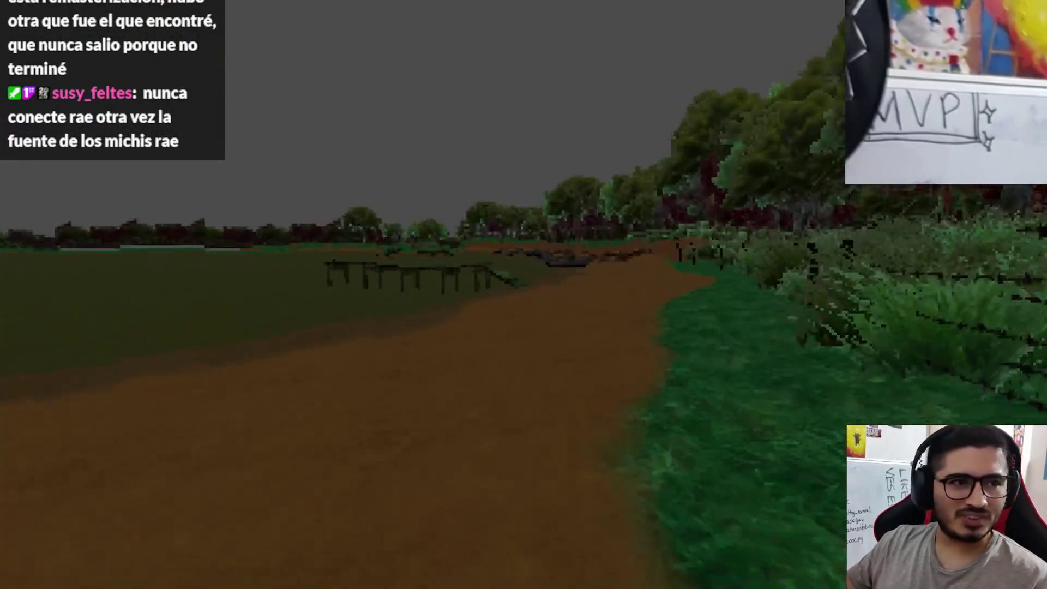
pyautogui.press('w')
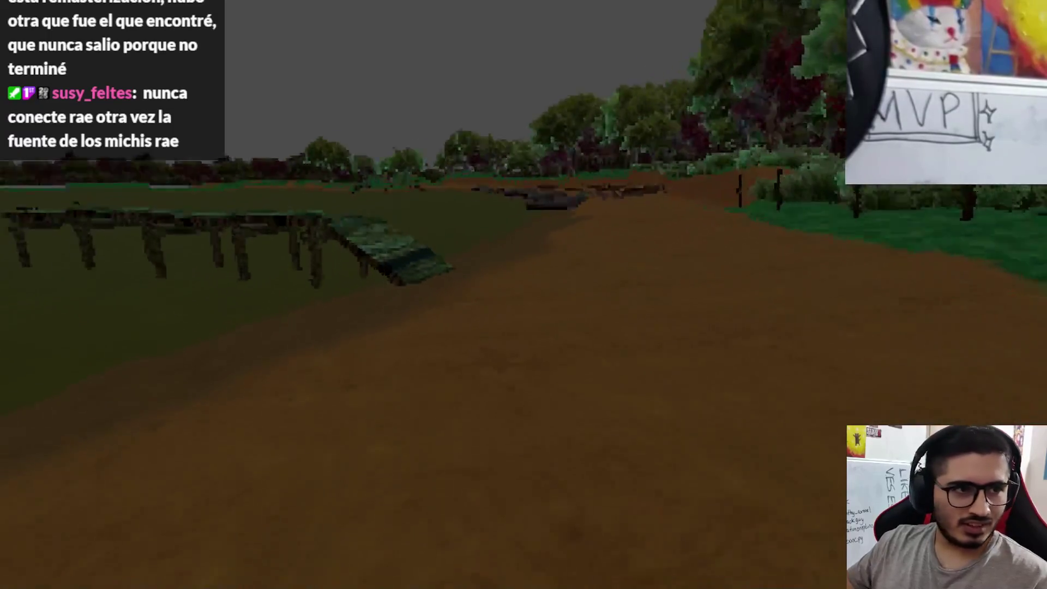
pyautogui.press('Escape')
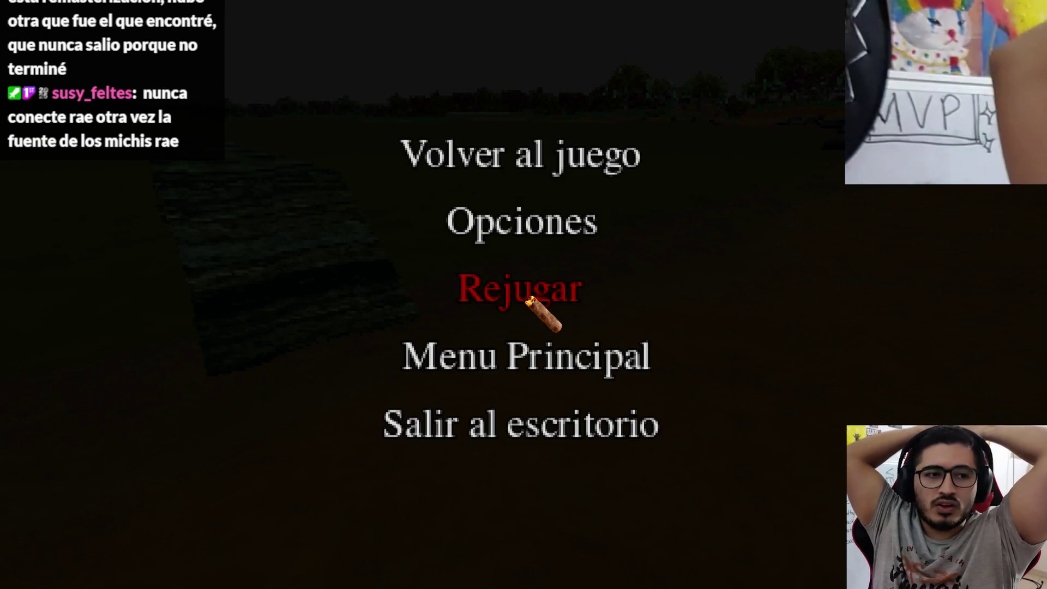
pyautogui.press('super')
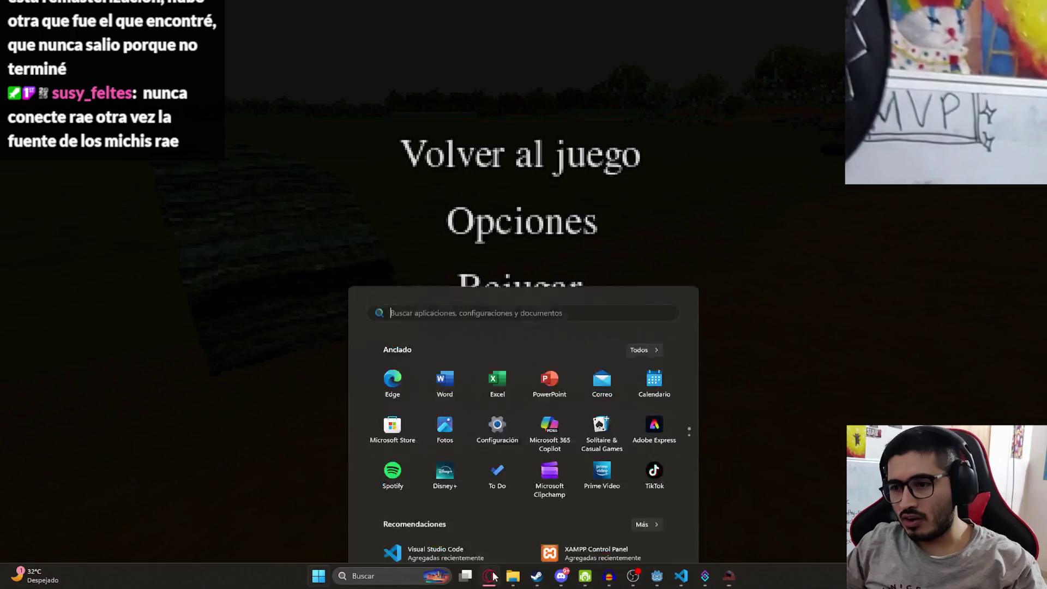
# Open your own YouTube channel in a new tab and browse its home page
pyautogui.click(456, 532)
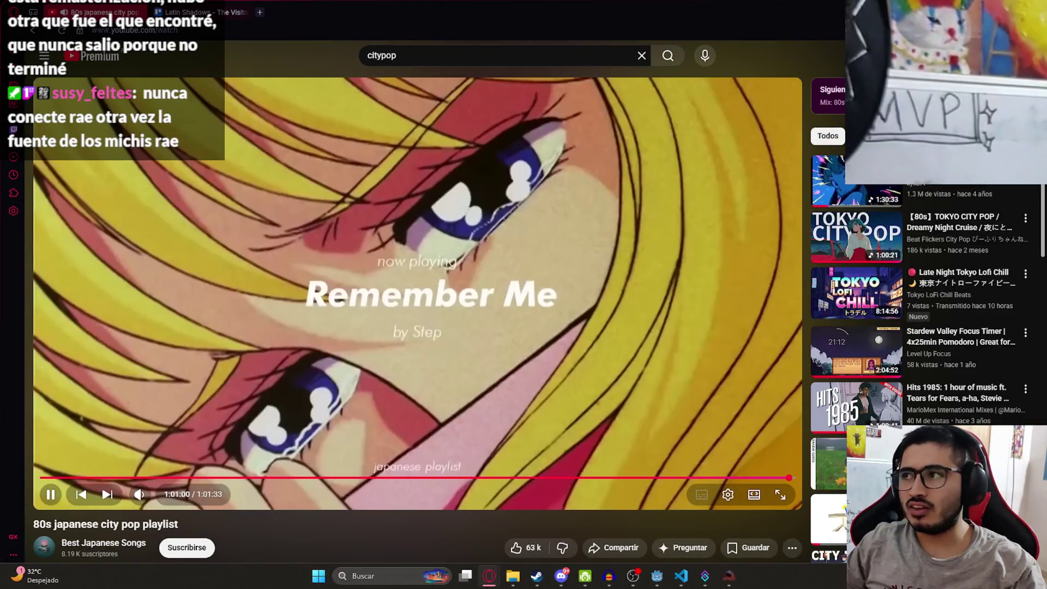
pyautogui.click(1028, 55)
pyautogui.middleClick(916, 118)
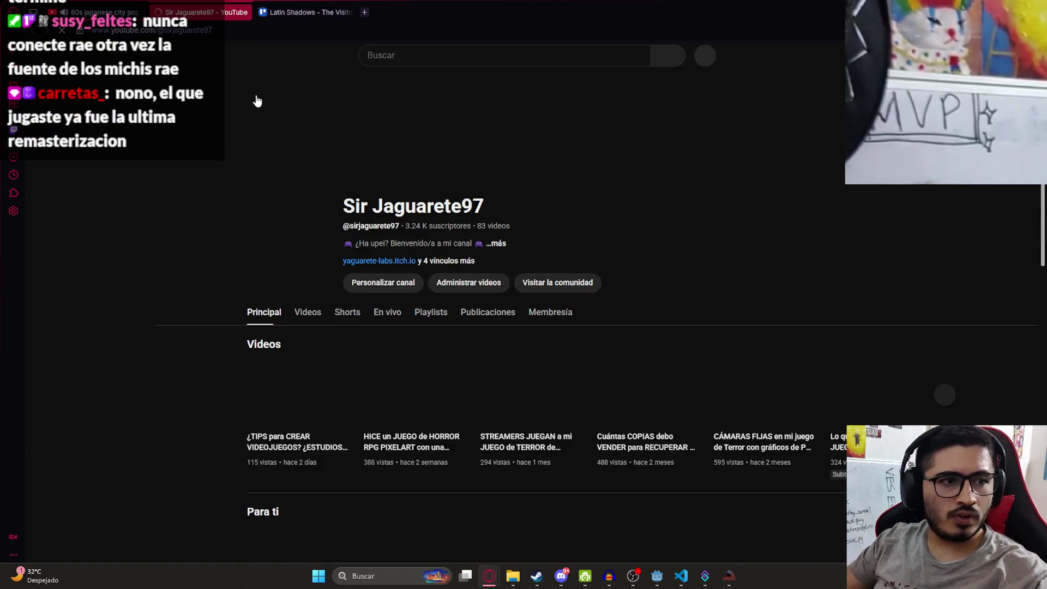
pyautogui.click(308, 313)
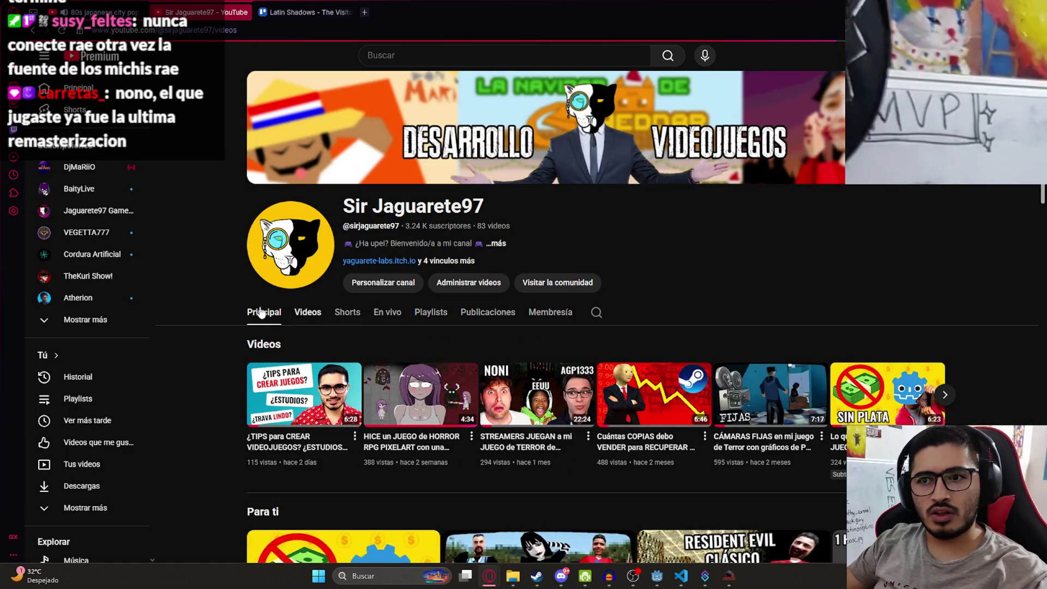
pyautogui.click(250, 315)
pyautogui.scroll(-5, 269, 351)
pyautogui.scroll(-5, 476, 332)
# Open 'La LEYENDA del POMBERO en ROBLOX' from the gameplay channel, play it briefly, then pause
pyautogui.click(303, 464)
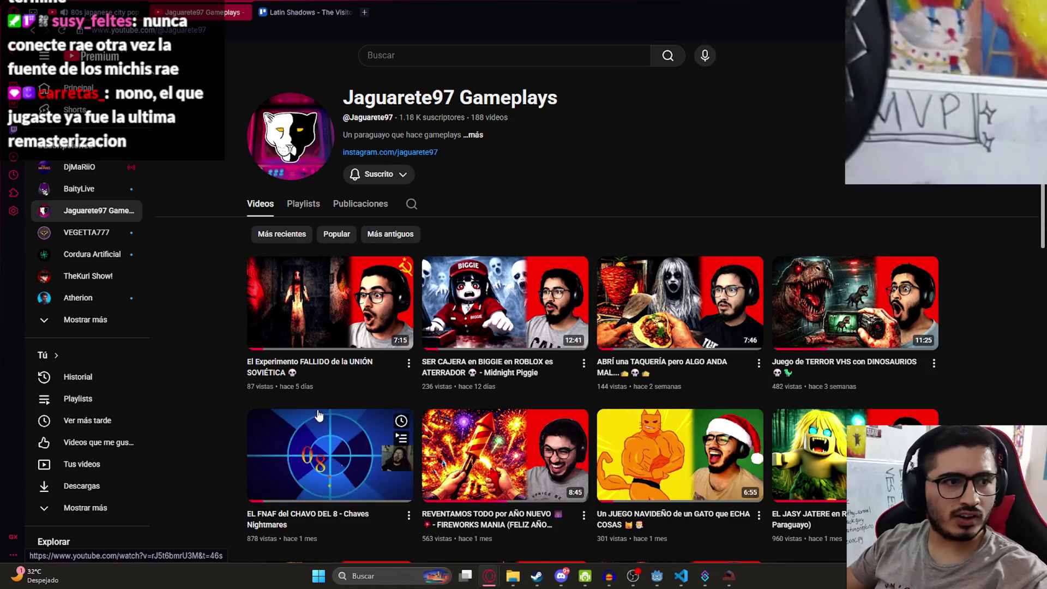
pyautogui.scroll(-10, 414, 383)
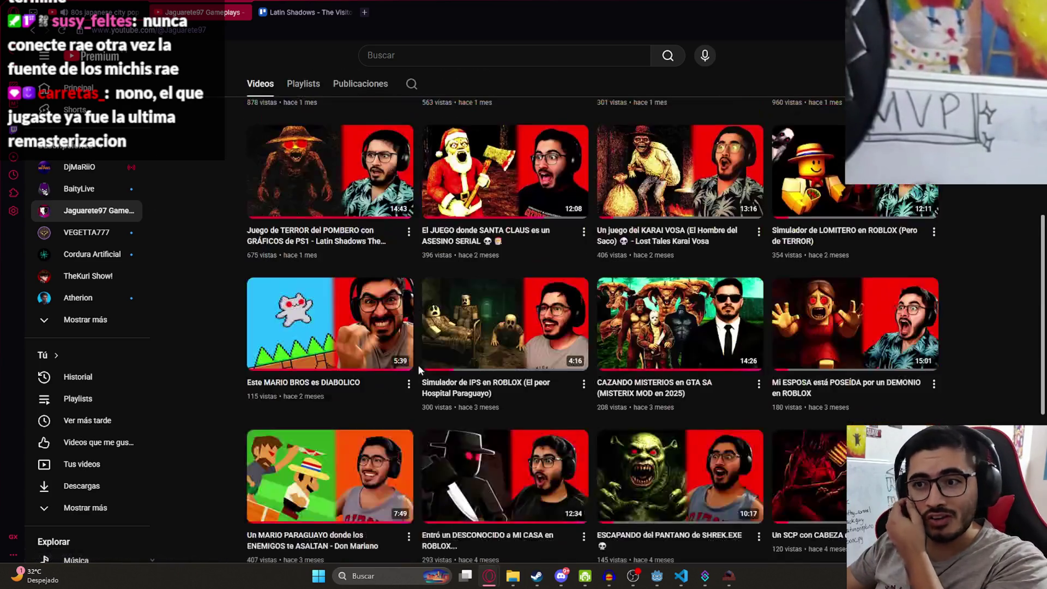
pyautogui.scroll(-5, 417, 372)
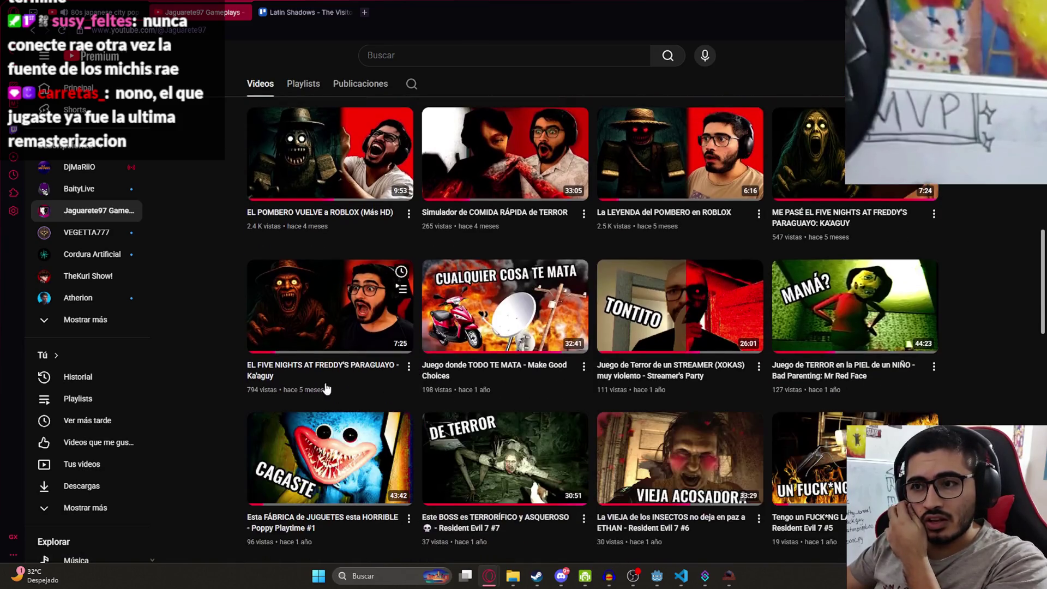
pyautogui.click(643, 179)
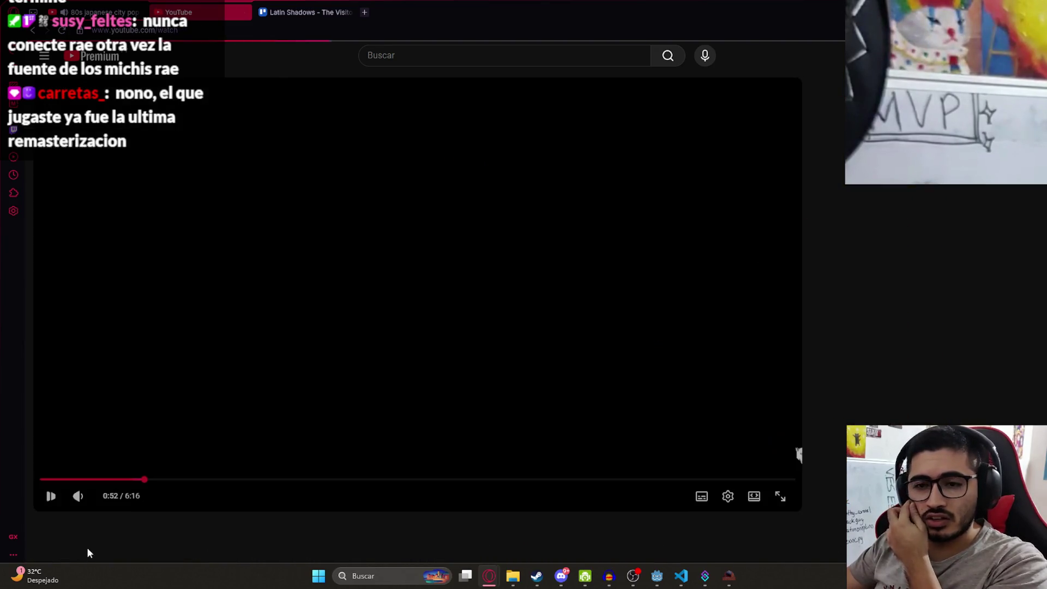
pyautogui.click(95, 496)
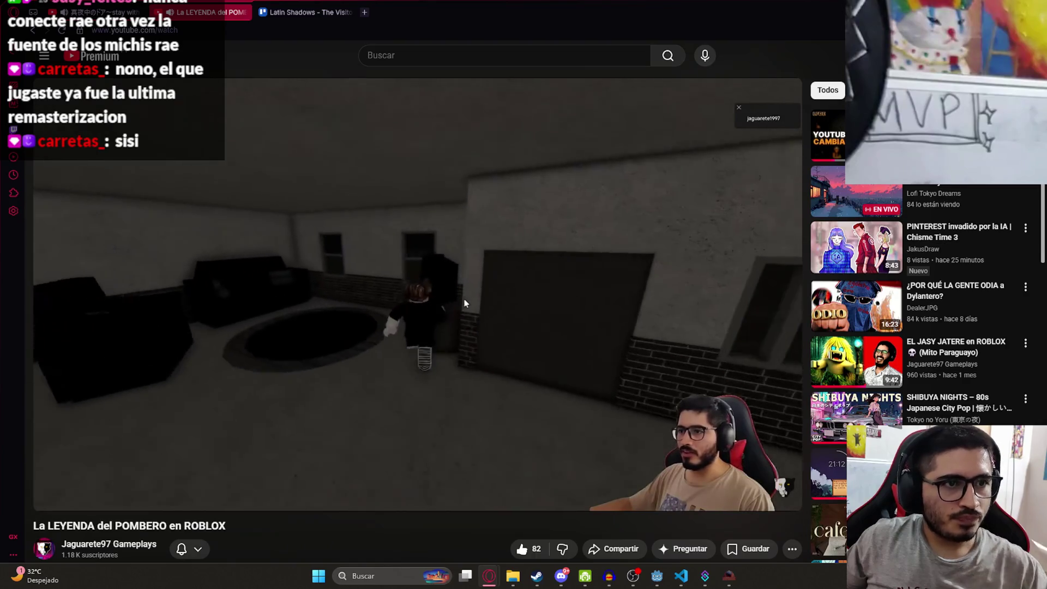
pyautogui.click(465, 186)
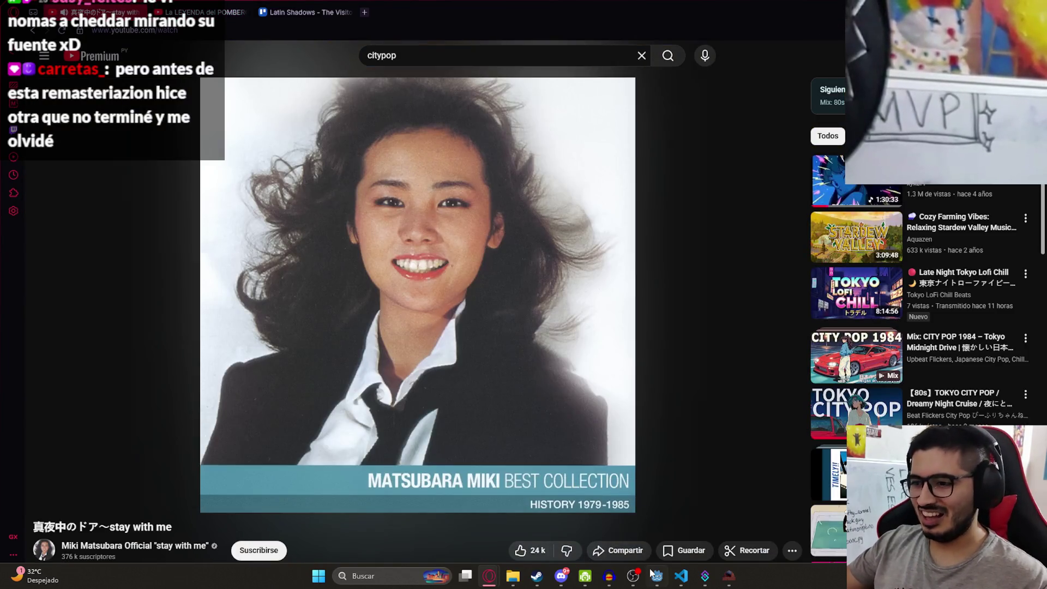
# Resume the game, walk up to the fishing rod and bring up its Pescar/Dejar prompt
pyautogui.click(655, 574)
pyautogui.click(728, 577)
pyautogui.click(518, 178)
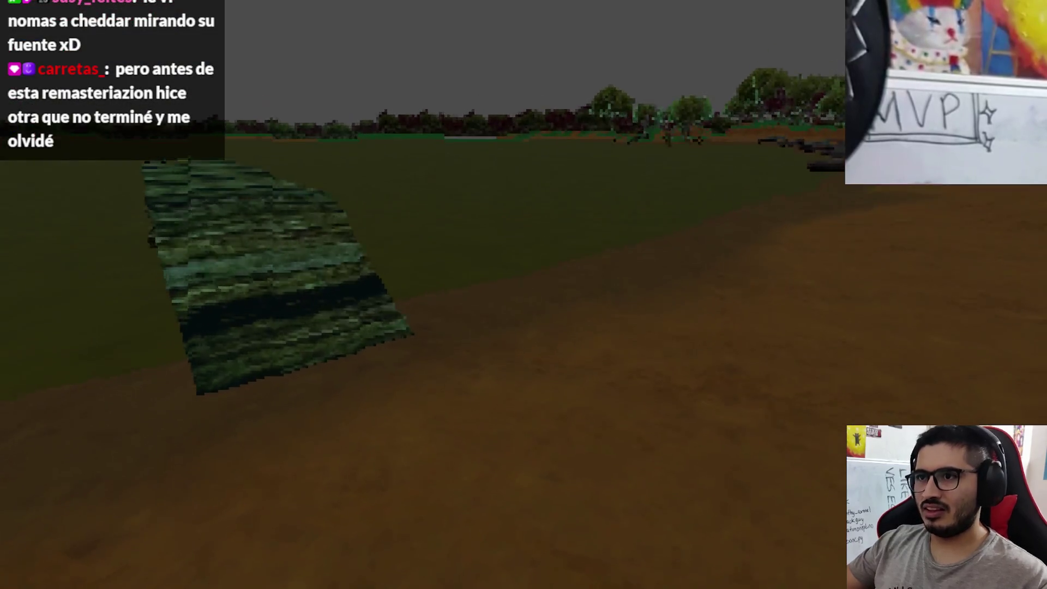
pyautogui.press('w')
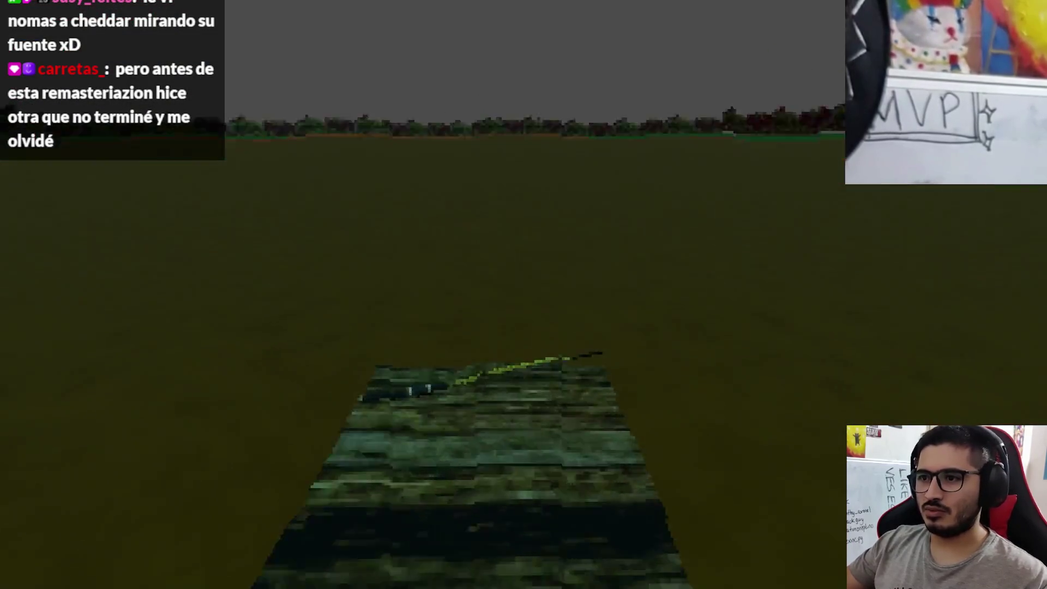
pyautogui.press('e')
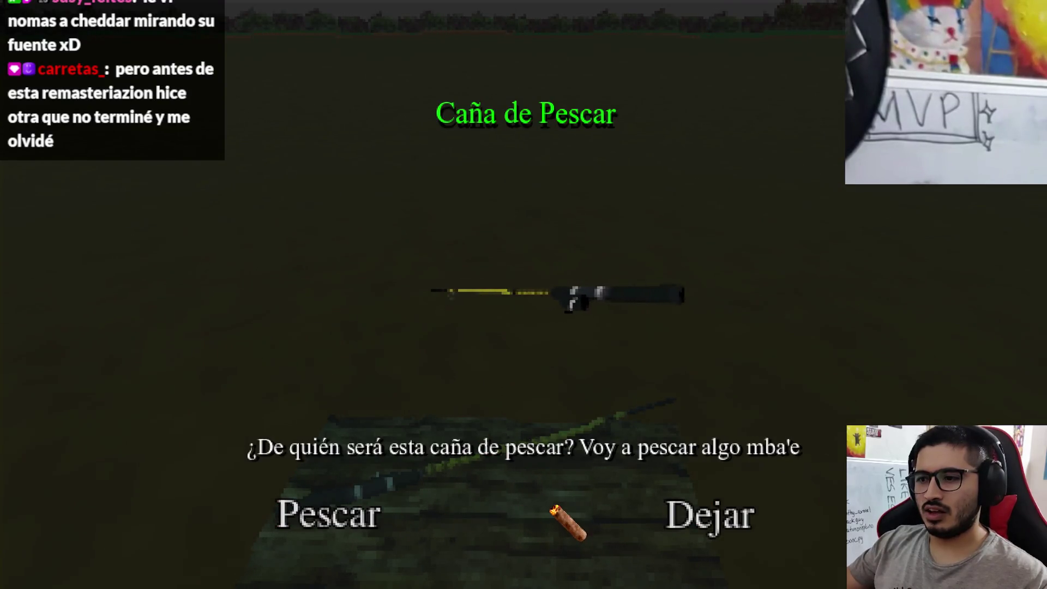
# Go back to level_lake.gd's process_fish_events code in Visual Studio Code
pyautogui.press('super')
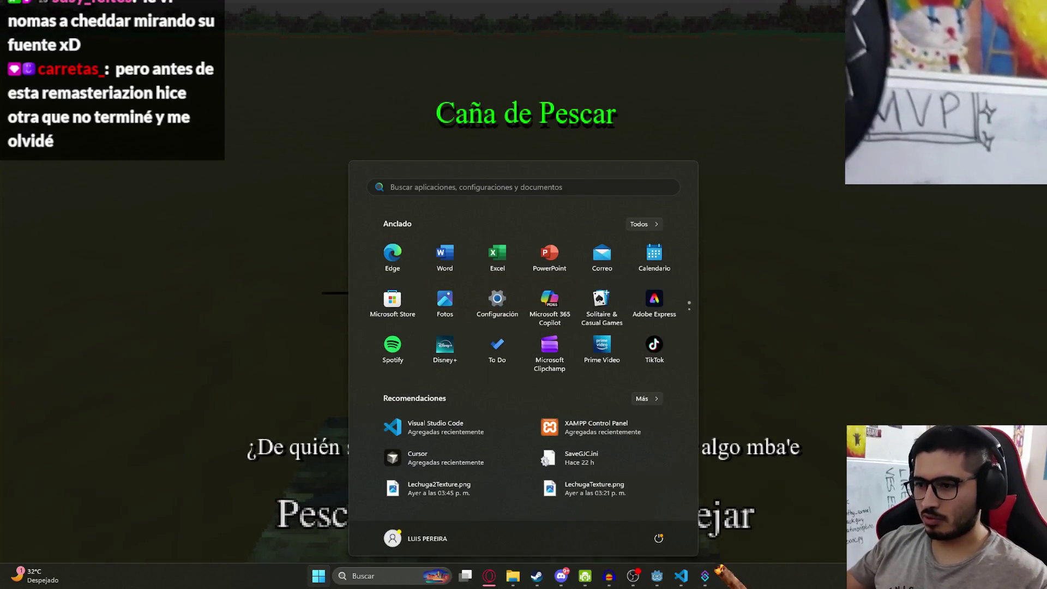
pyautogui.click(680, 576)
pyautogui.click(536, 211)
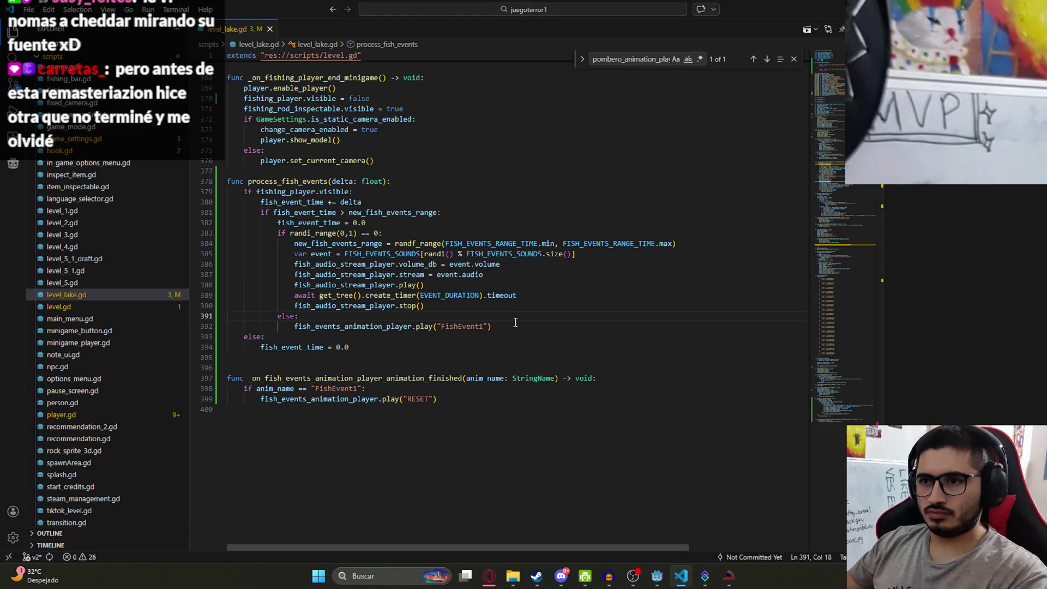
# Add pombero_animation_player.play("end_head_off") under else: in level_lake.gd, save, and return to Godot
pyautogui.press('Return')
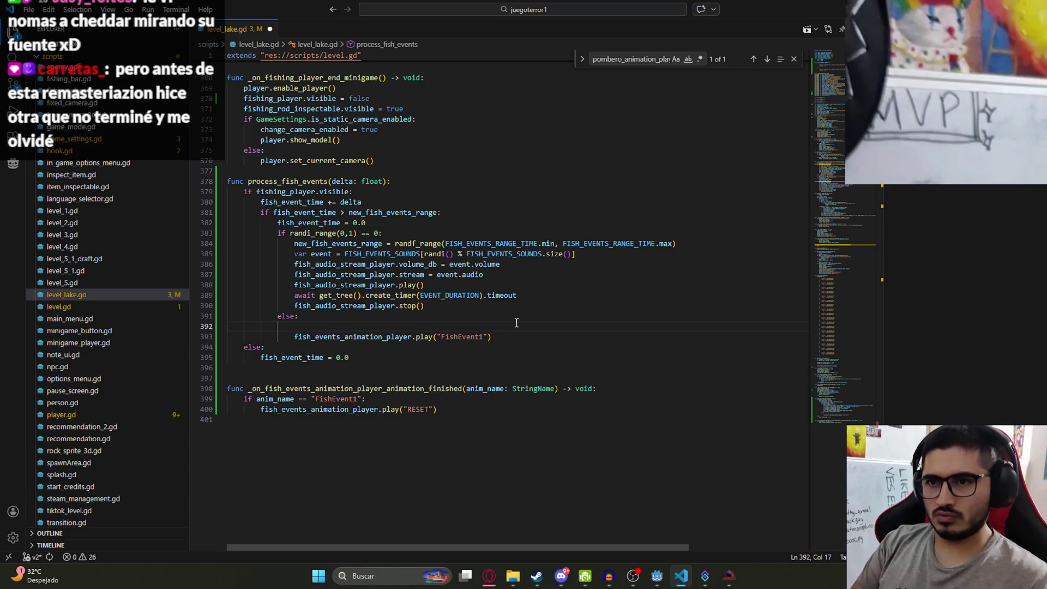
pyautogui.write('pombero_animation_playerpl')
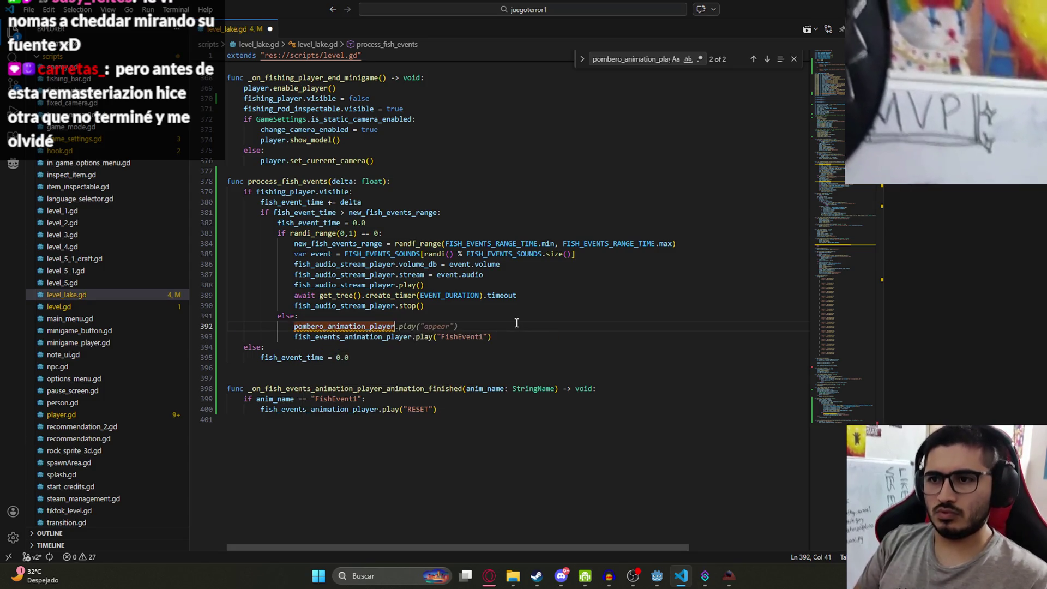
pyautogui.press('BackSpace')
pyautogui.press('BackSpace')
pyautogui.write('.play(')
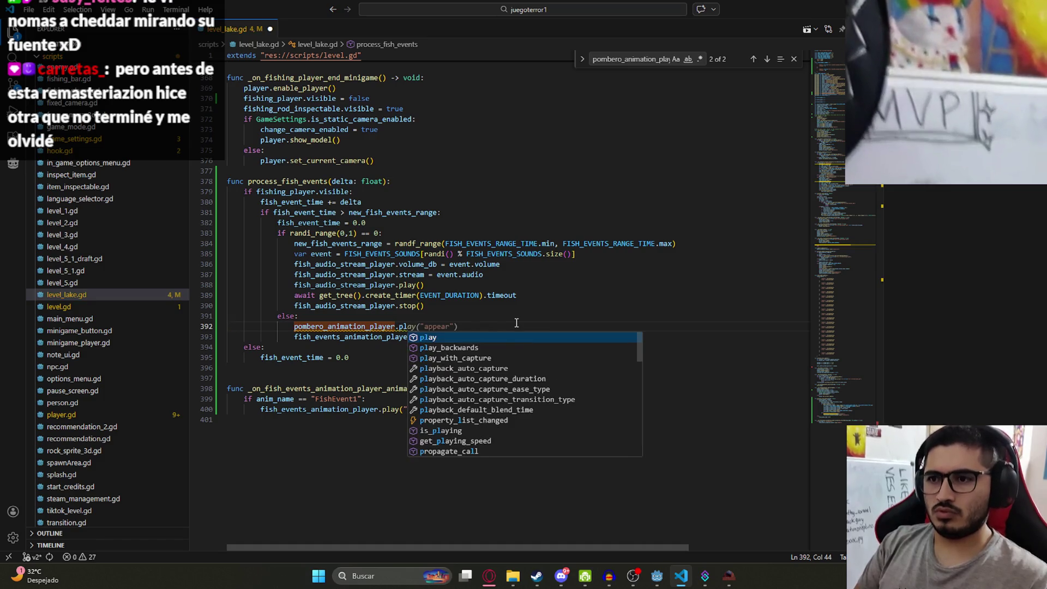
pyautogui.write('"end_head_off"')
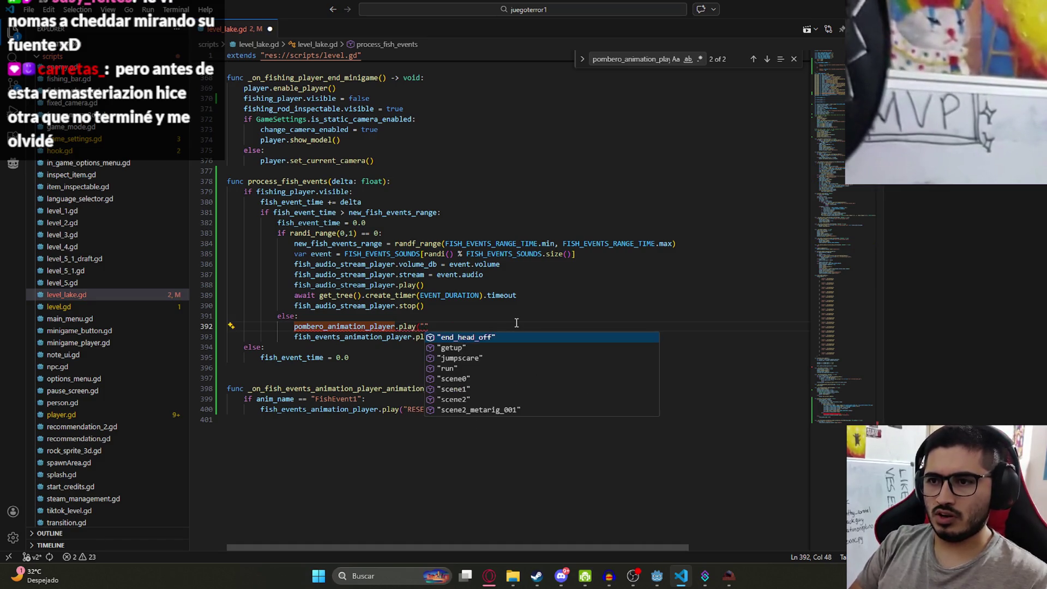
pyautogui.write(')')
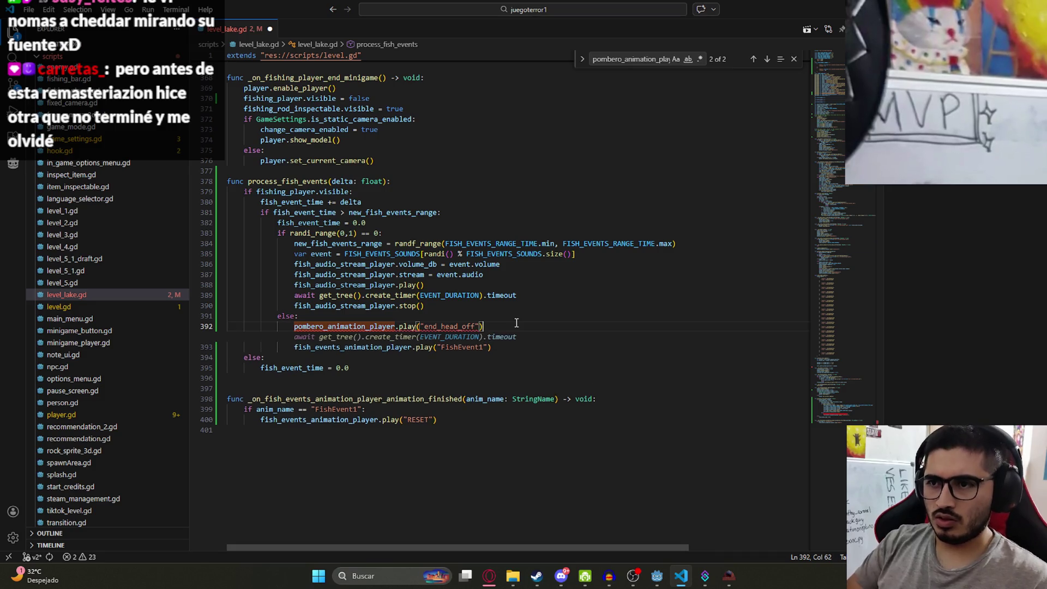
pyautogui.hotkey('ctrl', 's')
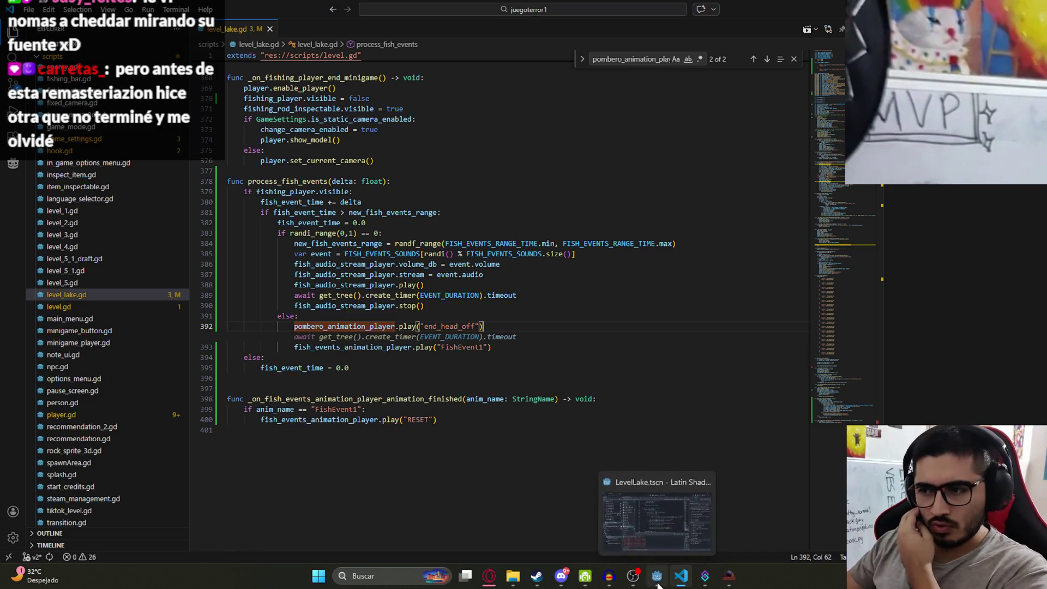
pyautogui.click(653, 583)
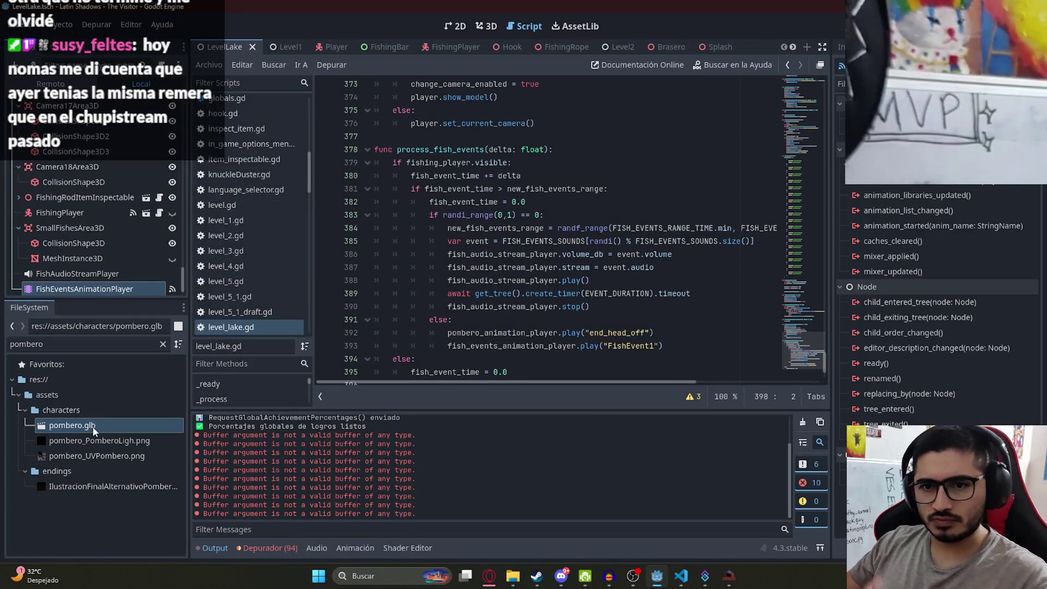
pyautogui.doubleClick(91, 426)
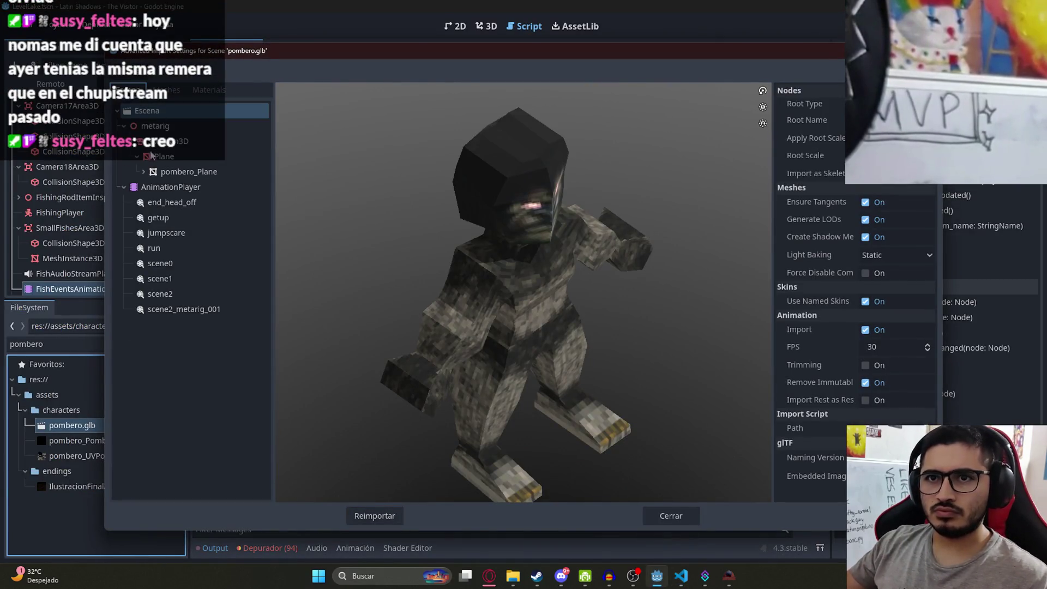
pyautogui.click(163, 221)
pyautogui.click(164, 231)
pyautogui.click(170, 248)
pyautogui.click(171, 264)
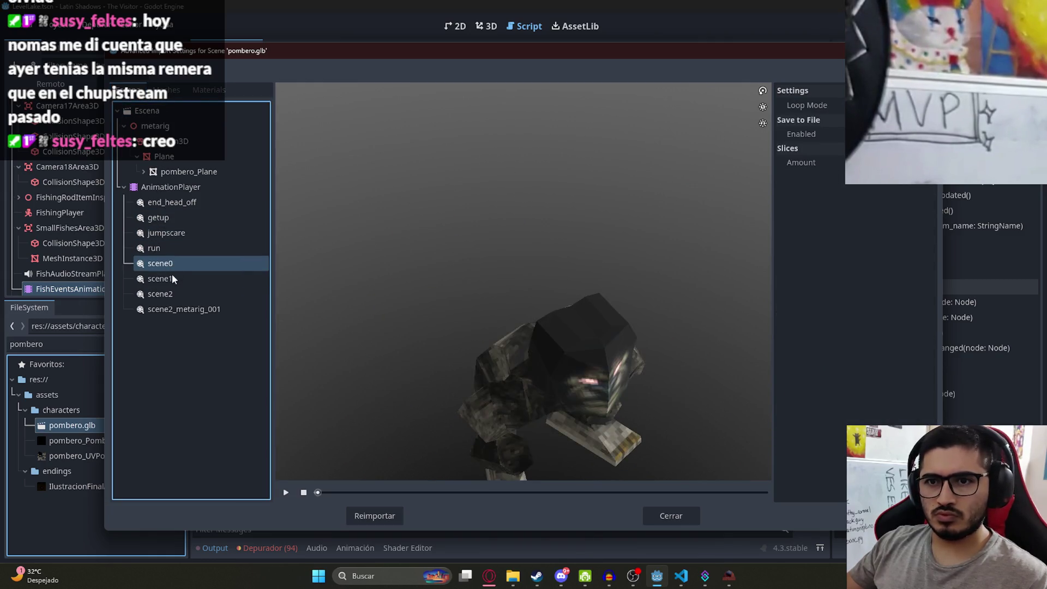
pyautogui.click(172, 279)
pyautogui.click(173, 294)
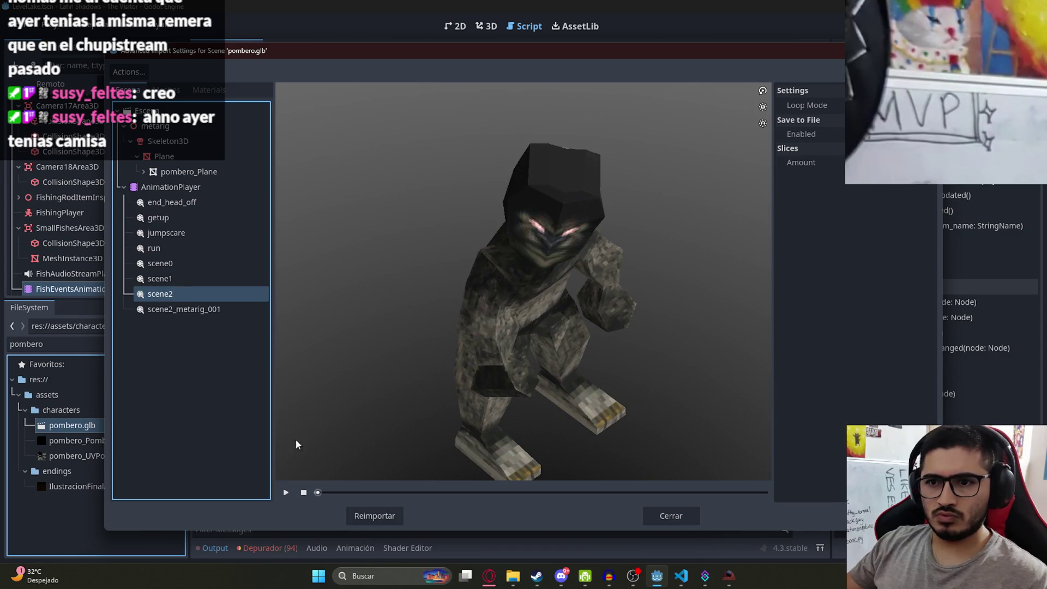
pyautogui.click(287, 493)
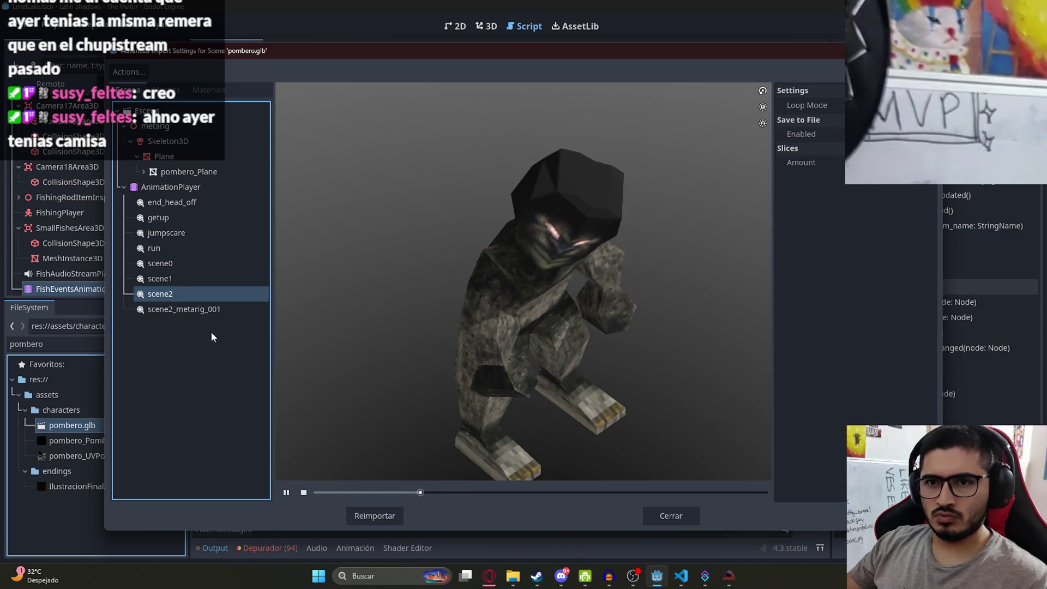
pyautogui.click(652, 515)
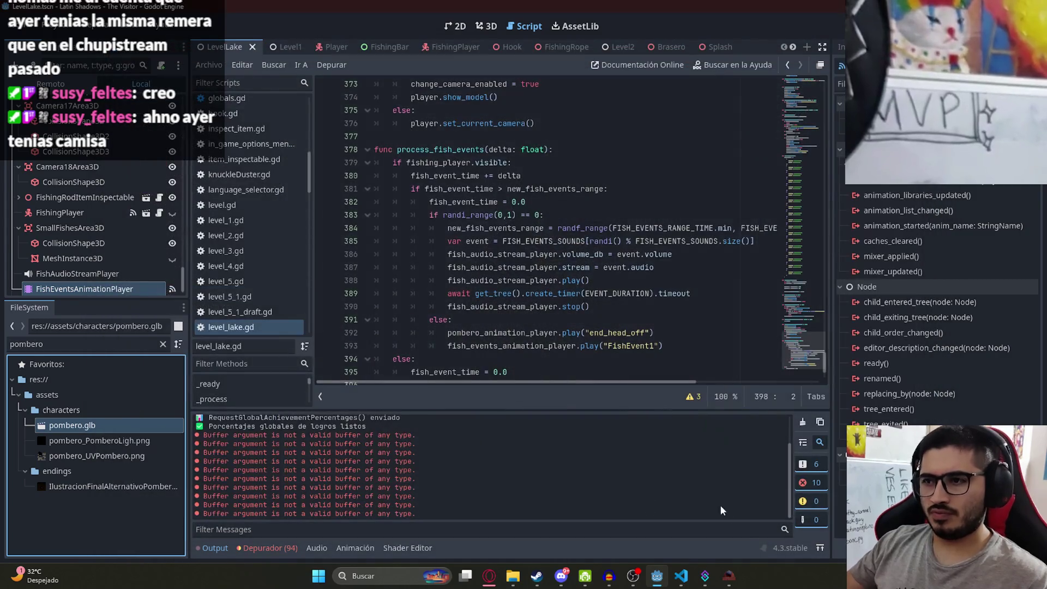
pyautogui.hotkey('alt', 'Tab')
pyautogui.hotkey('alt', 'Tab')
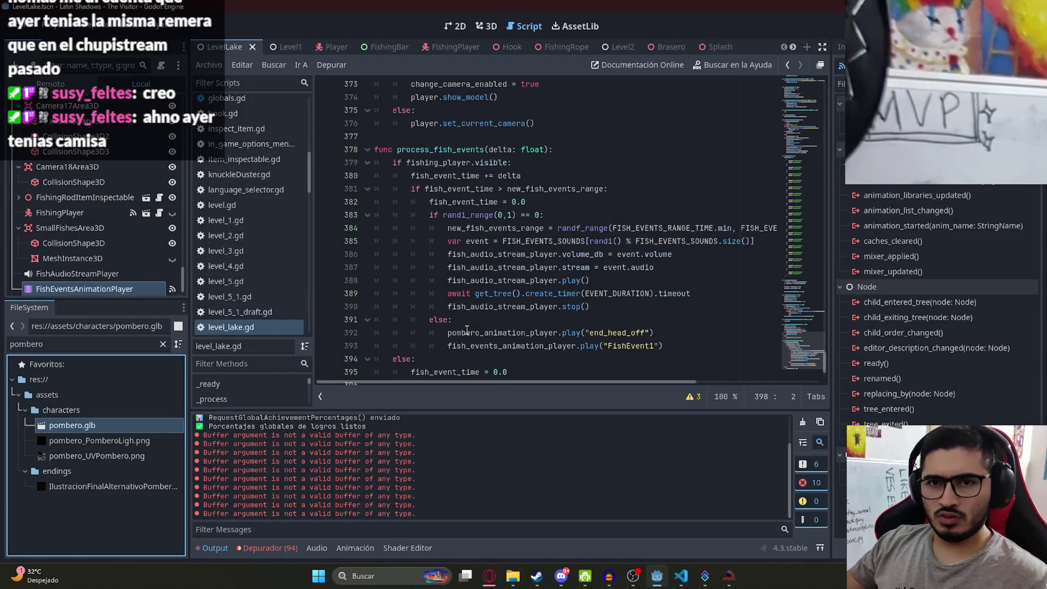
pyautogui.doubleClick(145, 425)
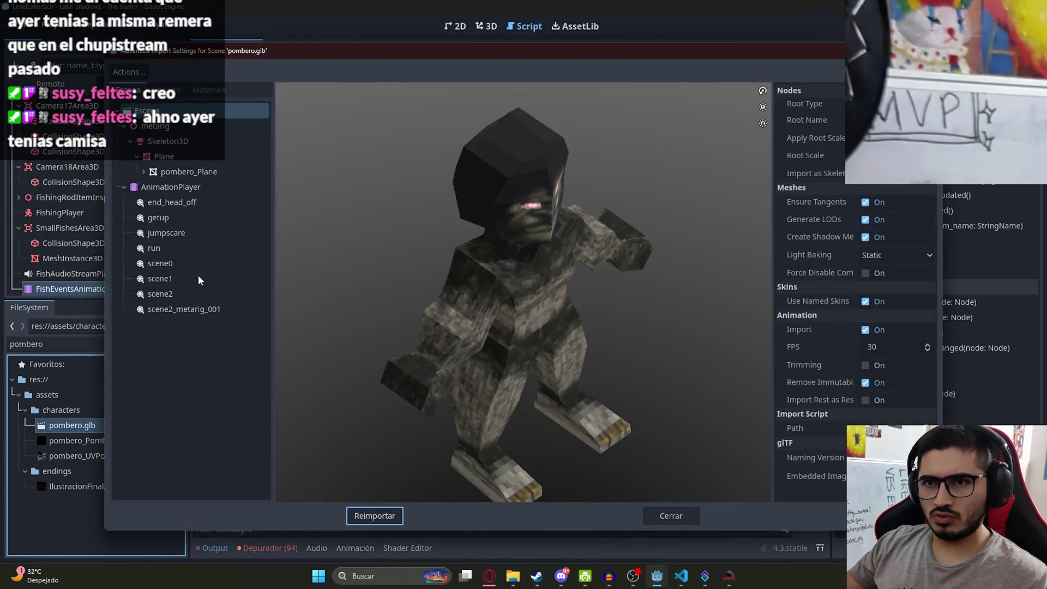
pyautogui.click(177, 285)
pyautogui.click(175, 293)
pyautogui.click(194, 311)
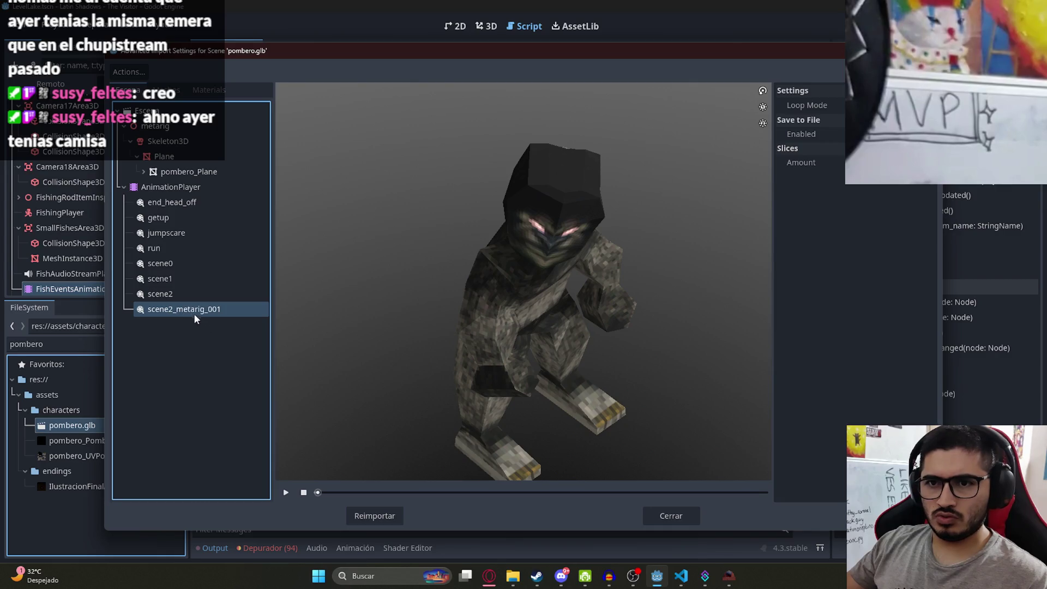
pyautogui.click(286, 493)
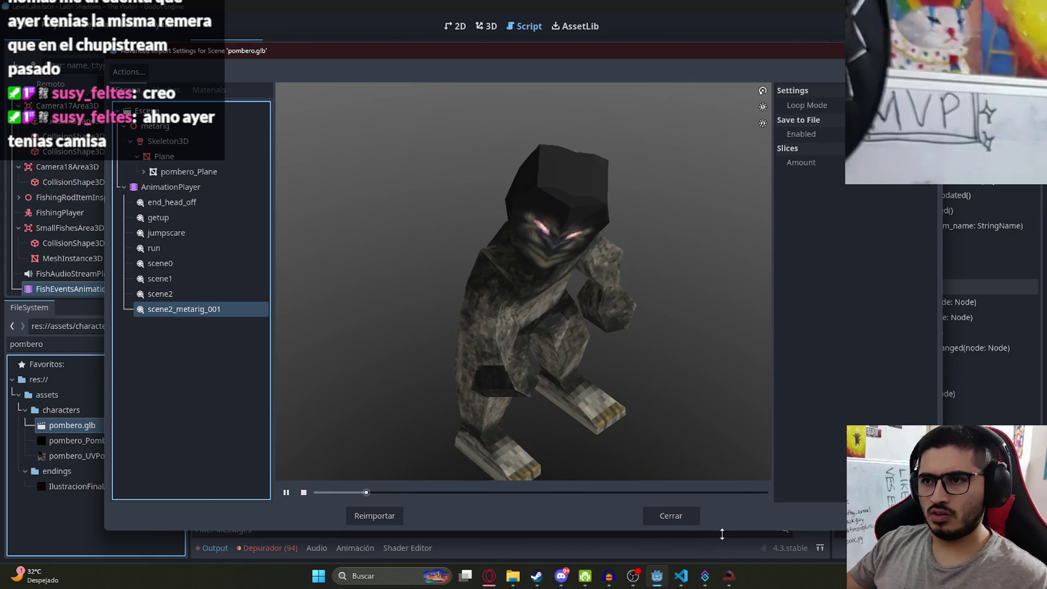
pyautogui.click(685, 521)
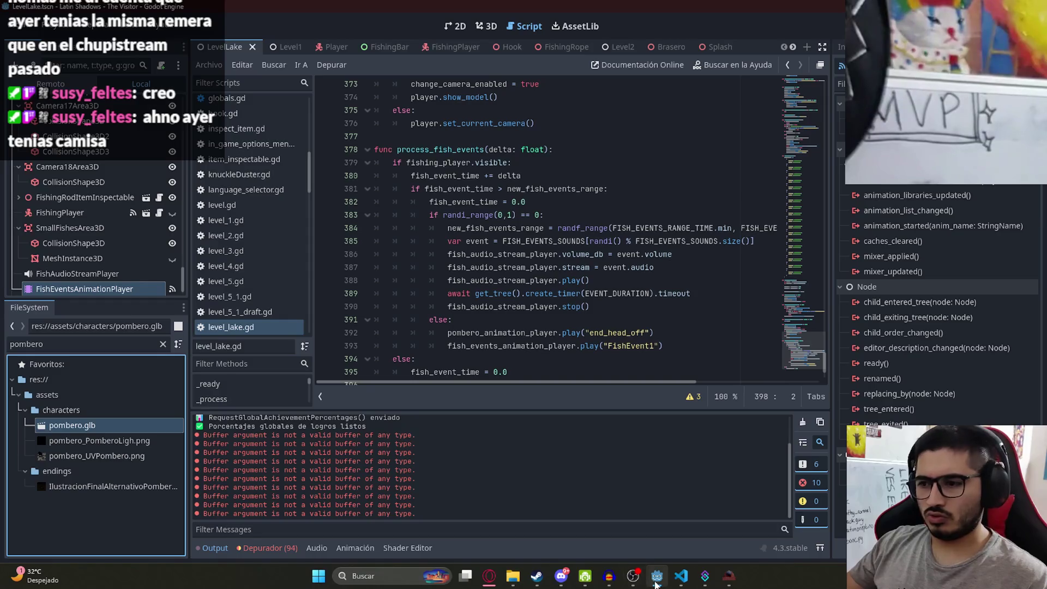
pyautogui.click(656, 583)
pyautogui.doubleClick(452, 327)
pyautogui.write('scene2')
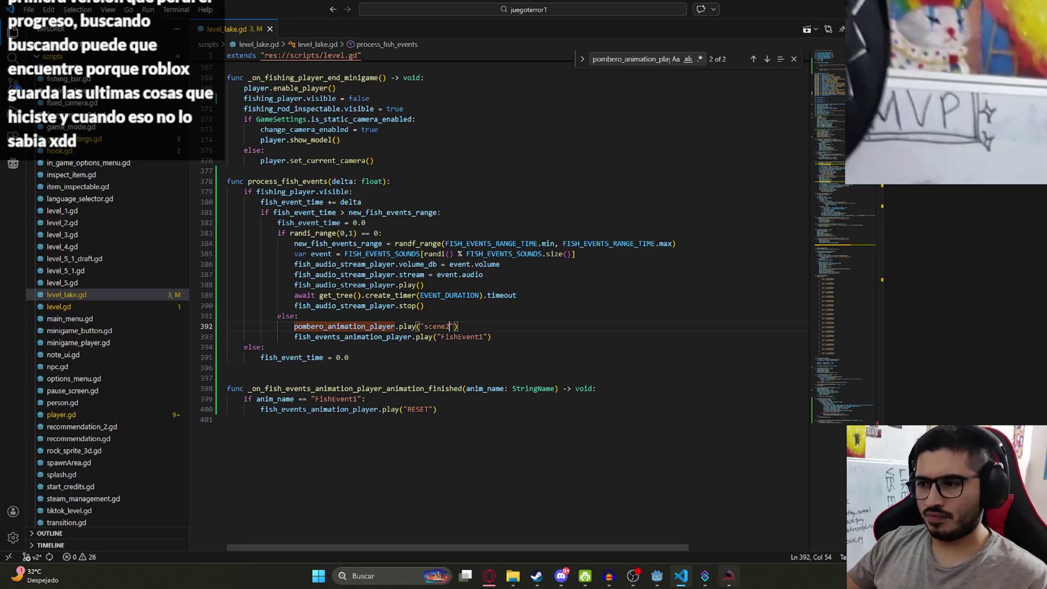
# Choose Pescar in the running game to start fishing
pyautogui.click(338, 511)
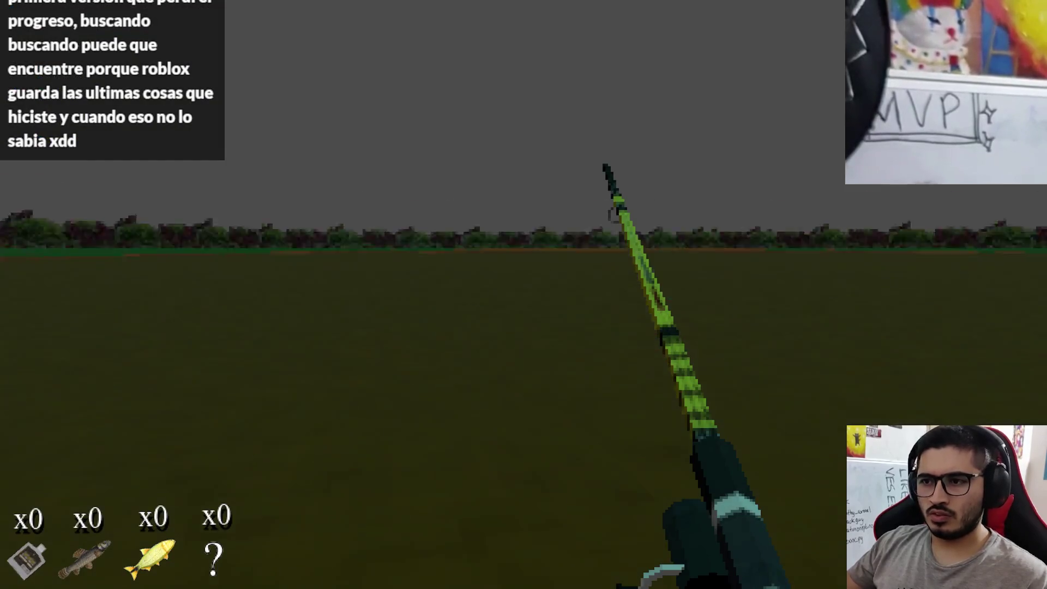
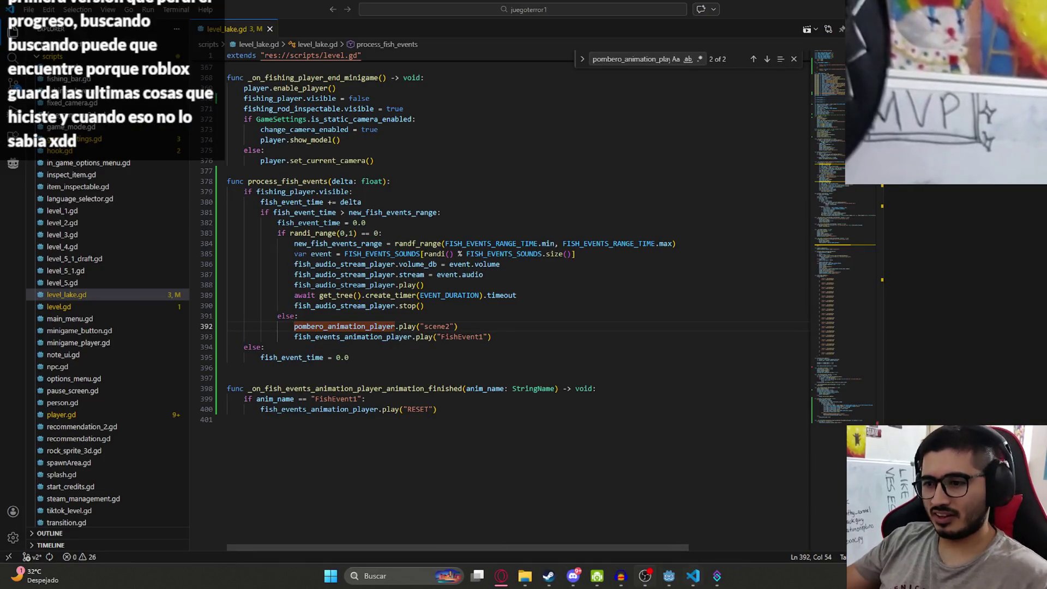
# In the 3D view, open FishEventsAnimationPlayer's tracks and select the pombero node
pyautogui.click(656, 578)
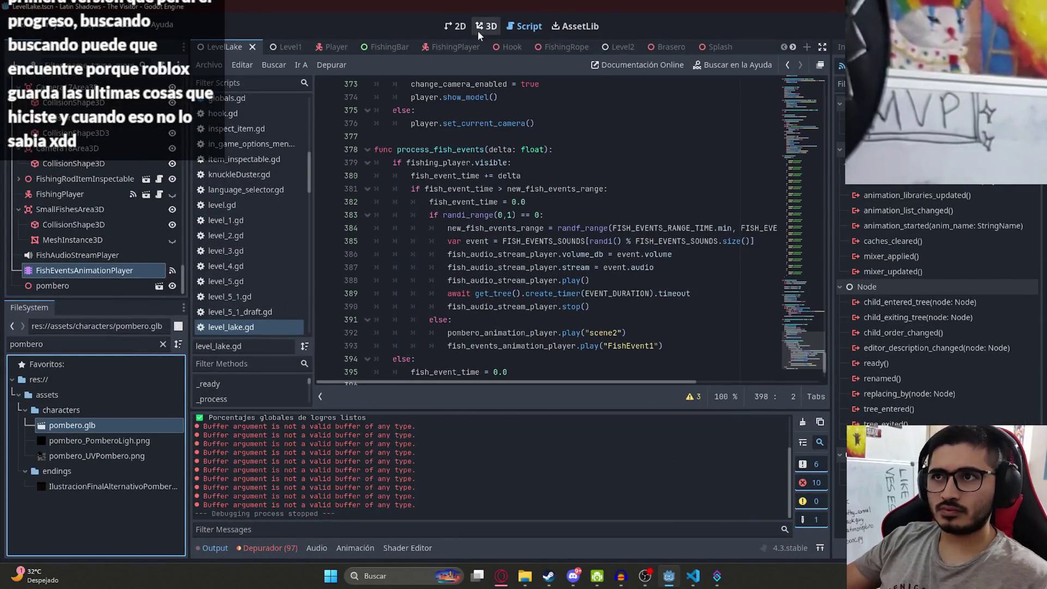
pyautogui.click(477, 31)
pyautogui.scroll(-5, 448, 175)
pyautogui.click(115, 254)
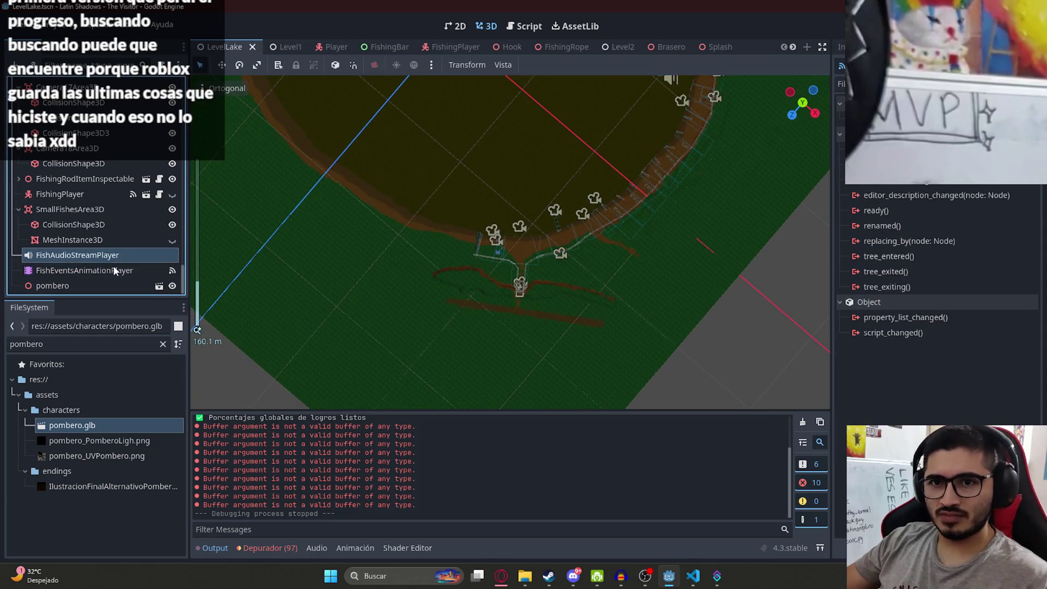
pyautogui.click(114, 270)
pyautogui.scroll(10, 490, 256)
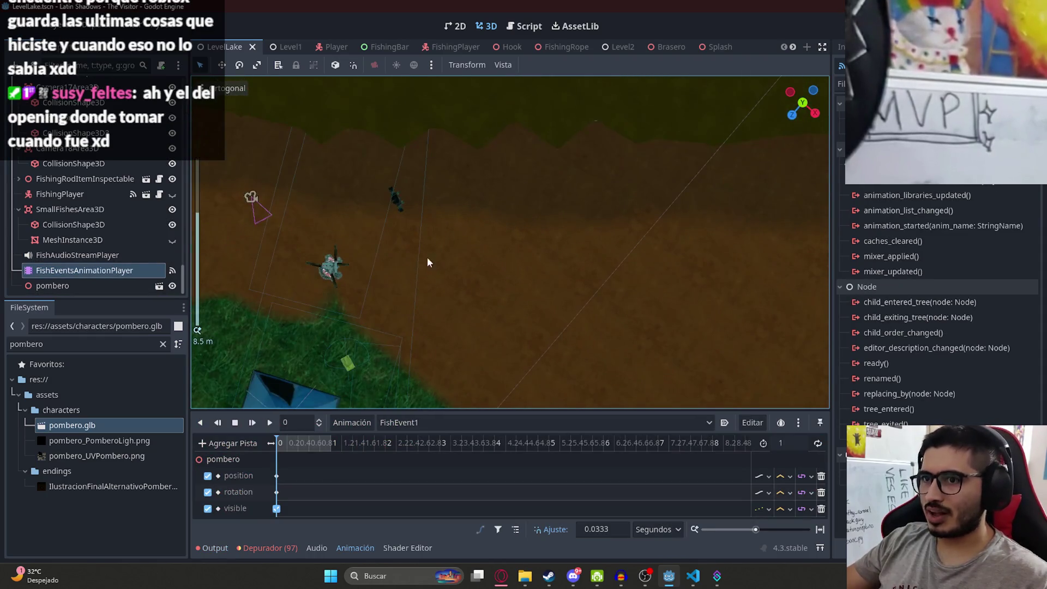
pyautogui.click(93, 285)
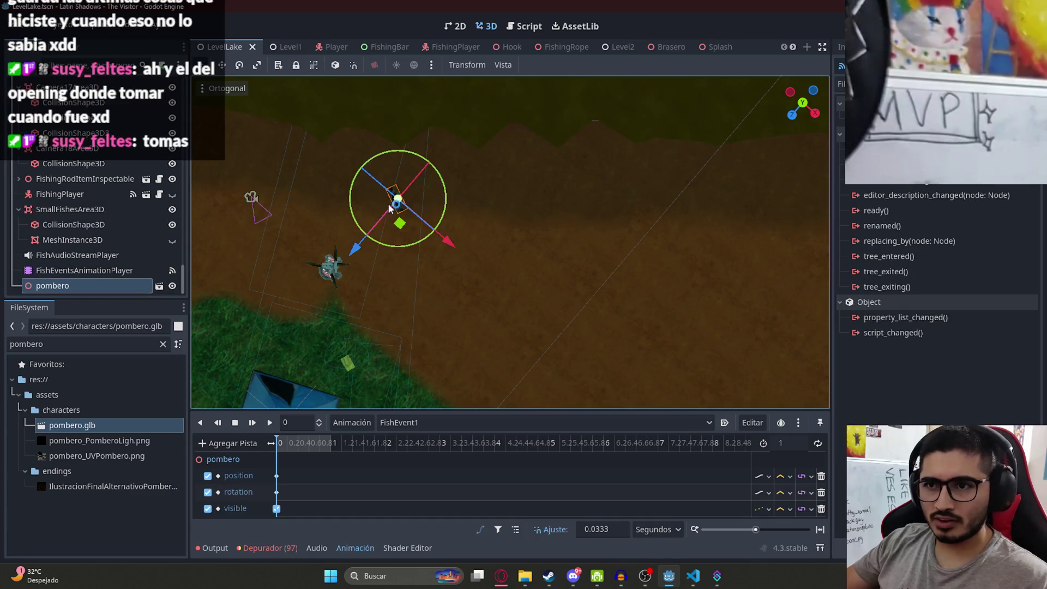
pyautogui.scroll(-3, 428, 300)
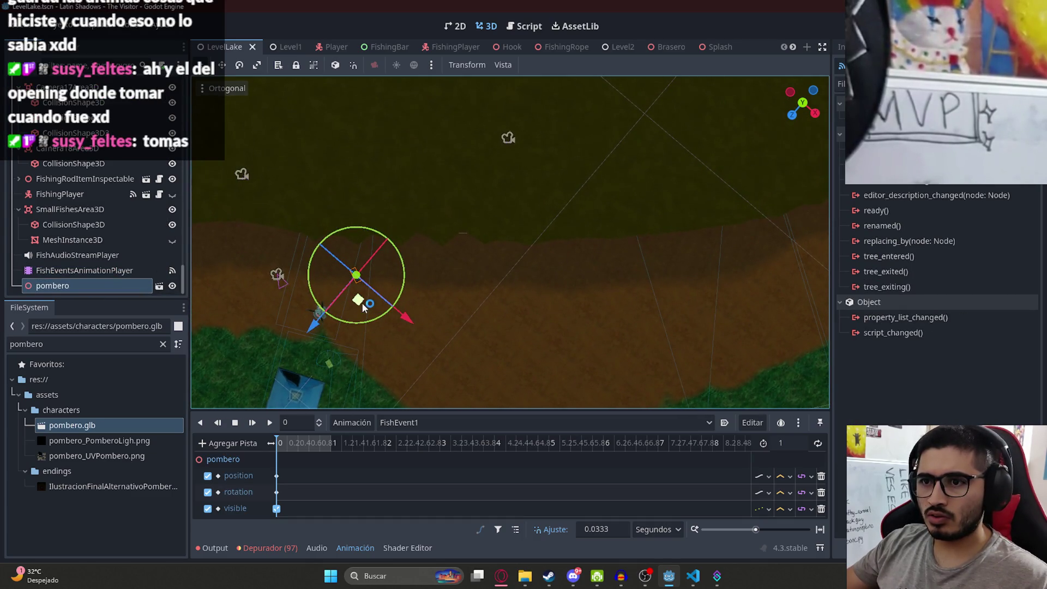
pyautogui.moveTo(338, 272)
pyautogui.mouseDown()
pyautogui.moveTo(296, 224)
pyautogui.moveTo(683, 157)
pyautogui.mouseUp()
pyautogui.scroll(5, 430, 286)
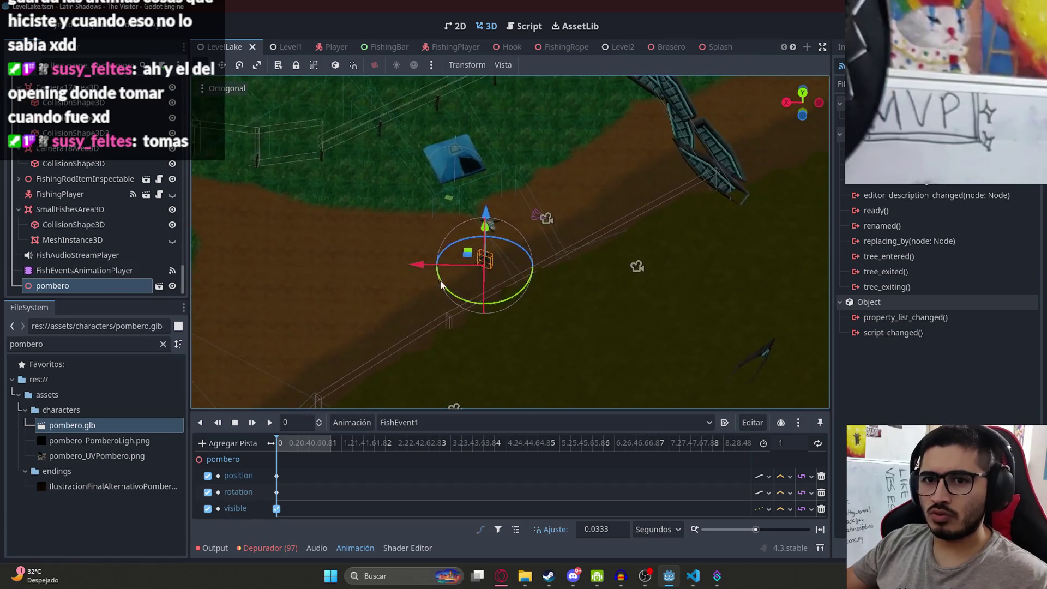
# Enable Hijos Editables on pombero and preview its AnimationPlayer's scene2 animation
pyautogui.doubleClick(143, 287)
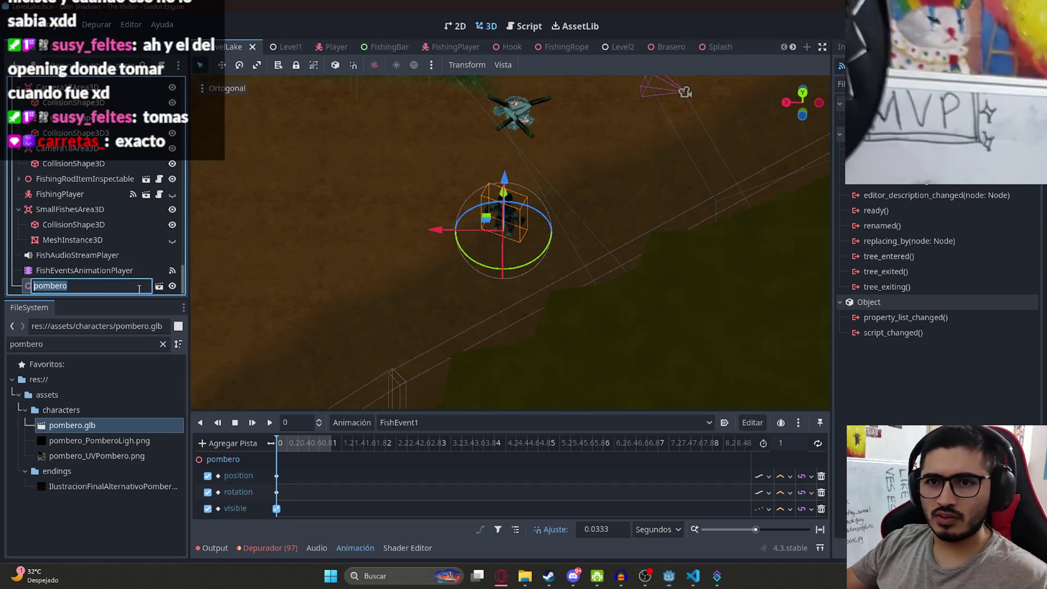
pyautogui.rightClick(107, 287)
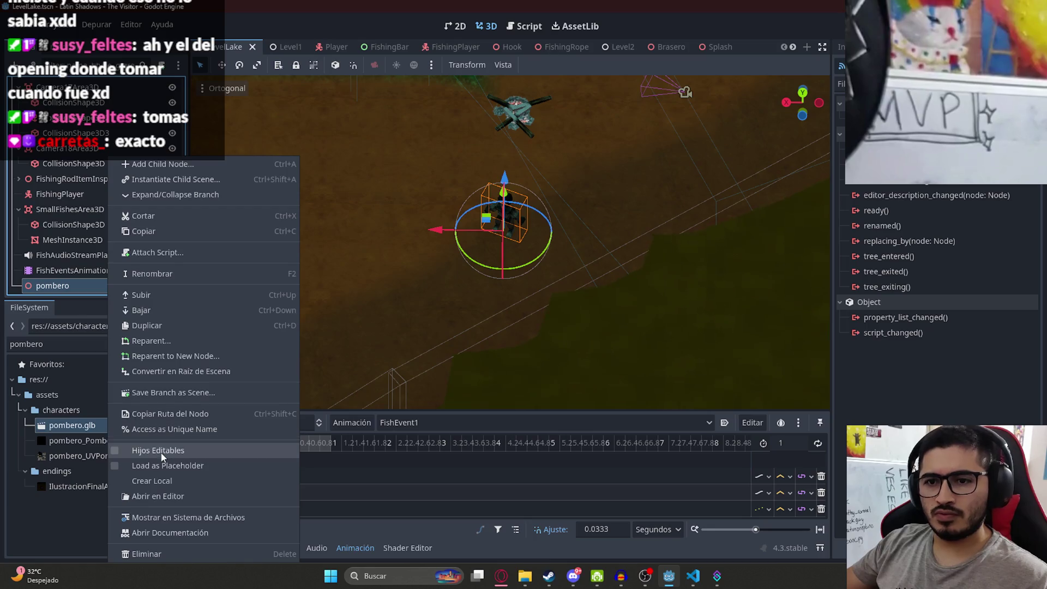
pyautogui.click(131, 452)
pyautogui.click(77, 287)
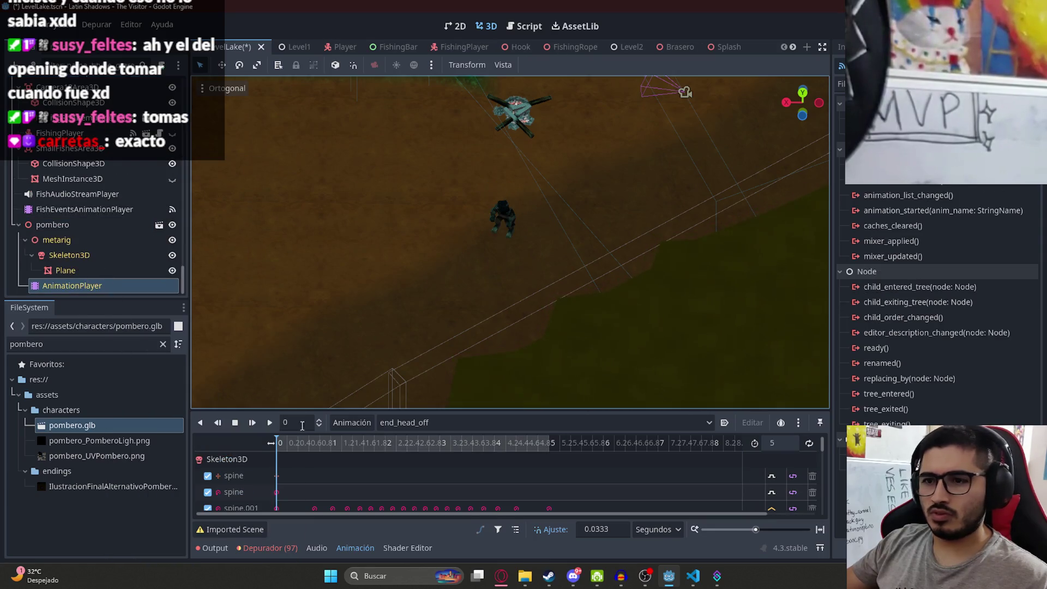
pyautogui.click(404, 423)
pyautogui.click(415, 529)
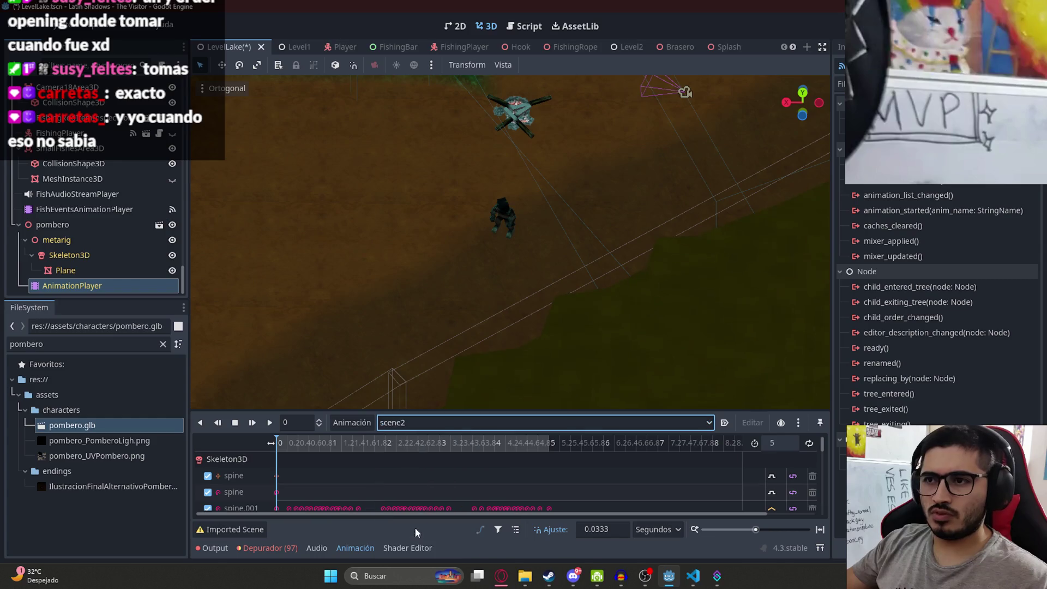
# Collapse pombero's children, return to the FishEvent1 tracks and reselect pombero
pyautogui.click(40, 228)
pyautogui.click(16, 224)
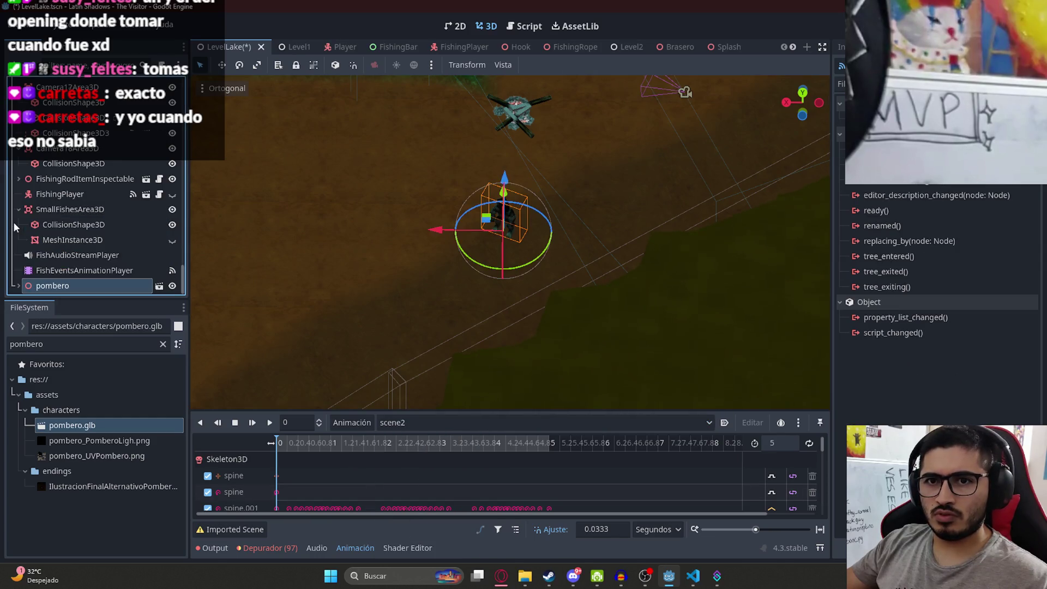
pyautogui.click(100, 272)
pyautogui.click(91, 284)
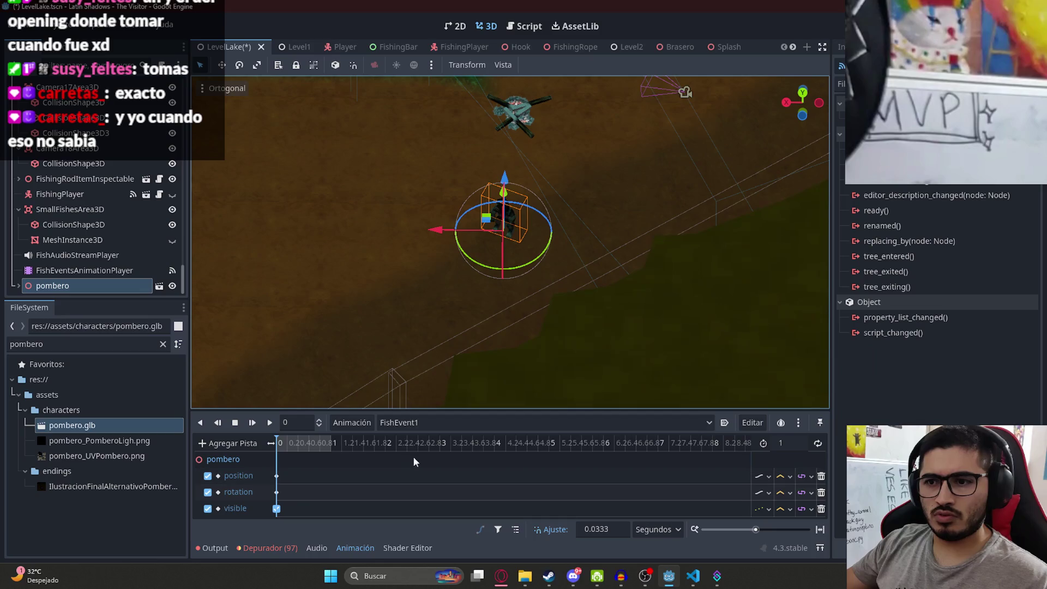
# Turn the pombero on its vertical axis, centre on it, show its transform, and save LevelLake
pyautogui.scroll(2, 491, 263)
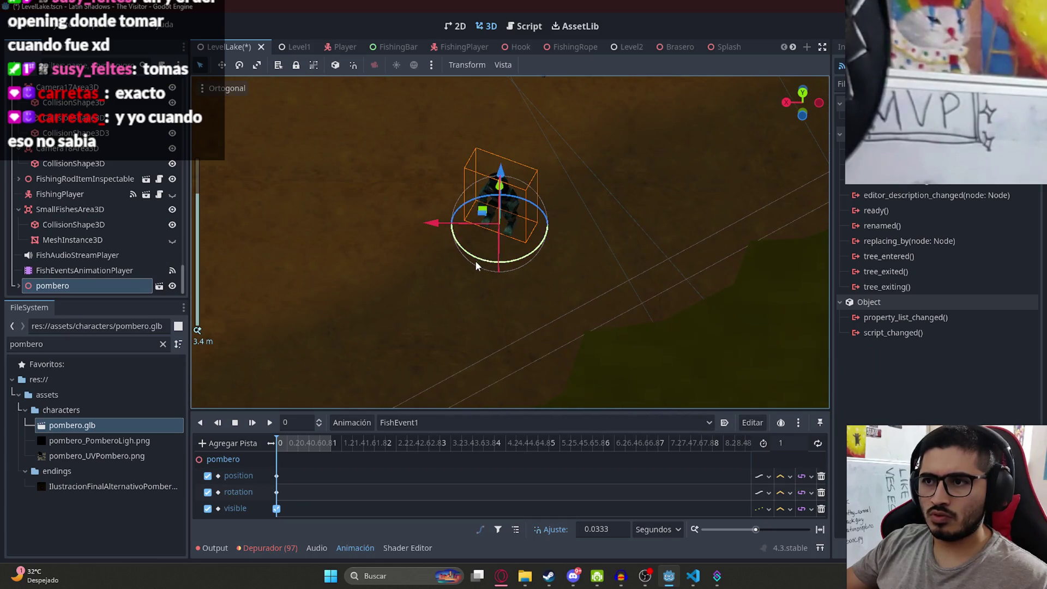
pyautogui.moveTo(476, 260)
pyautogui.mouseDown()
pyautogui.moveTo(553, 258)
pyautogui.moveTo(528, 280)
pyautogui.moveTo(512, 269)
pyautogui.mouseUp()
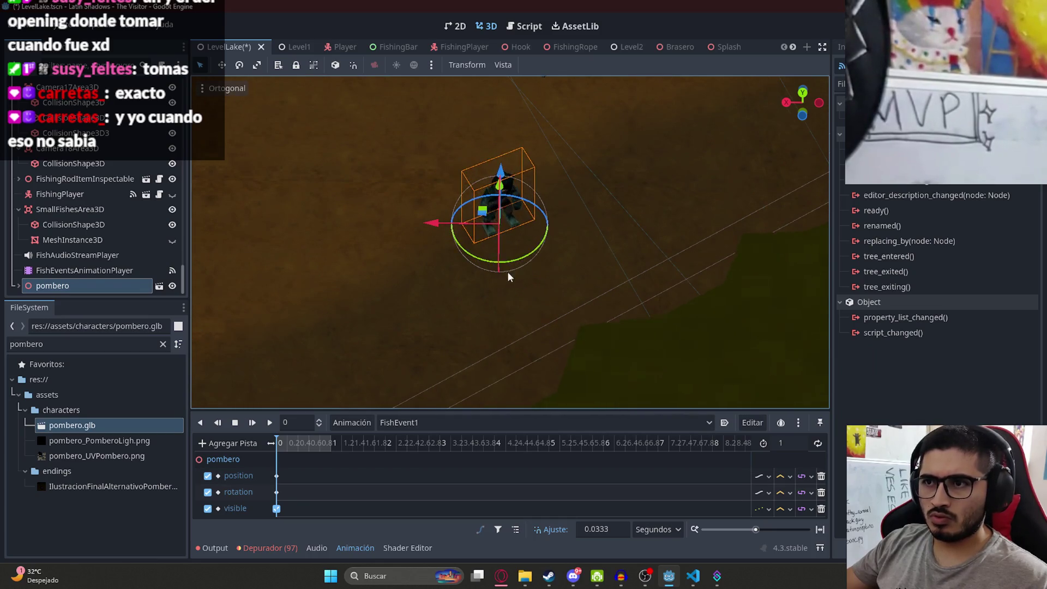
pyautogui.scroll(-5, 512, 270)
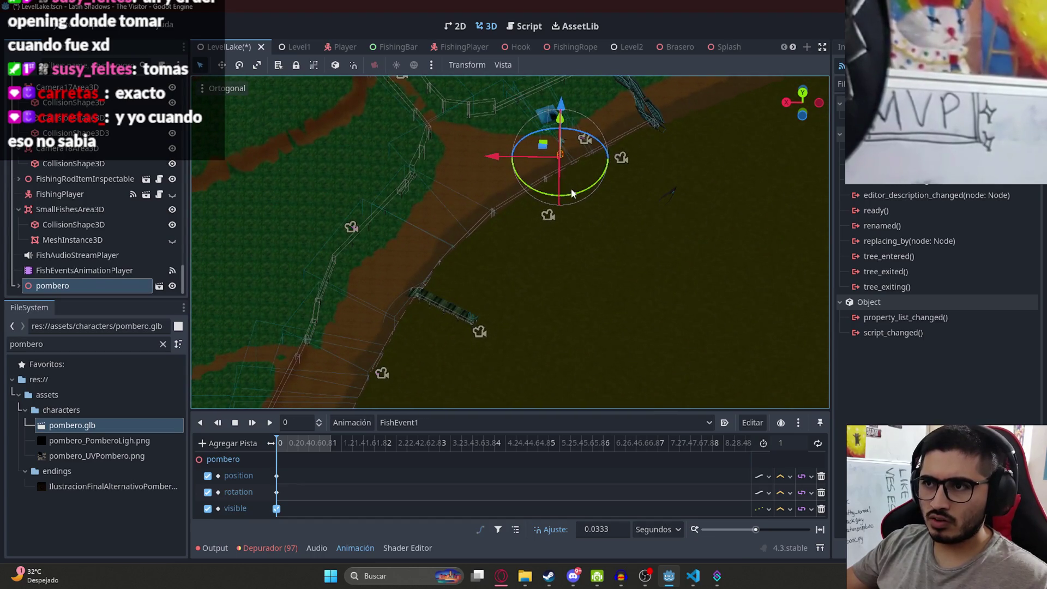
pyautogui.moveTo(526, 237)
pyautogui.mouseDown()
pyautogui.moveTo(578, 173)
pyautogui.moveTo(538, 199)
pyautogui.moveTo(558, 171)
pyautogui.mouseUp()
pyautogui.scroll(8, 557, 171)
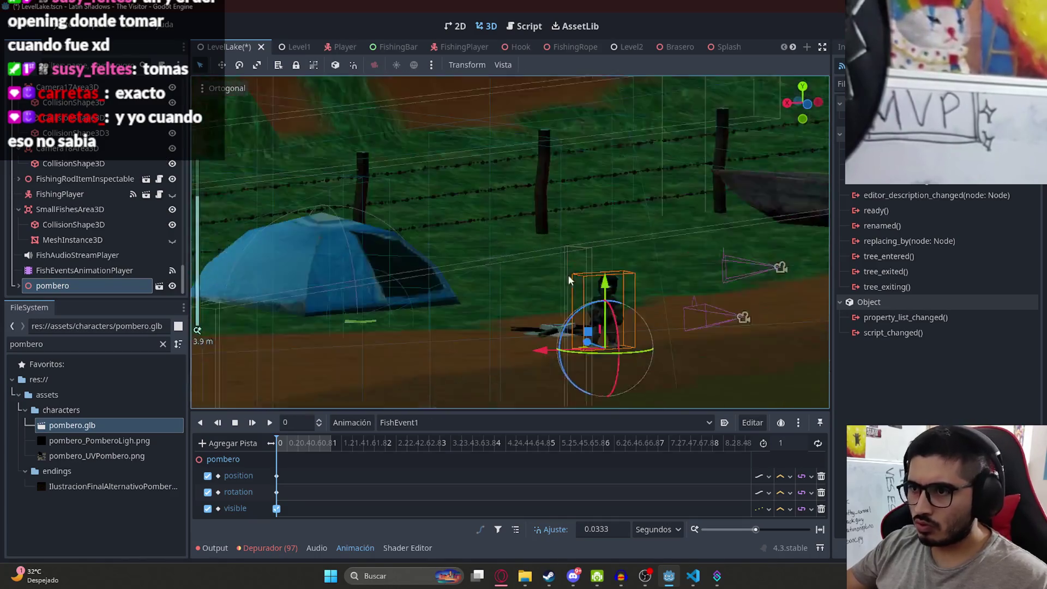
pyautogui.scroll(-5, 567, 279)
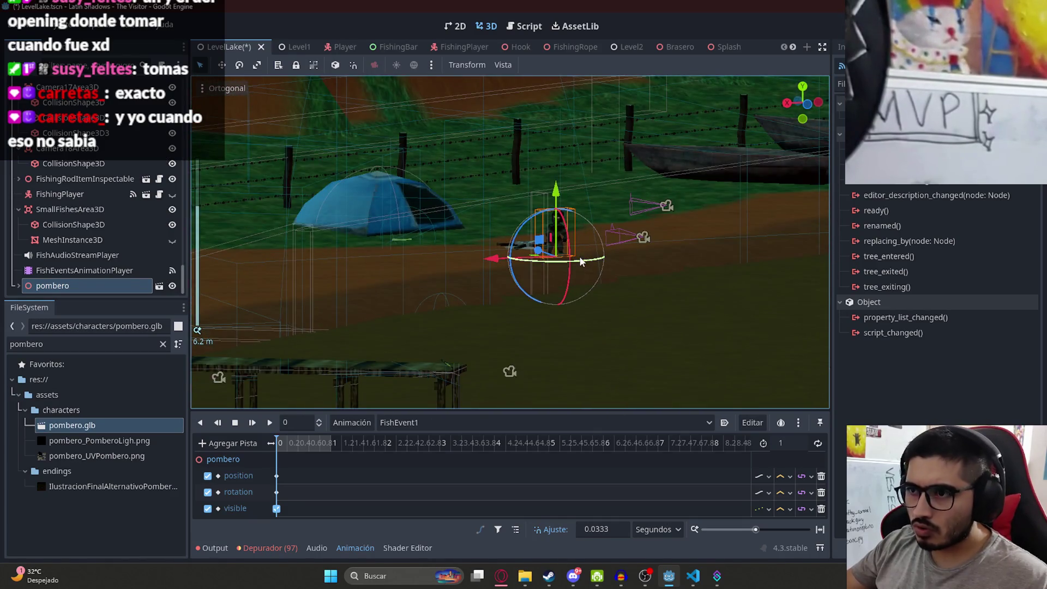
pyautogui.moveTo(581, 262)
pyautogui.mouseDown()
pyautogui.moveTo(527, 272)
pyautogui.moveTo(526, 228)
pyautogui.moveTo(510, 345)
pyautogui.mouseUp()
pyautogui.scroll(-2, 530, 272)
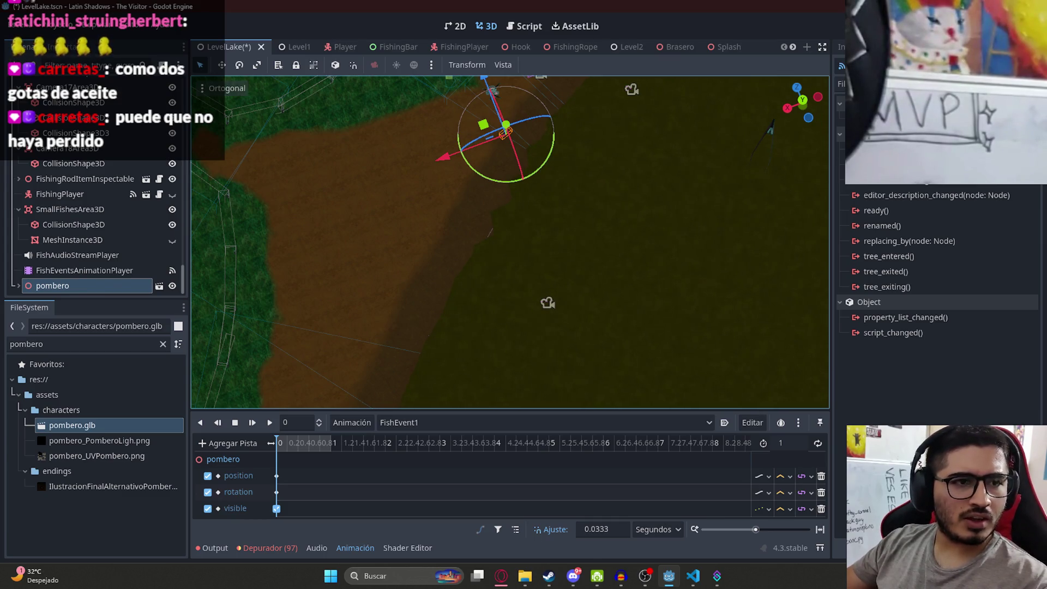
pyautogui.scroll(6, 551, 178)
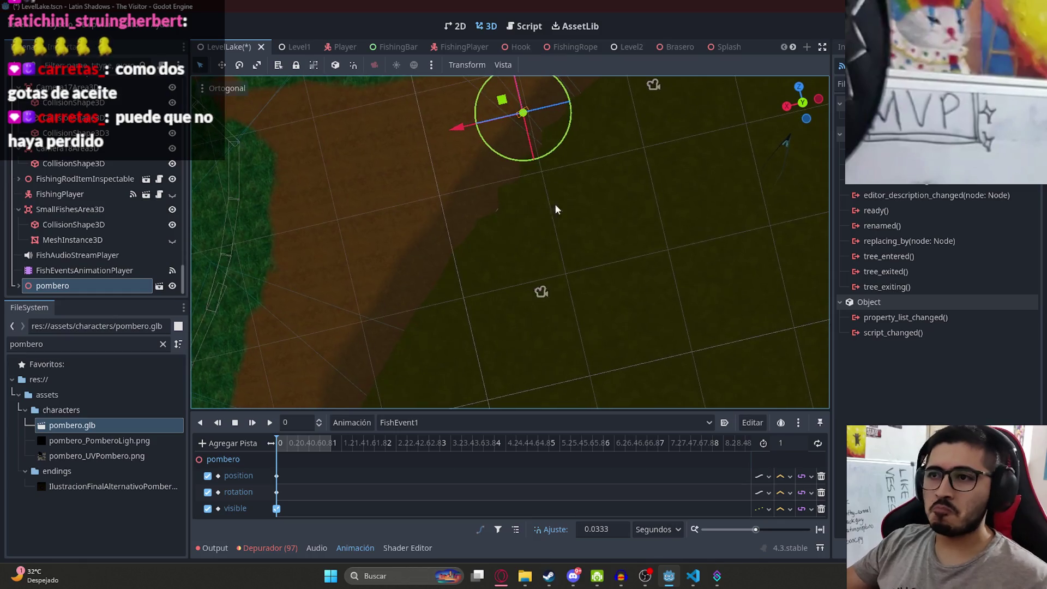
pyautogui.press('f')
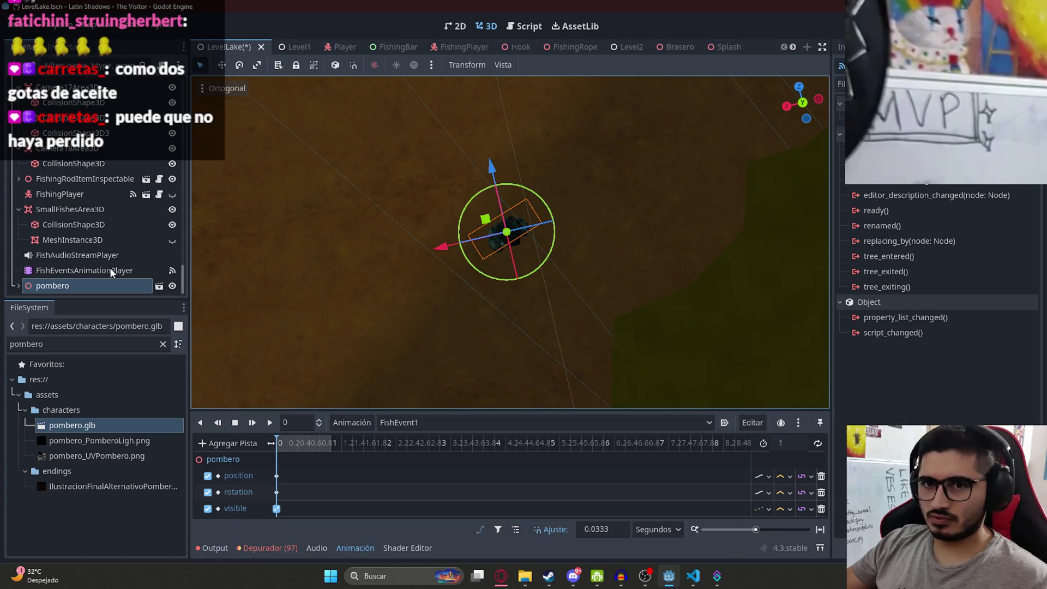
pyautogui.click(840, 47)
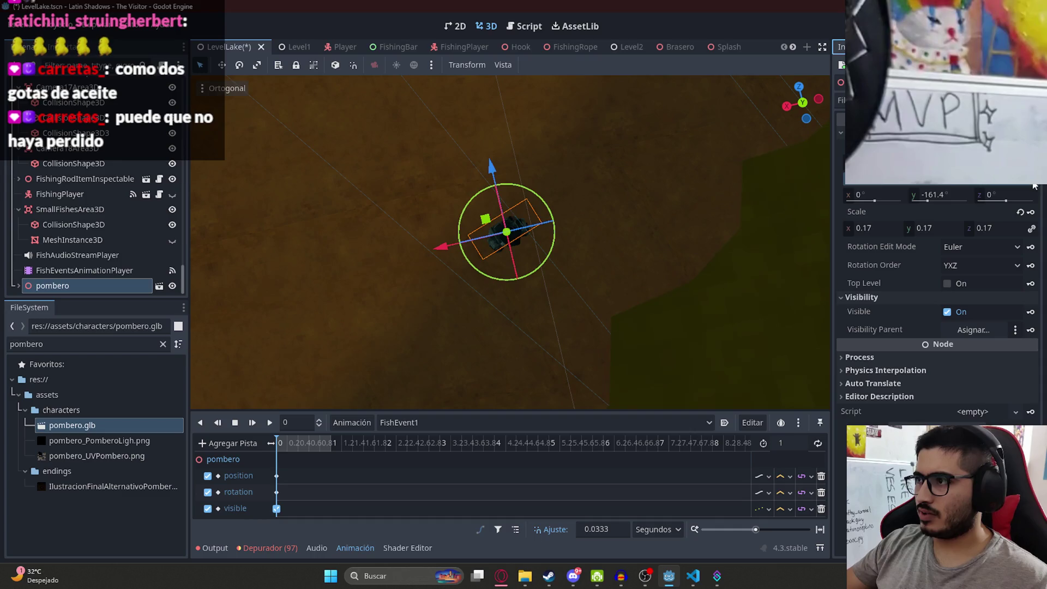
pyautogui.hotkey('ctrl', 's')
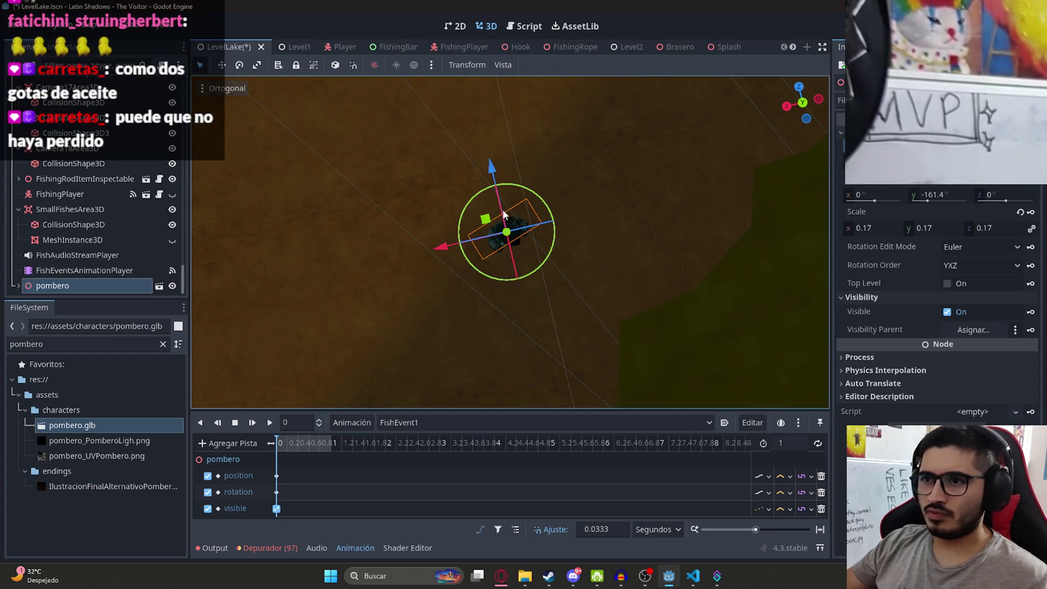
# Slide the pombero along the ground, turn it to -179° Y, and save LevelLake
pyautogui.scroll(2, 509, 248)
pyautogui.moveTo(488, 228)
pyautogui.mouseDown()
pyautogui.moveTo(493, 247)
pyautogui.moveTo(533, 234)
pyautogui.moveTo(508, 252)
pyautogui.mouseUp()
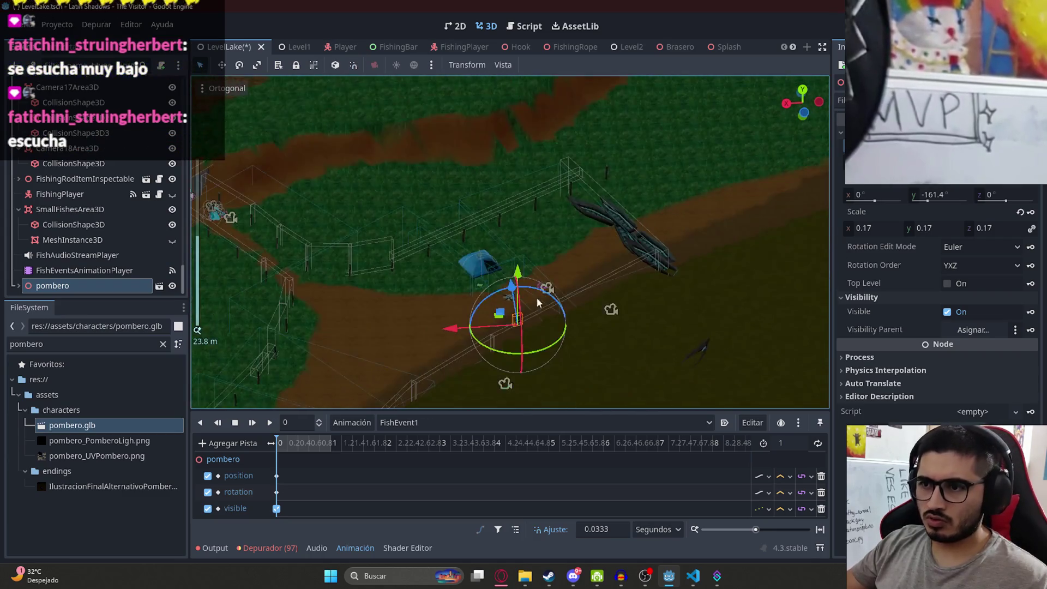
pyautogui.scroll(5, 514, 153)
pyautogui.scroll(10, 514, 152)
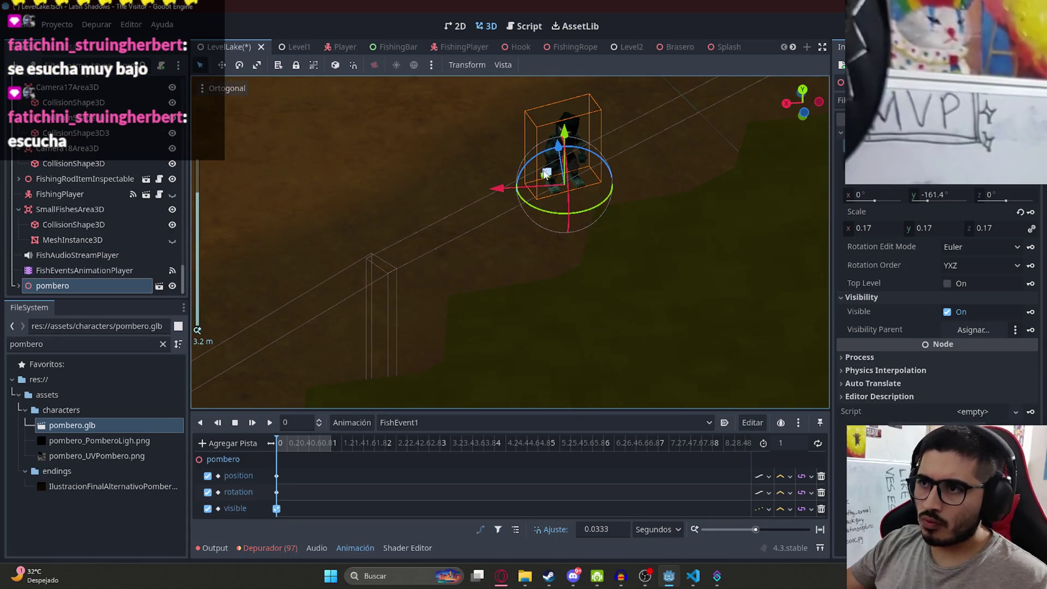
pyautogui.scroll(-20, 536, 198)
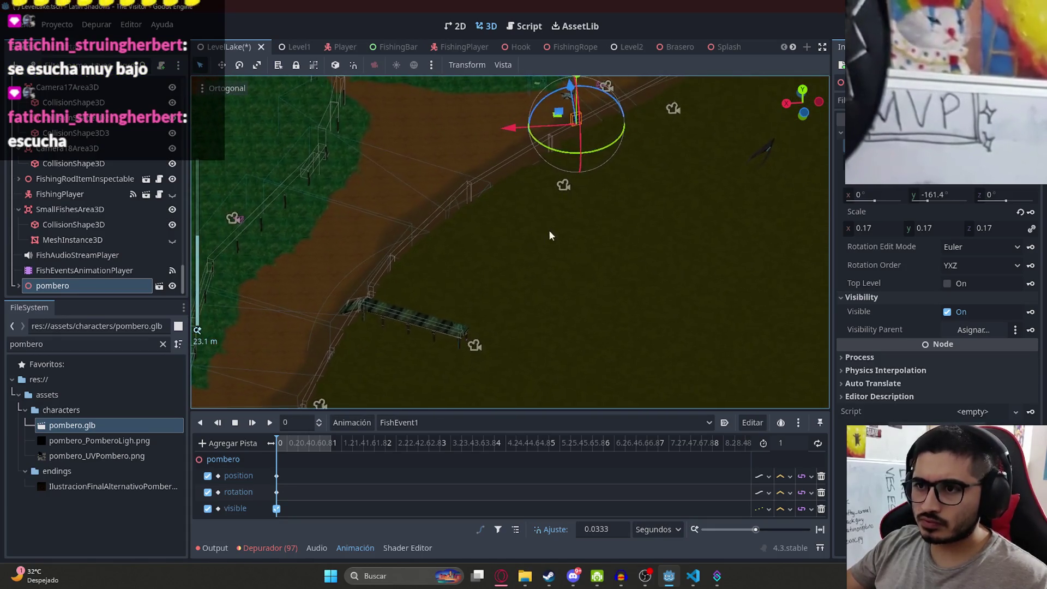
pyautogui.scroll(11, 517, 175)
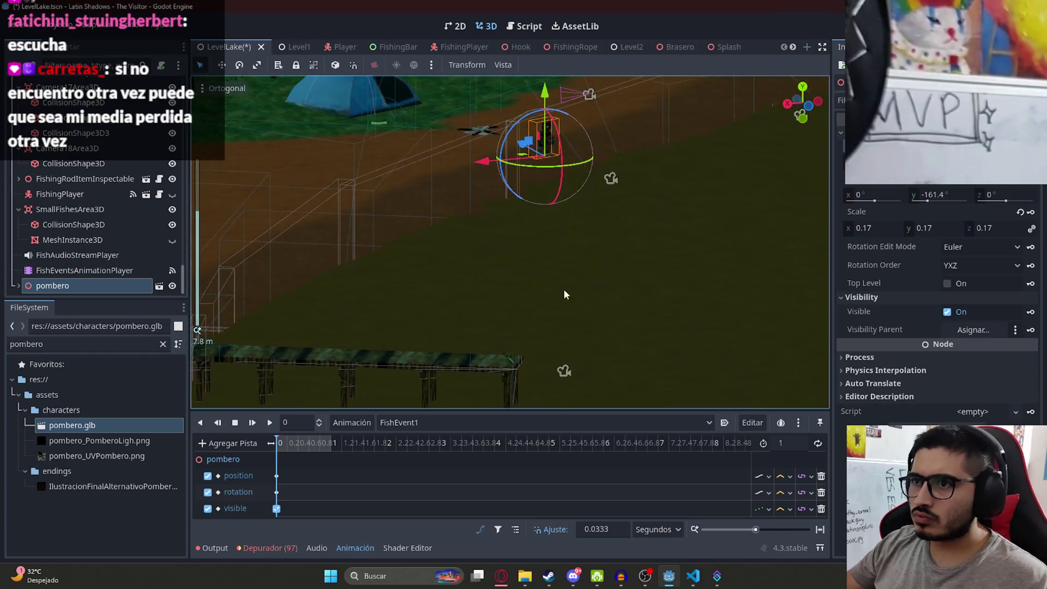
pyautogui.moveTo(548, 178); pyautogui.dragTo(648, 175)
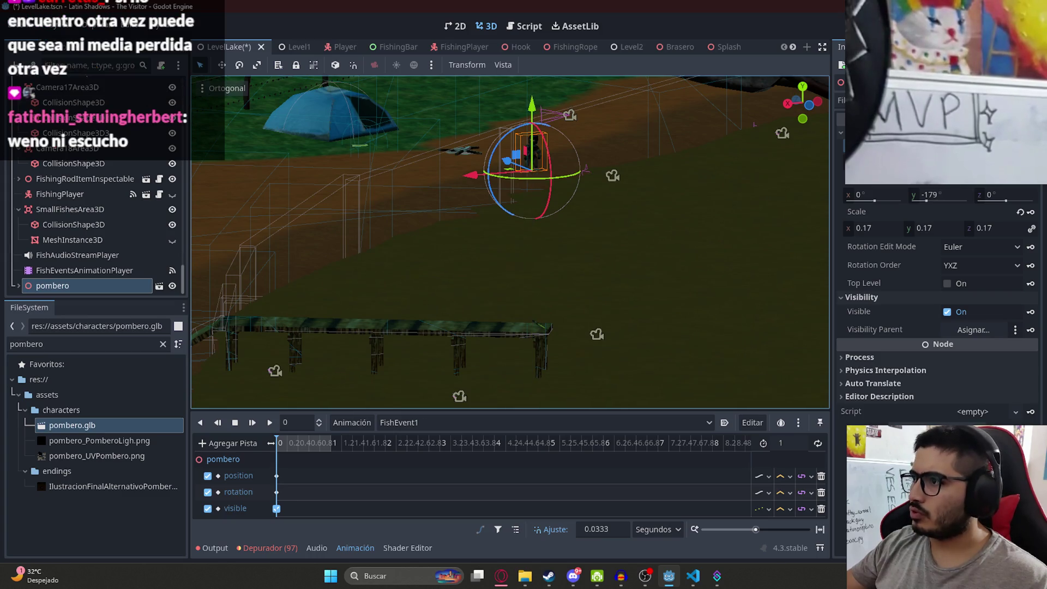
pyautogui.hotkey('ctrl', 's')
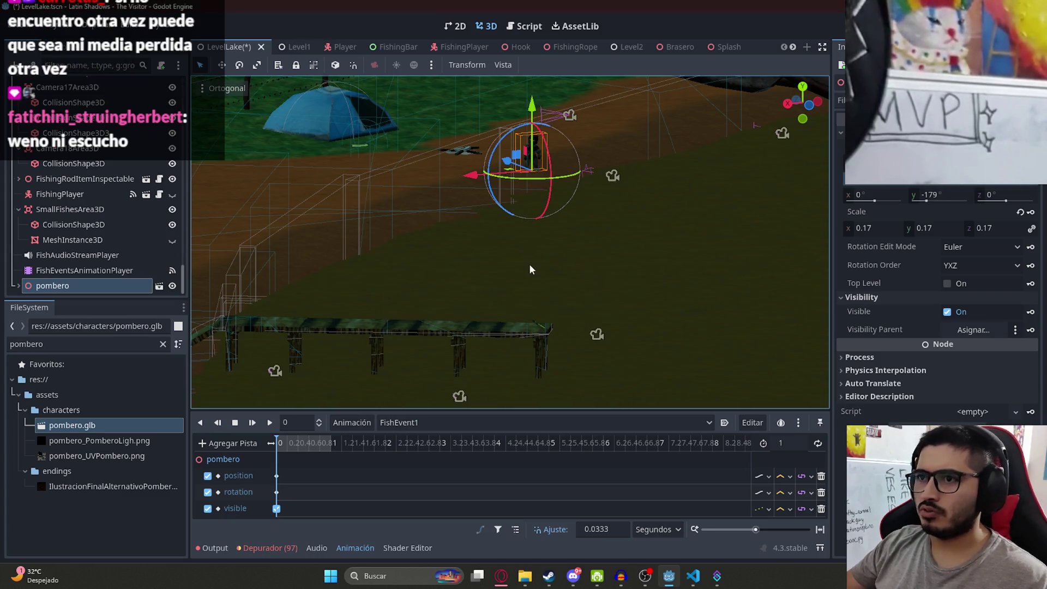
pyautogui.scroll(-3, 529, 262)
pyautogui.scroll(3, 587, 160)
pyautogui.click(448, 442)
# Switch FishEventsAnimationPlayer to RESET, then playtest fishing with the Caña de Pescar and stop with F8
pyautogui.click(441, 423)
pyautogui.click(417, 456)
pyautogui.rightClick(218, 47)
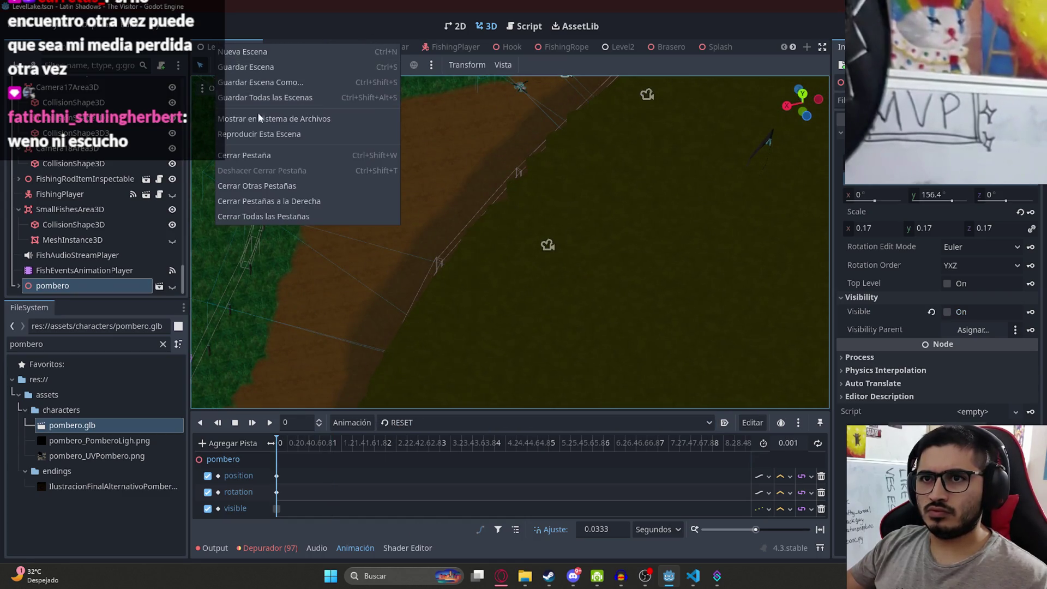
pyautogui.click(260, 135)
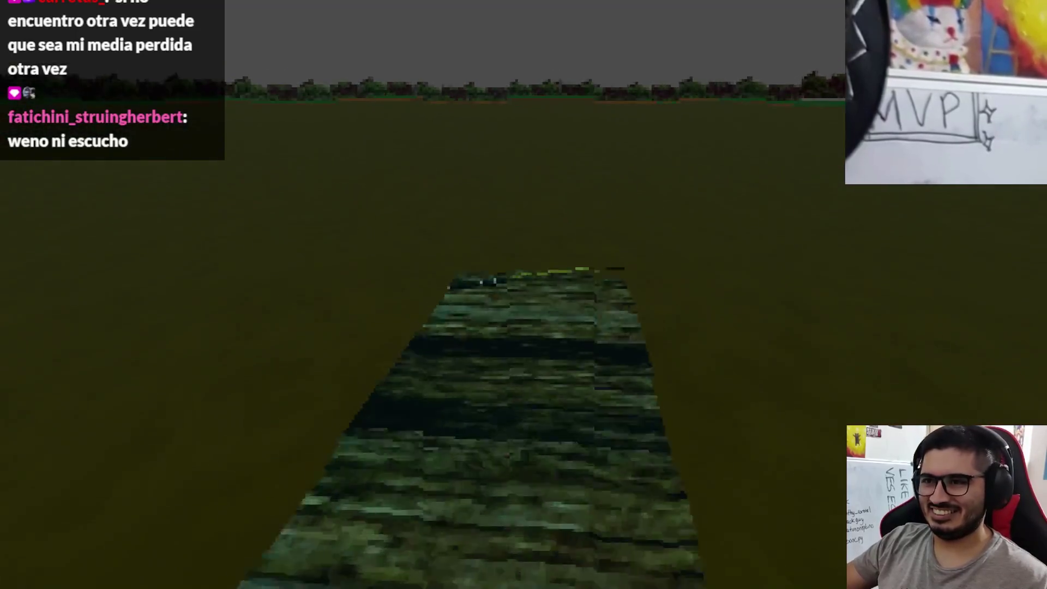
pyautogui.click(393, 507)
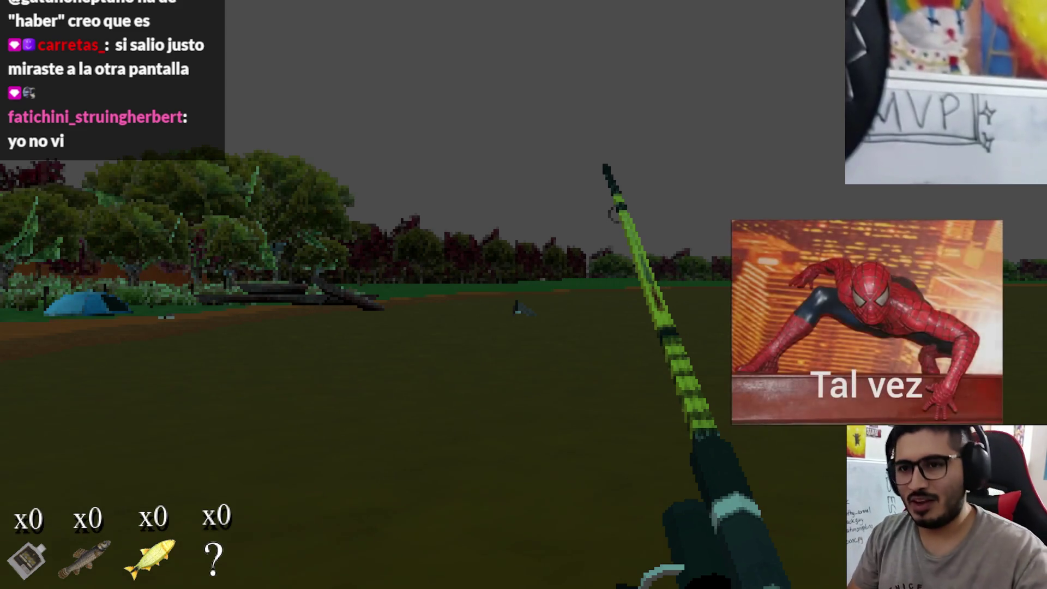
pyautogui.press('F8')
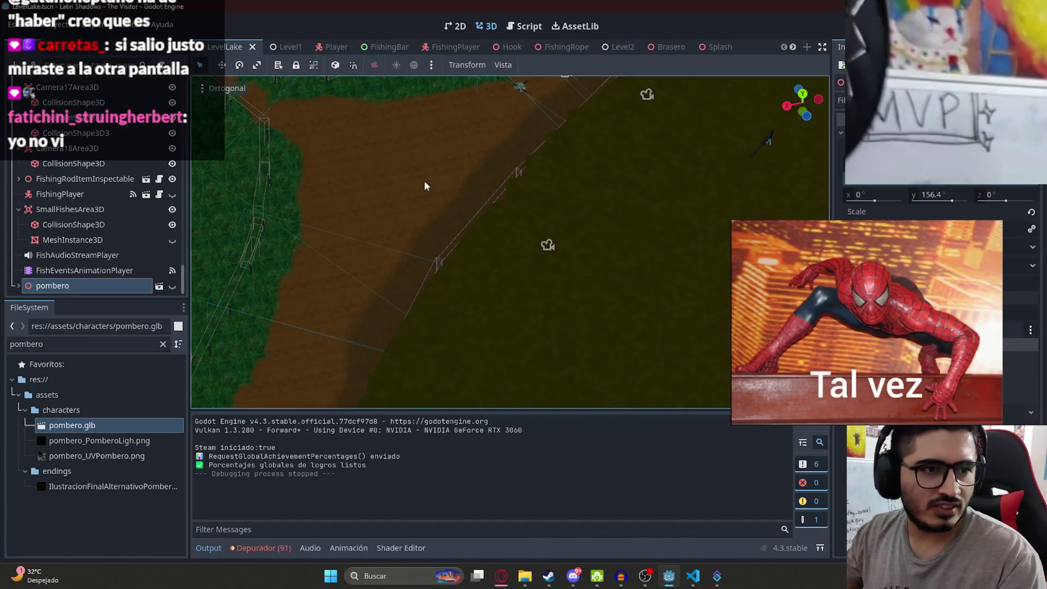
# Open FishEvent1 in FishEventsAnimationPlayer and set its length to 5 seconds
pyautogui.scroll(-3, 606, 182)
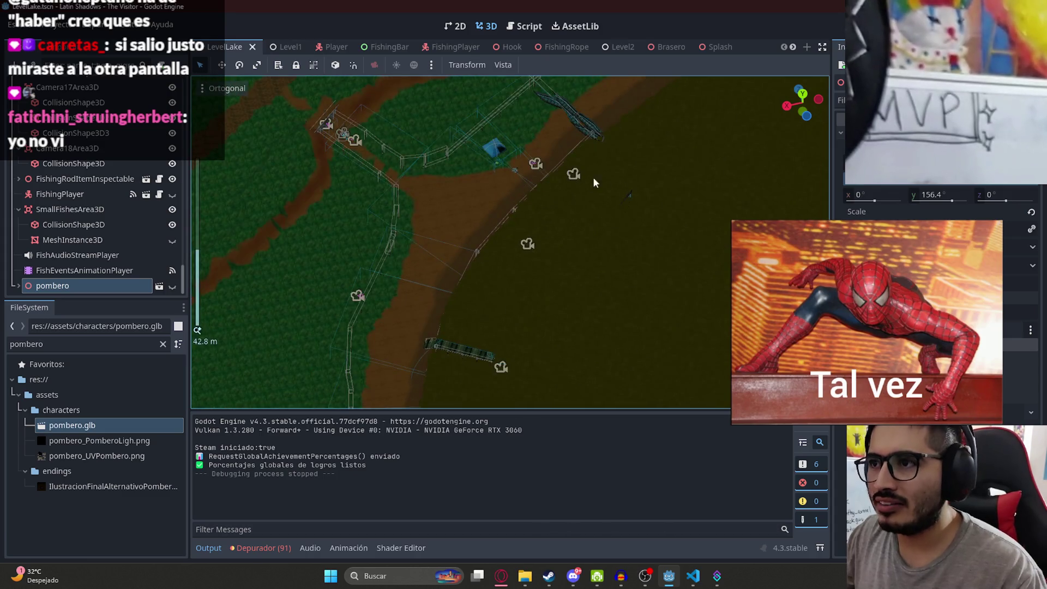
pyautogui.scroll(15, 507, 155)
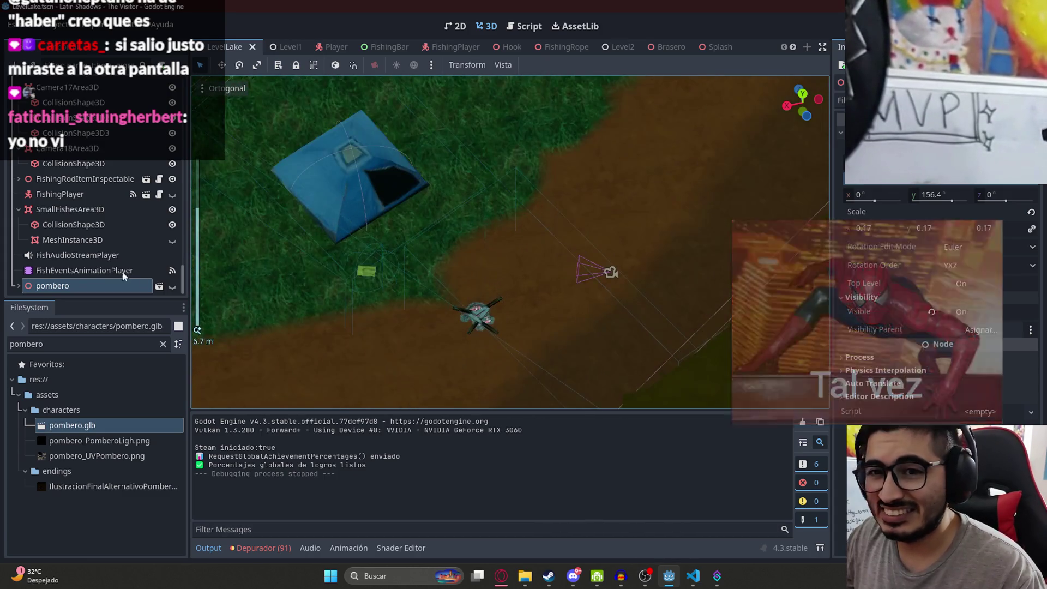
pyautogui.click(108, 276)
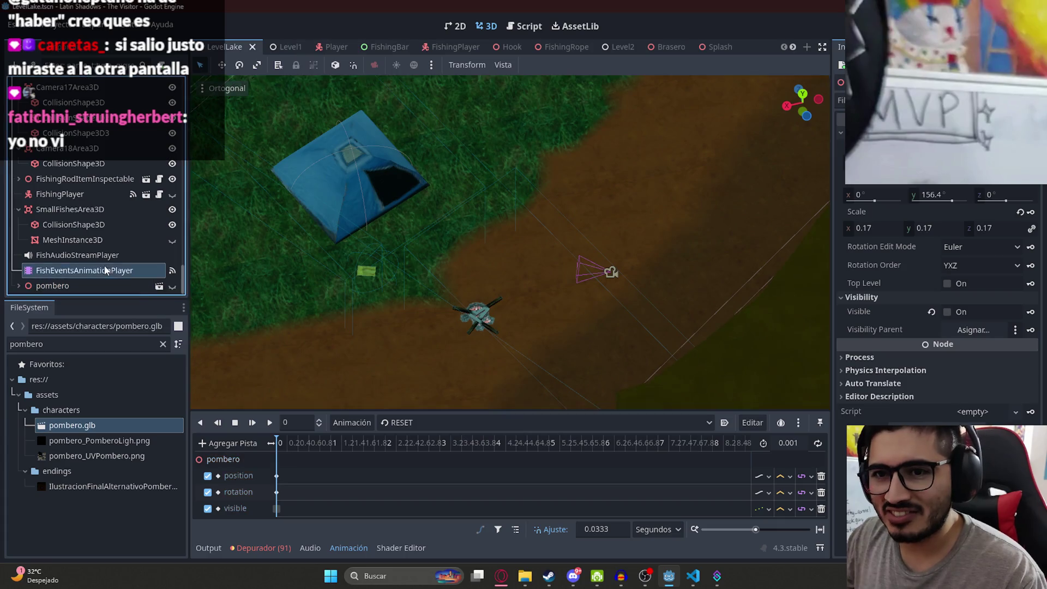
pyautogui.click(385, 422)
pyautogui.click(409, 436)
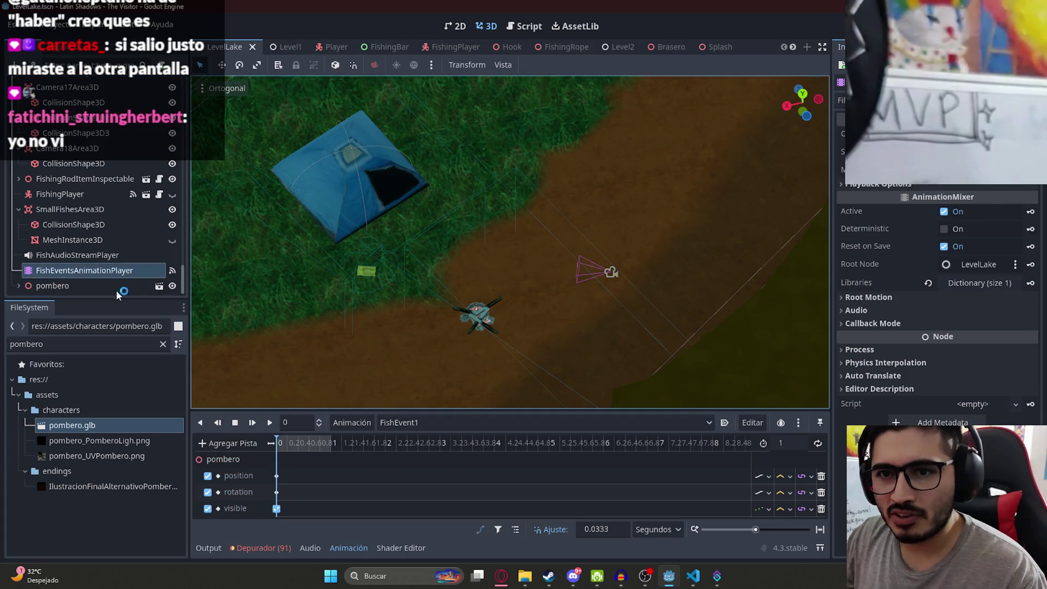
pyautogui.click(321, 364)
pyautogui.click(780, 443)
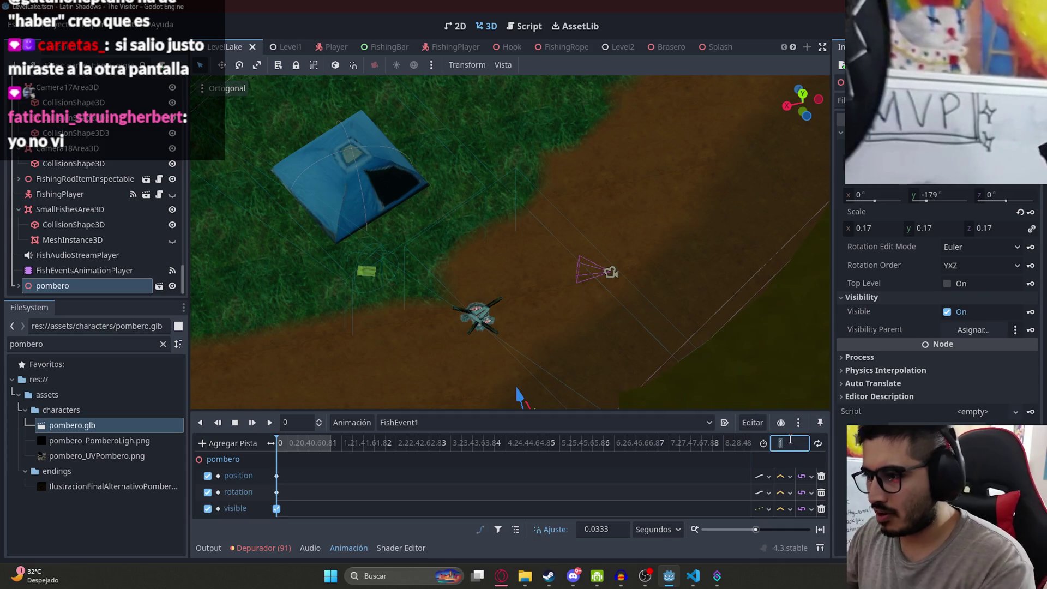
pyautogui.write('5')
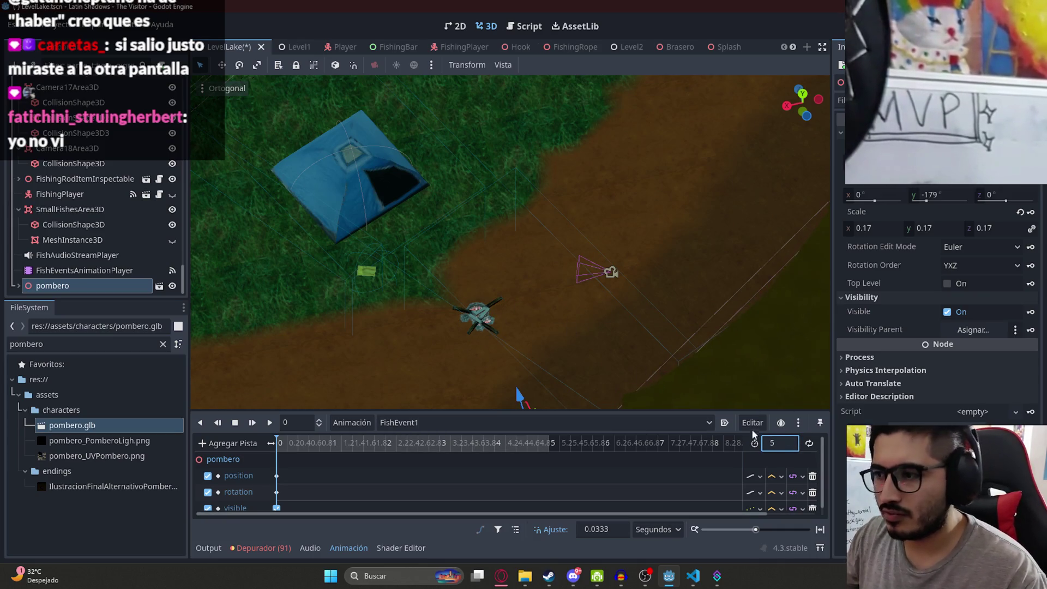
# Turn the pombero to -155.2° on Y and save the LevelLake scene
pyautogui.scroll(-3, 565, 331)
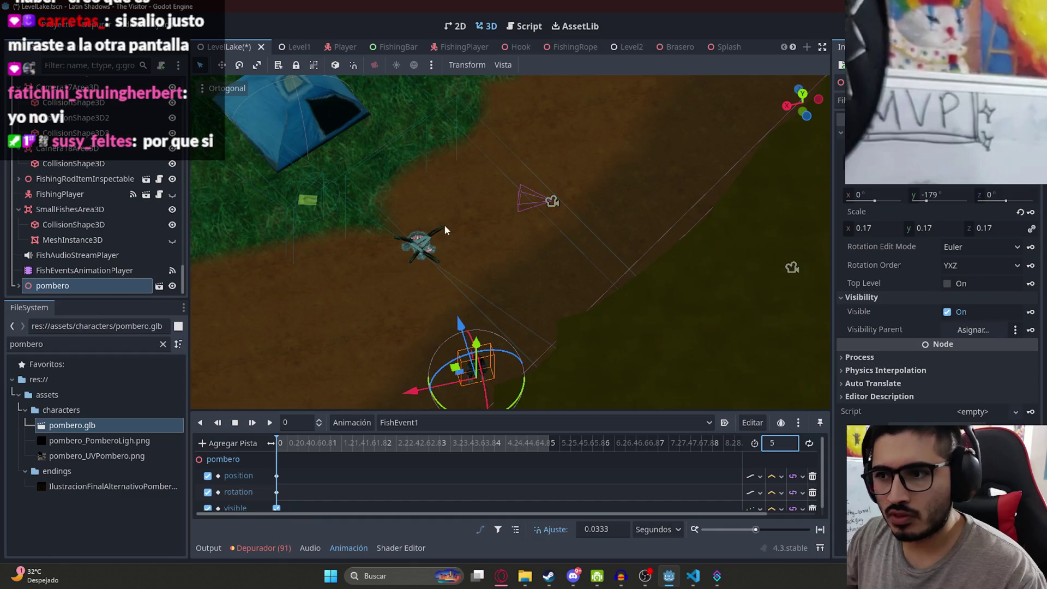
pyautogui.scroll(-3, 482, 351)
pyautogui.scroll(5, 482, 351)
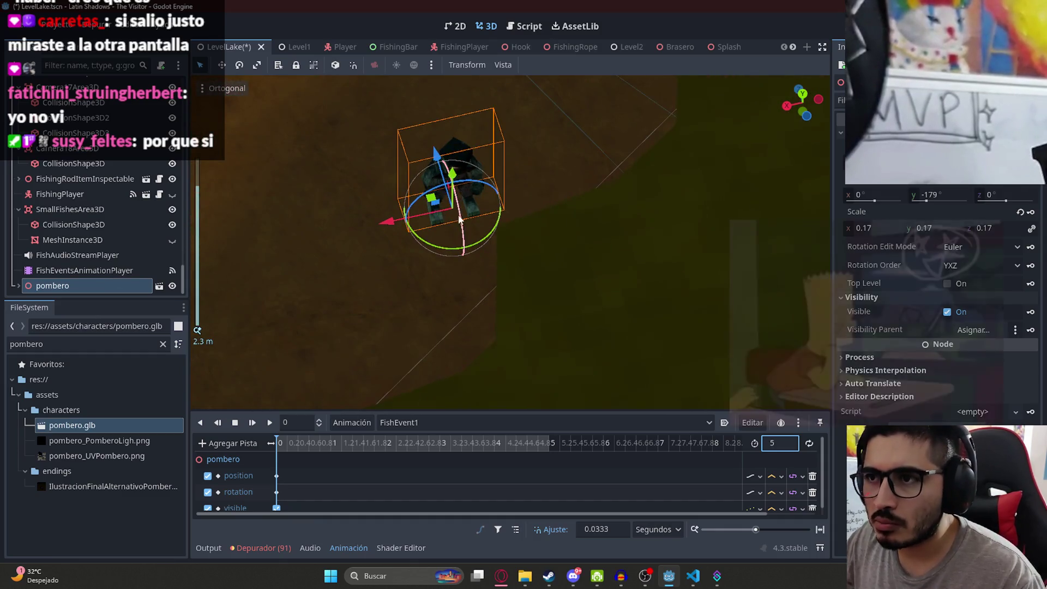
pyautogui.moveTo(444, 251); pyautogui.dragTo(470, 262)
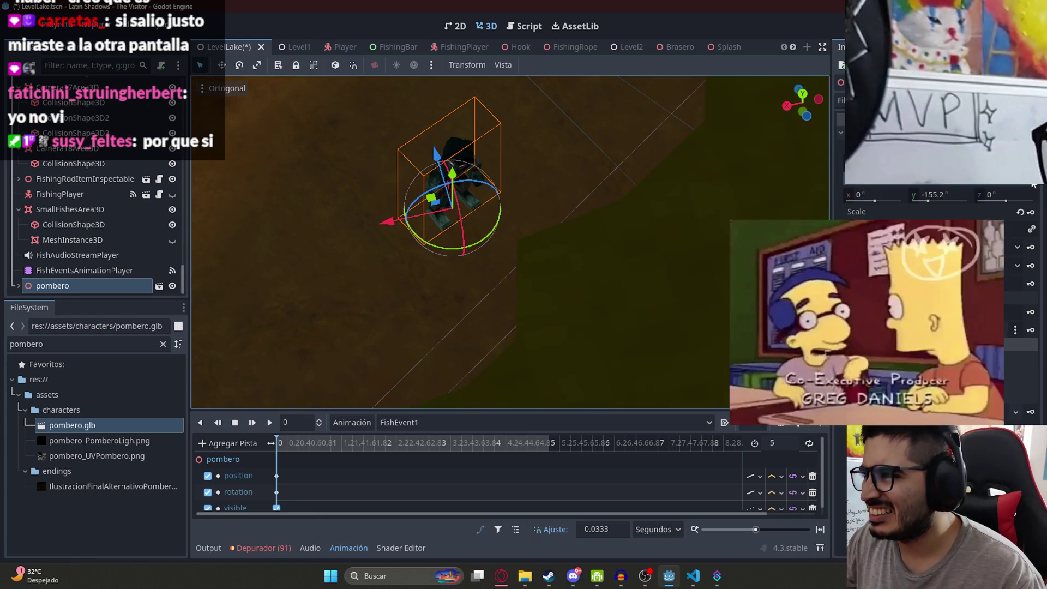
pyautogui.scroll(-3, 321, 474)
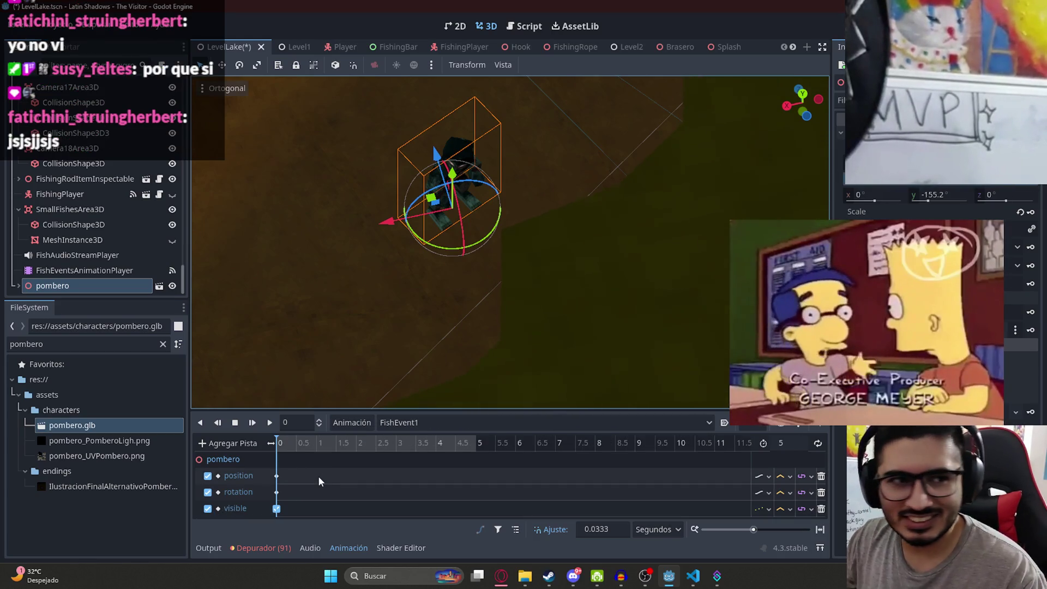
pyautogui.hotkey('ctrl', 's')
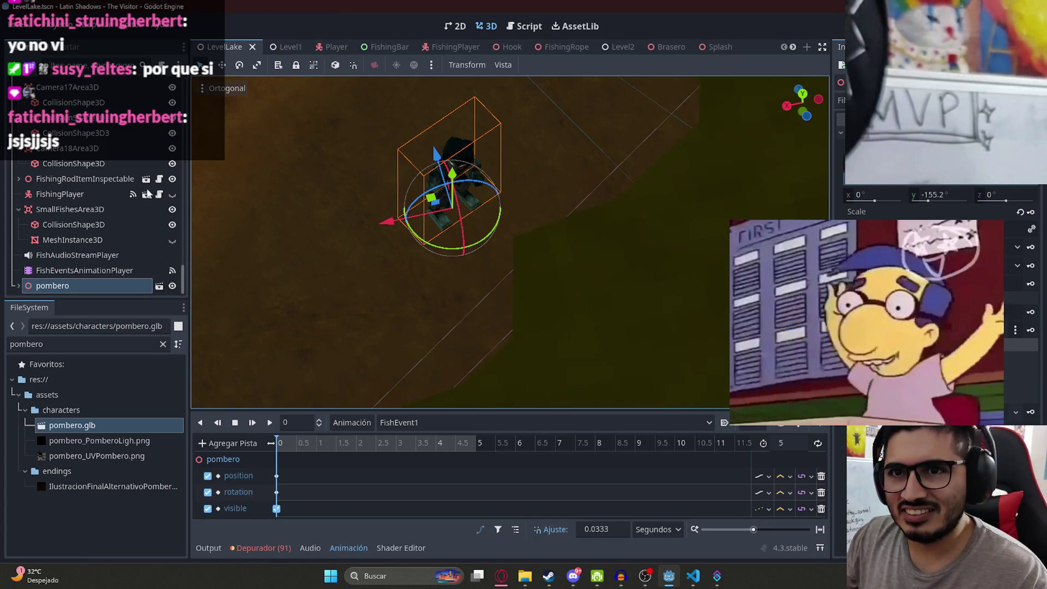
pyautogui.scroll(10, 100, 190)
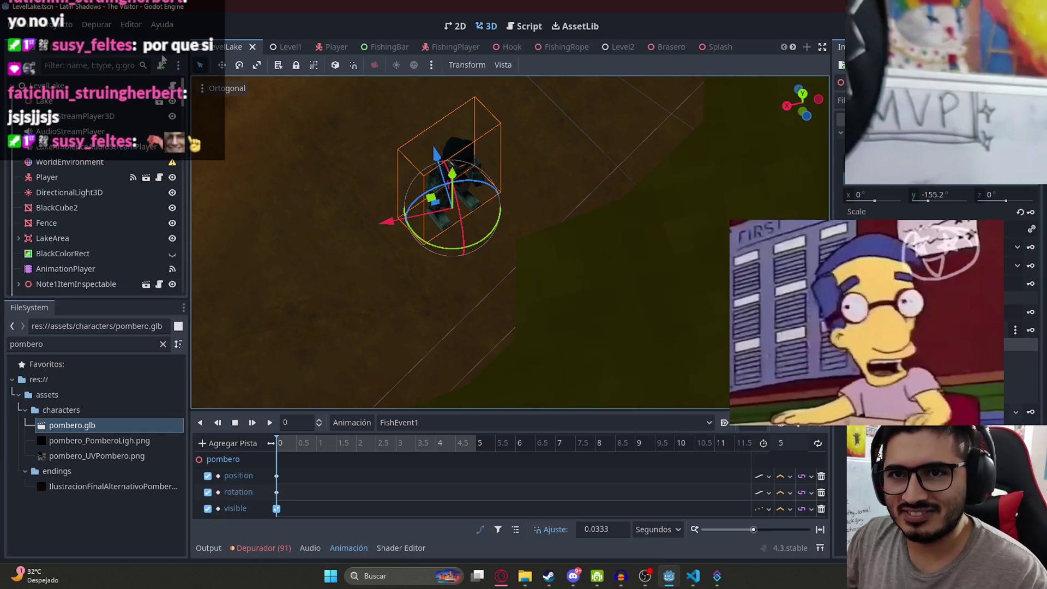
# Quick Load BasicLake.tres into WorldEnvironment's Environment, then run only the LevelLake scene
pyautogui.click(100, 163)
pyautogui.click(1017, 134)
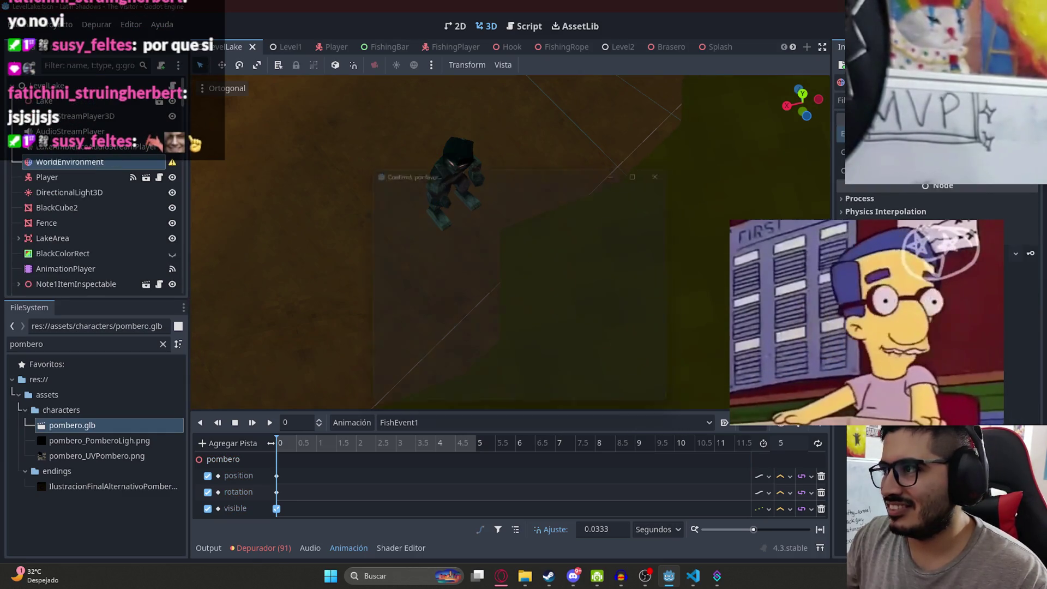
pyautogui.click(970, 179)
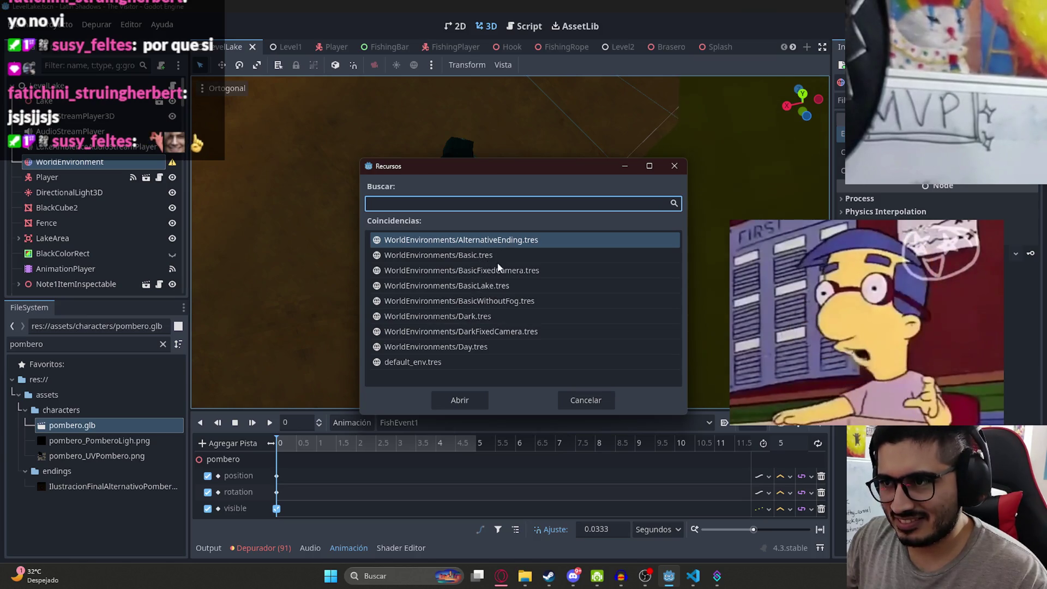
pyautogui.doubleClick(476, 285)
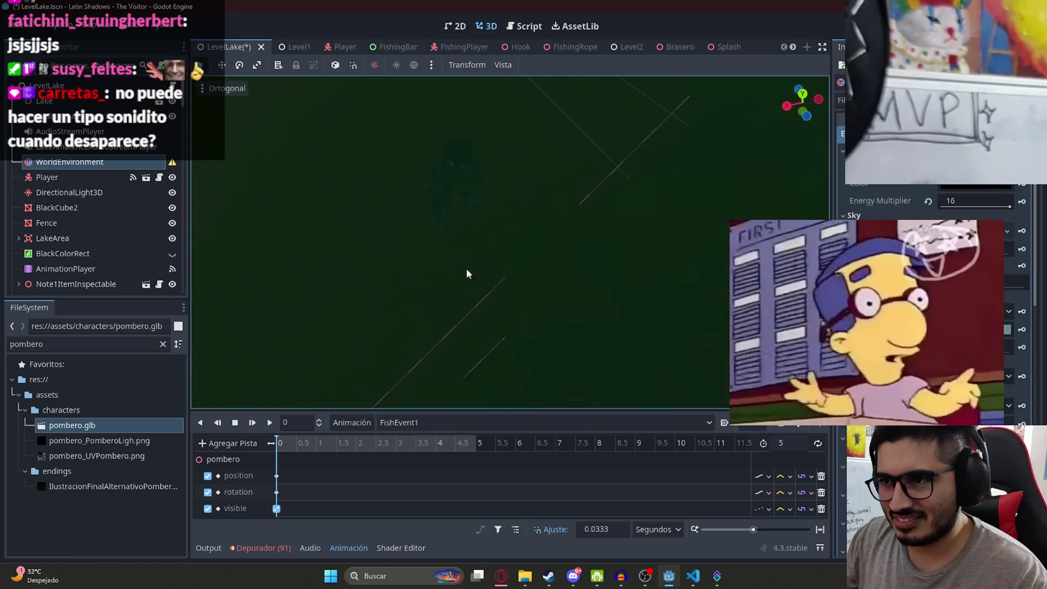
pyautogui.rightClick(230, 47)
pyautogui.click(305, 135)
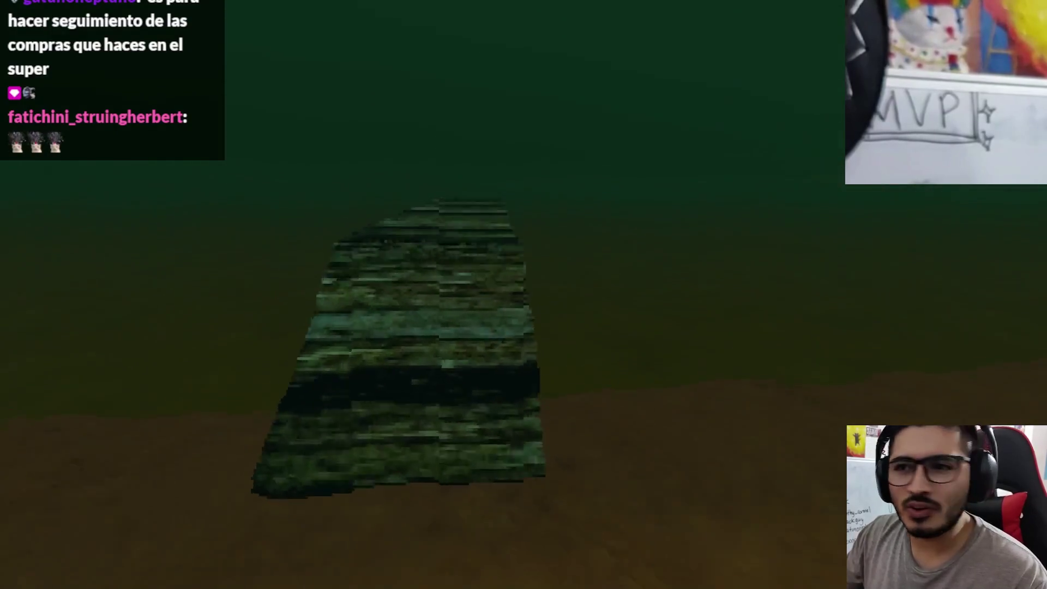
# Interact with the fishing rod on the dock, choose Pescar, fish, then close the game with Alt+F4
pyautogui.press('e')
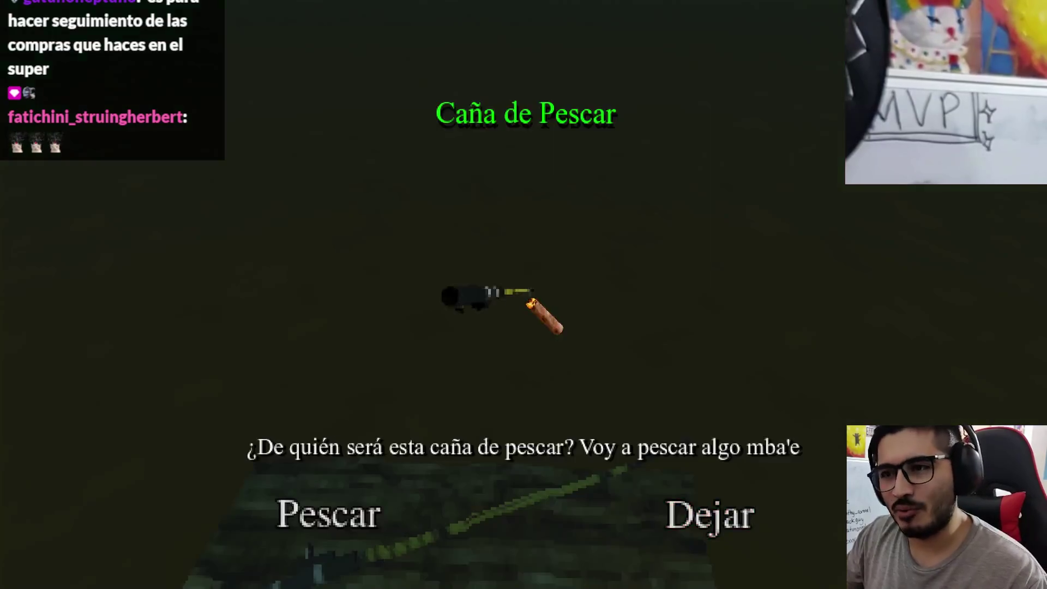
pyautogui.click(341, 499)
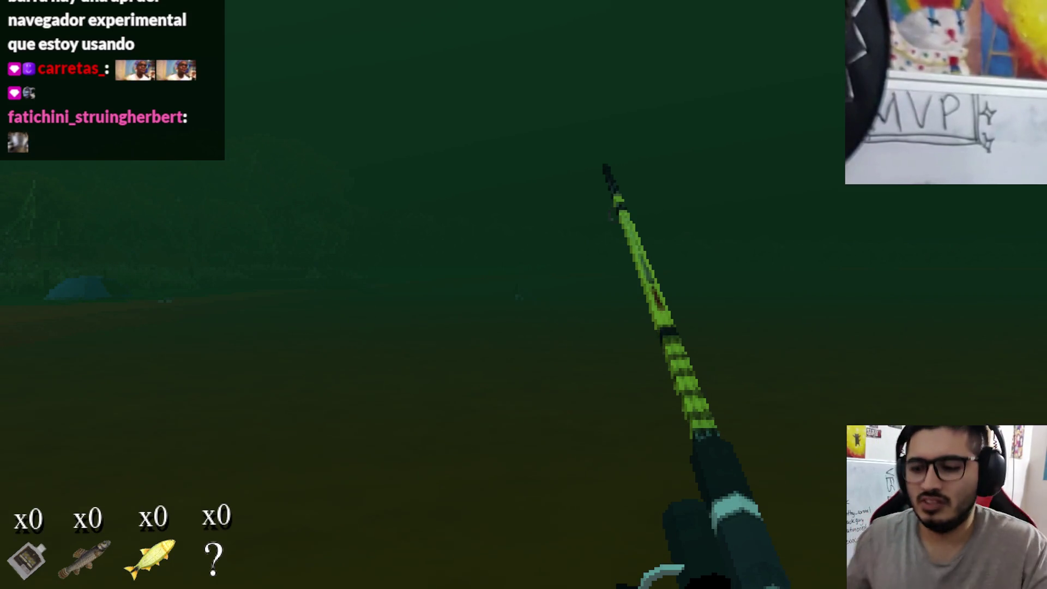
pyautogui.hotkey('alt', 'F4')
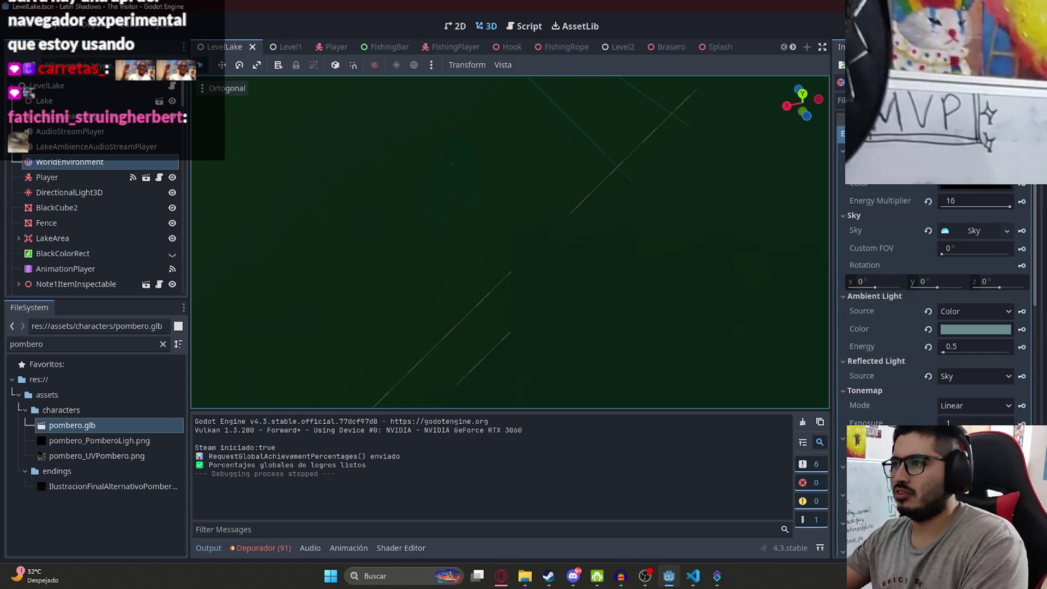
# In the browser, play the Happy Monkey Circle video from the cosas girando playlist full screen
pyautogui.click(545, 577)
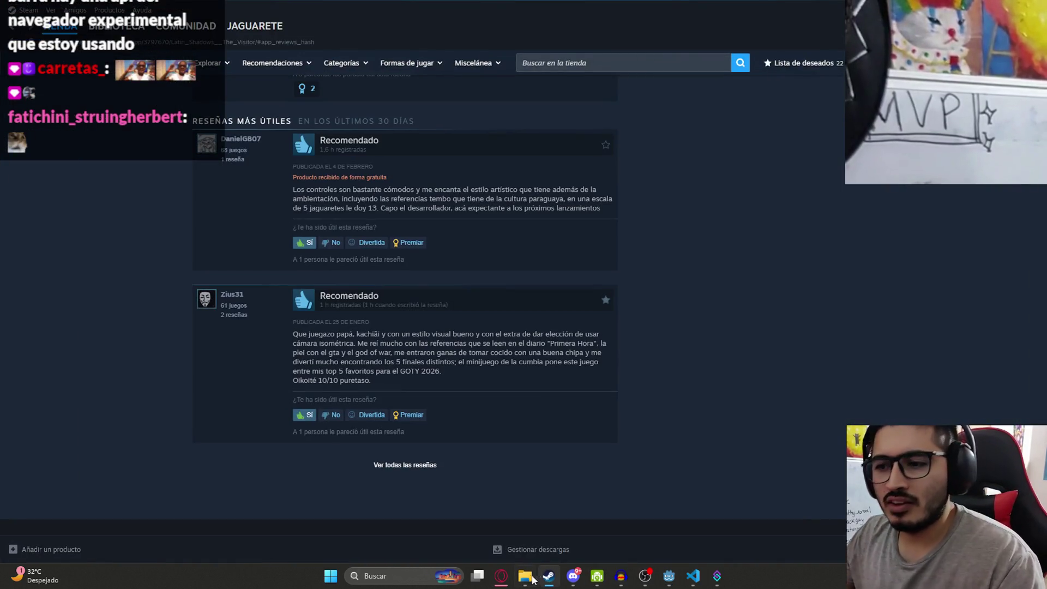
pyautogui.moveTo(501, 576)
pyautogui.click(441, 515)
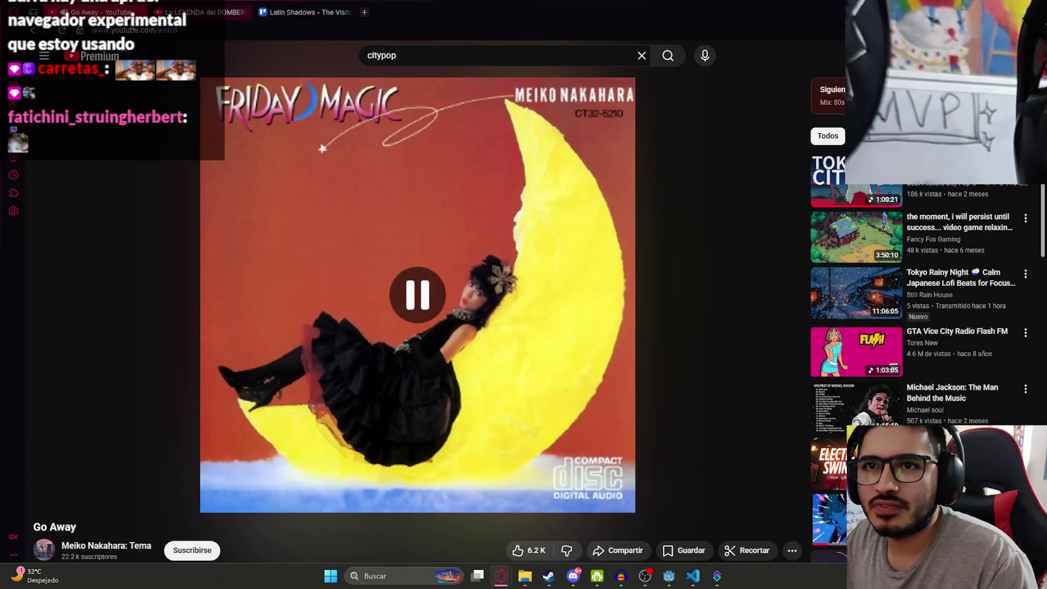
pyautogui.click(199, 12)
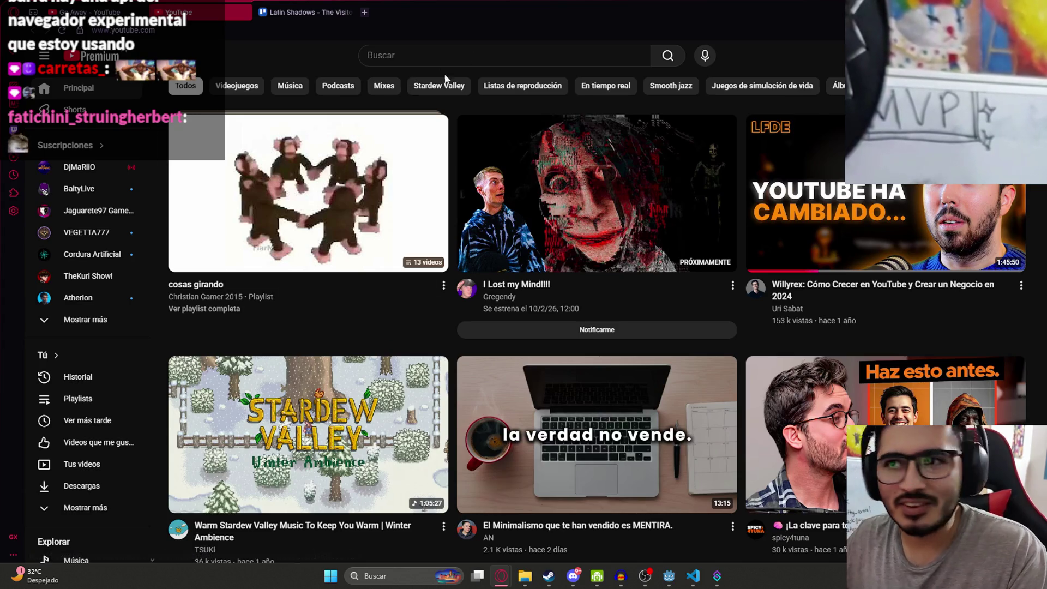
pyautogui.click(428, 60)
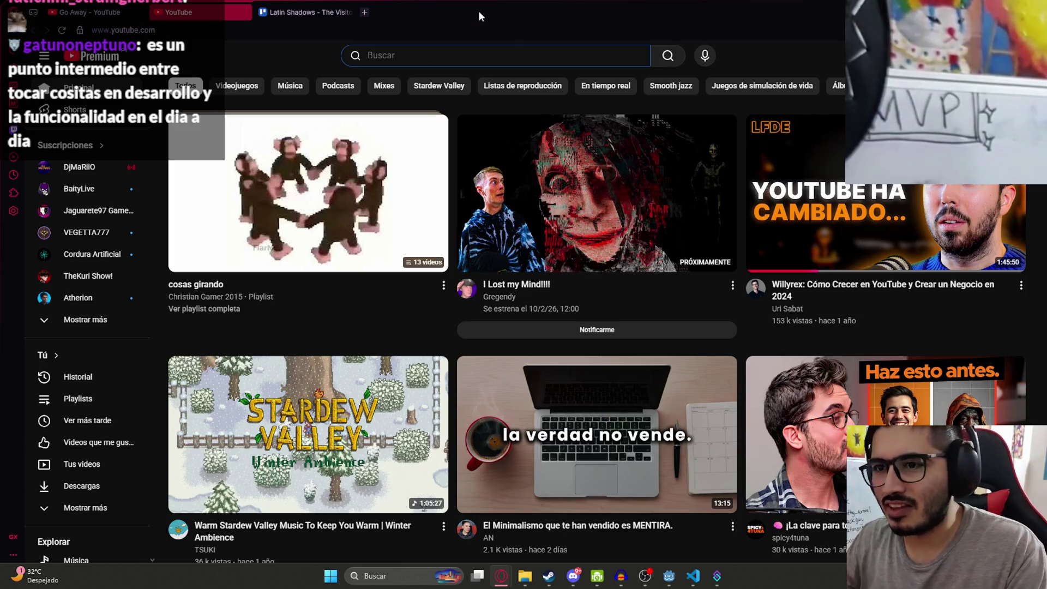
pyautogui.scroll(-10, 527, 350)
pyautogui.scroll(10, 373, 270)
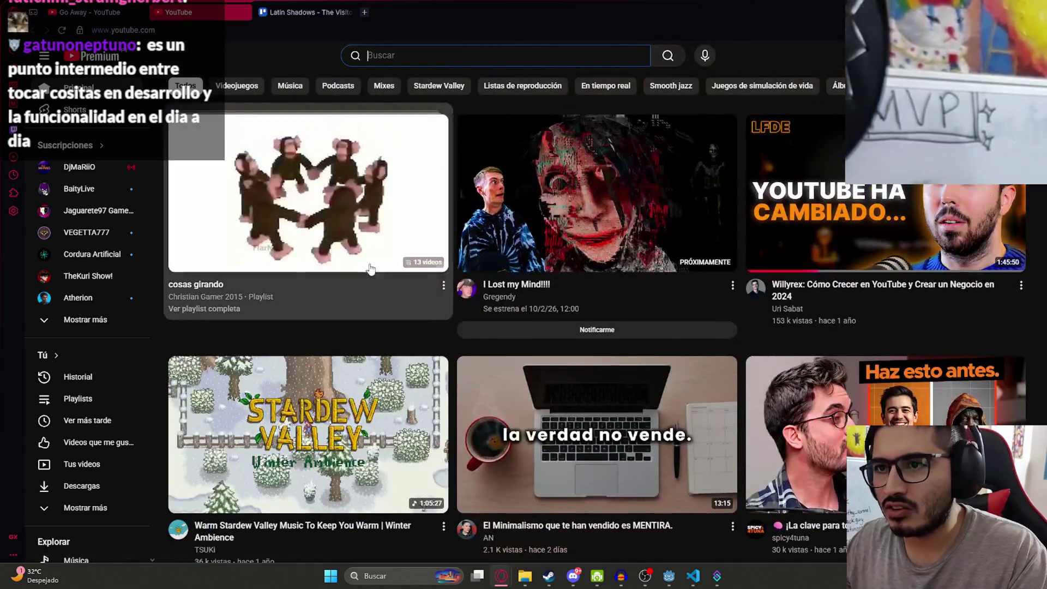
pyautogui.click(372, 270)
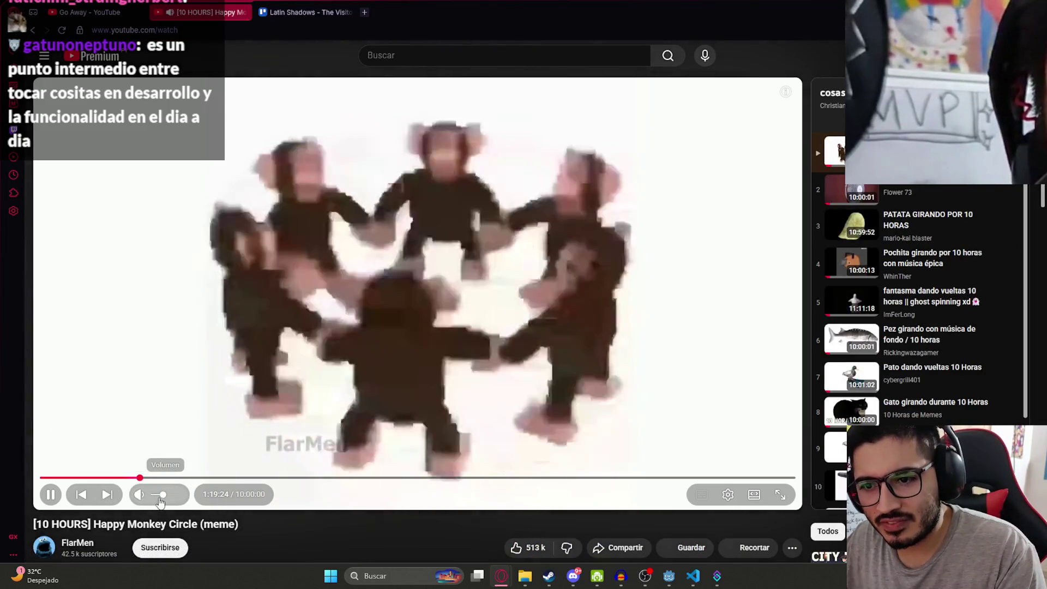
pyautogui.doubleClick(288, 344)
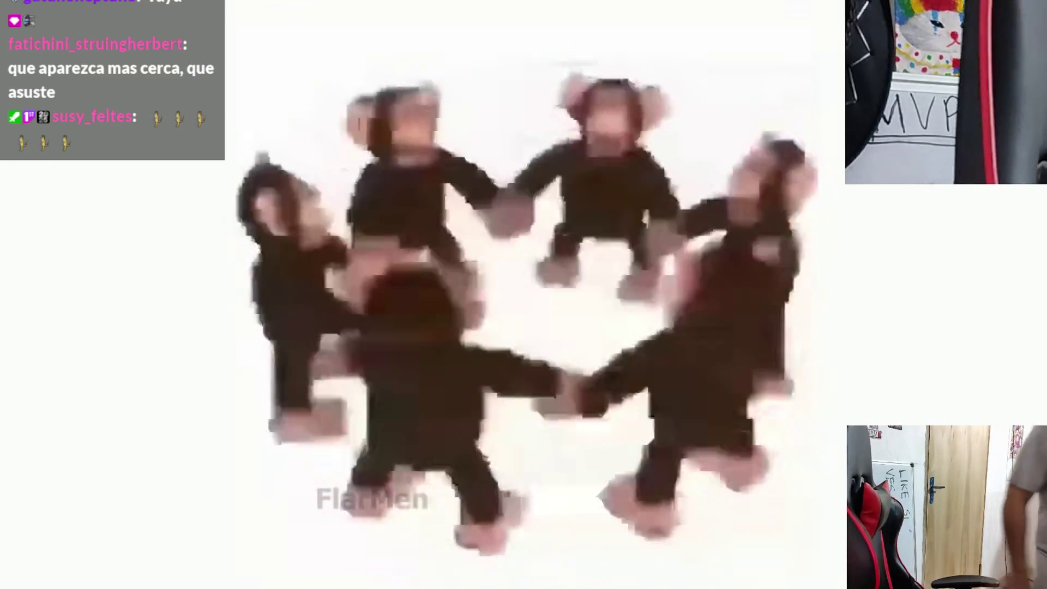
# Pause the video, exit full screen, switch to the Go Away tab, then return to Godot
pyautogui.press('space')
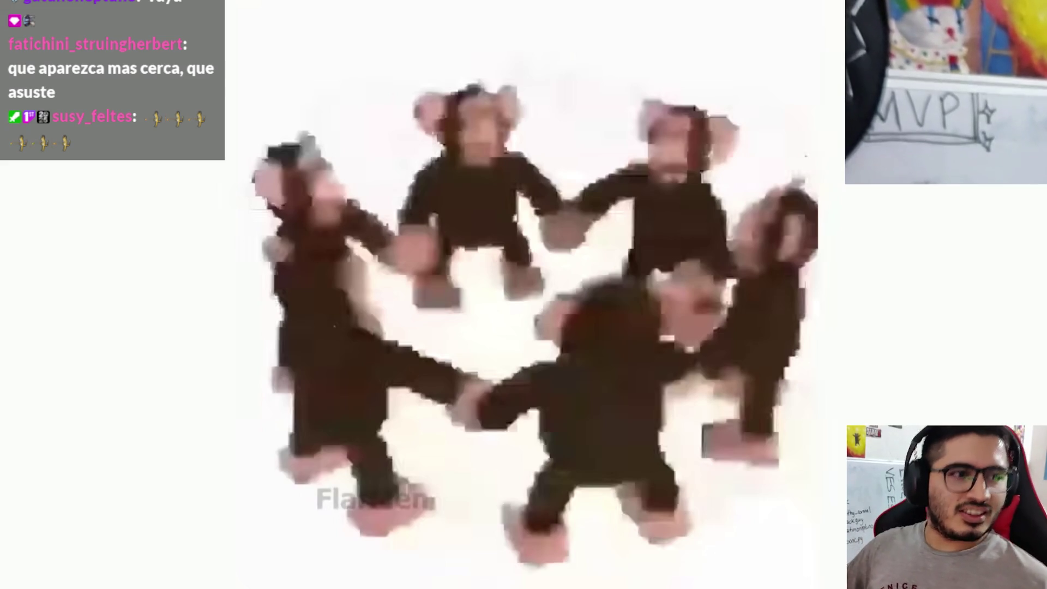
pyautogui.press('Escape')
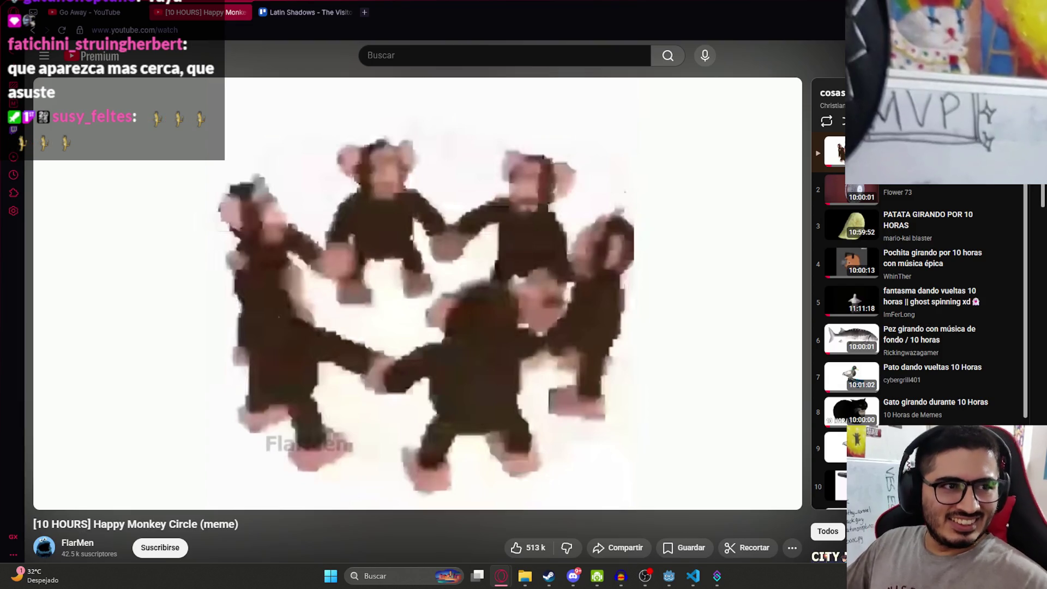
pyautogui.hotkey('ctrl', 'Tab')
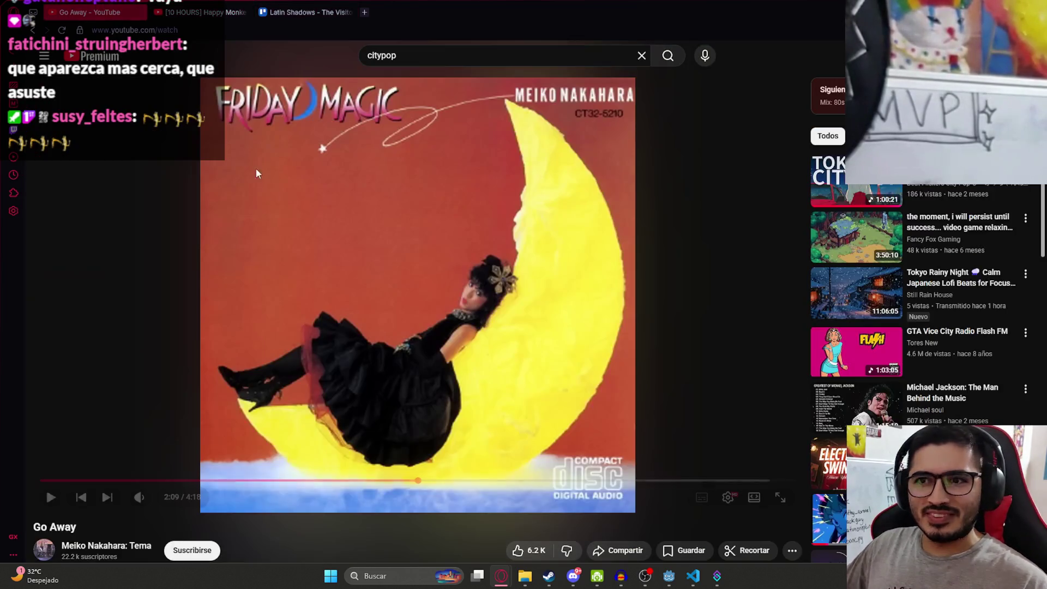
pyautogui.click(669, 576)
# Load FishEvent1 in FishEventsAnimationPlayer and select and centre the view on pombero
pyautogui.scroll(-5, 426, 182)
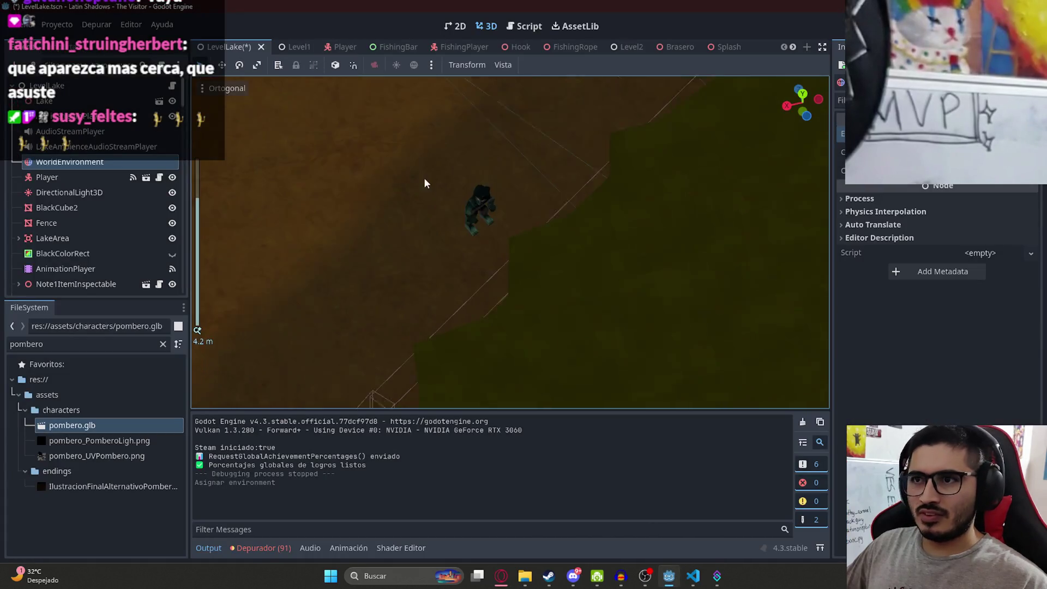
pyautogui.click(491, 225)
pyautogui.click(49, 240)
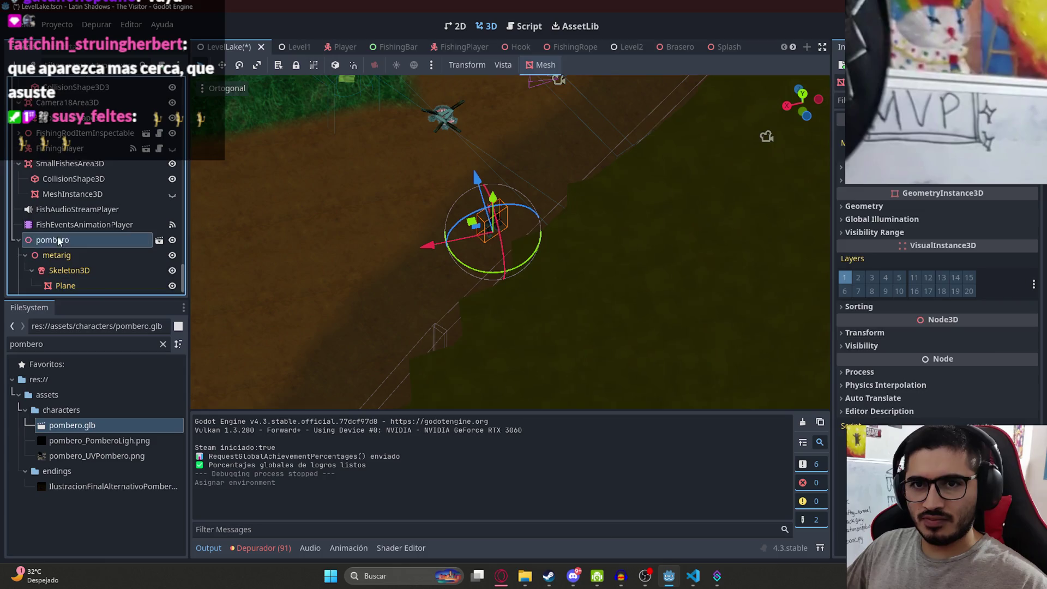
pyautogui.click(20, 240)
pyautogui.click(81, 270)
pyautogui.click(404, 423)
pyautogui.click(404, 450)
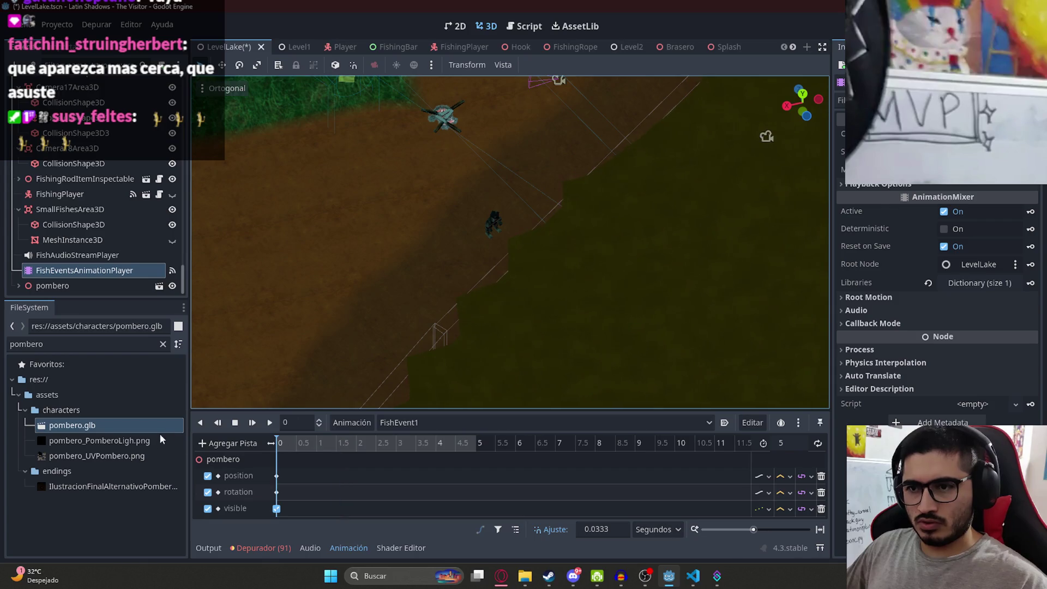
pyautogui.doubleClick(99, 285)
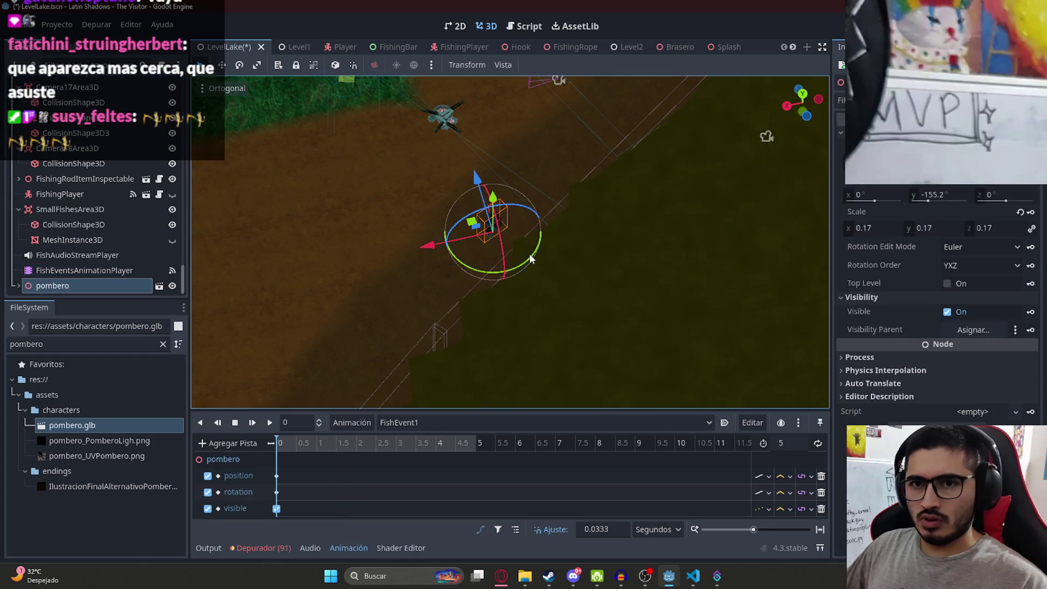
# Move the pombero beside the fence near the tent, turn it to -147.8° Y, and save LevelLake
pyautogui.scroll(3, 524, 196)
pyautogui.scroll(5, 524, 197)
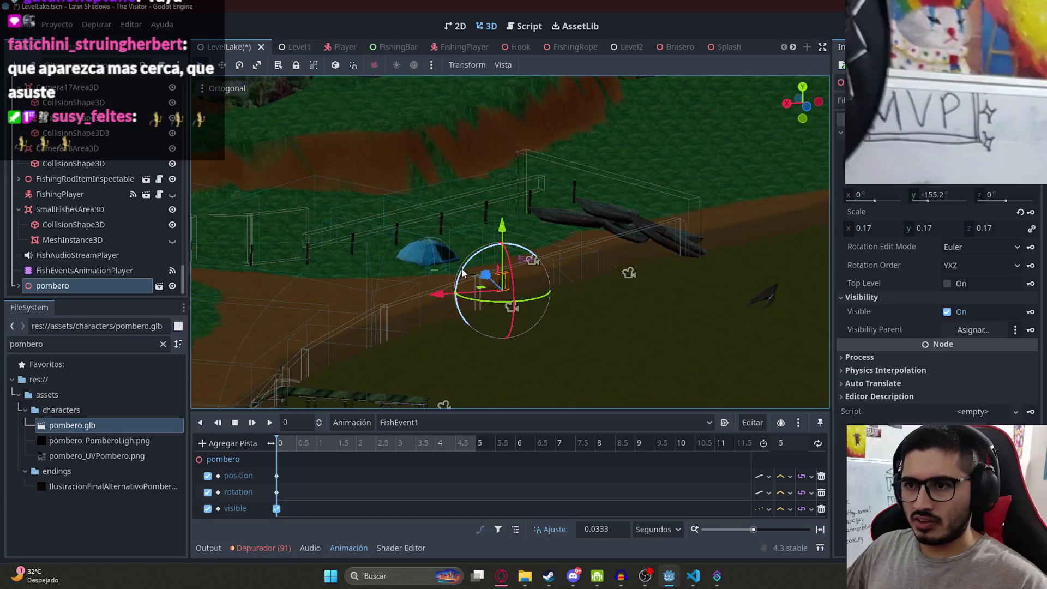
pyautogui.scroll(-5, 382, 210)
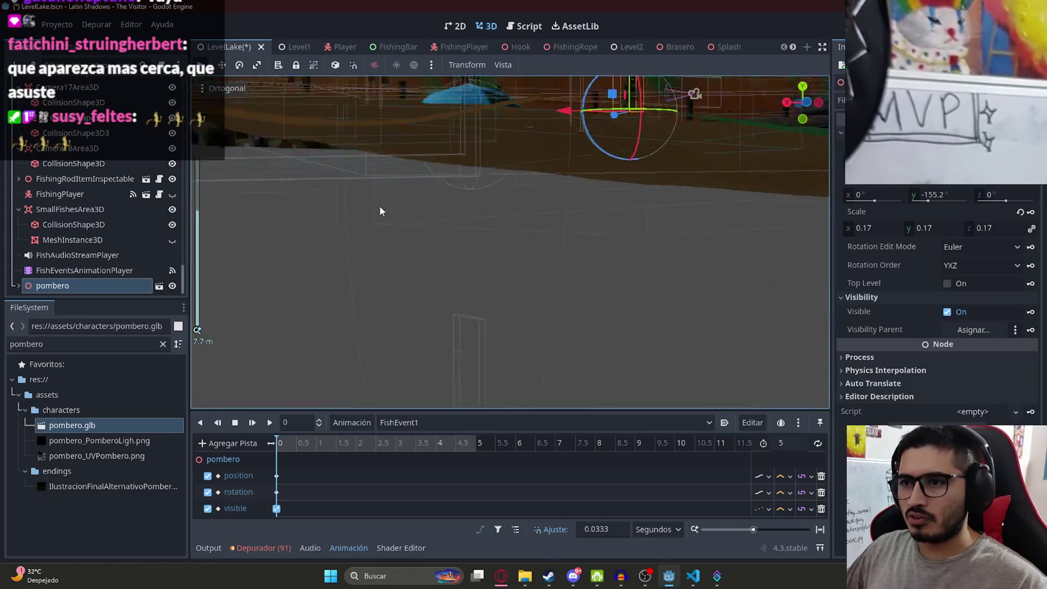
pyautogui.moveTo(496, 143)
pyautogui.mouseDown()
pyautogui.moveTo(540, 239)
pyautogui.moveTo(529, 358)
pyautogui.mouseUp()
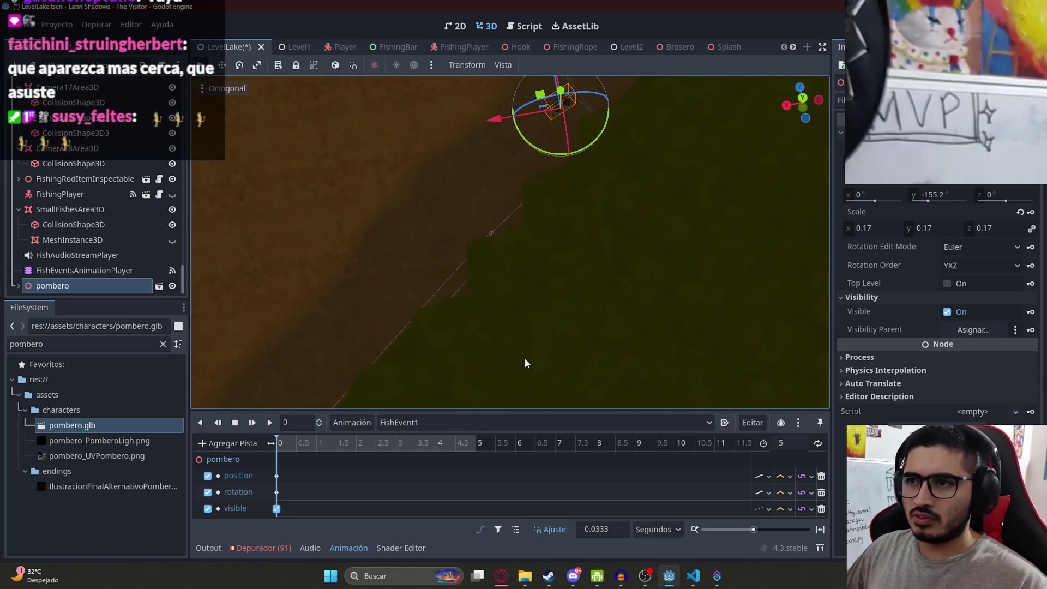
pyautogui.scroll(-2, 519, 304)
pyautogui.moveTo(505, 200)
pyautogui.mouseDown()
pyautogui.moveTo(516, 203)
pyautogui.moveTo(491, 199)
pyautogui.moveTo(491, 129)
pyautogui.moveTo(503, 153)
pyautogui.mouseUp()
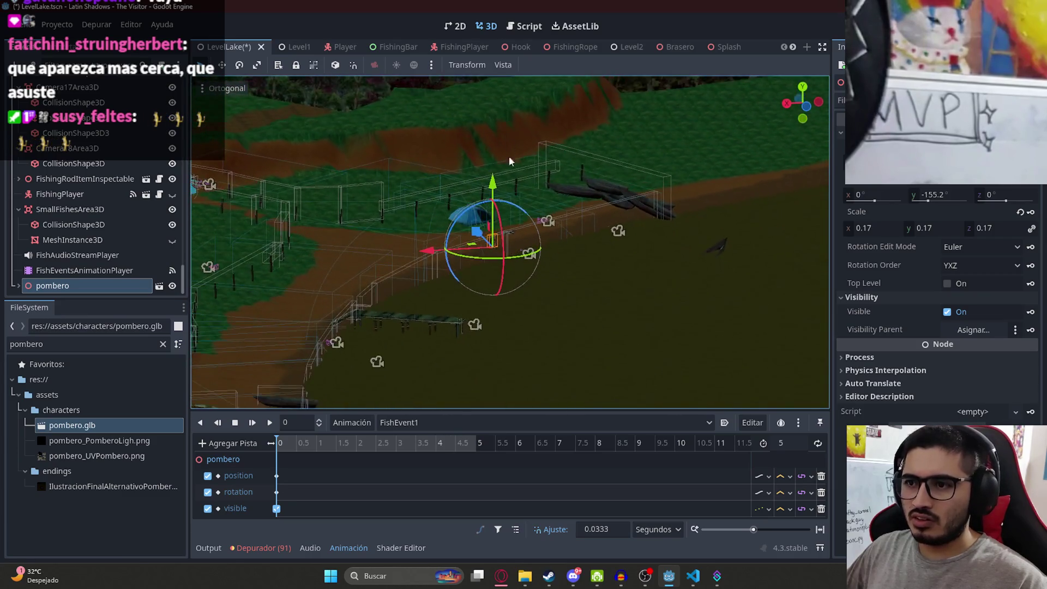
pyautogui.scroll(5, 456, 311)
pyautogui.moveTo(452, 312)
pyautogui.mouseDown()
pyautogui.moveTo(442, 158)
pyautogui.moveTo(456, 191)
pyautogui.moveTo(444, 198)
pyautogui.moveTo(461, 169)
pyautogui.moveTo(461, 87)
pyautogui.mouseUp()
pyautogui.scroll(-3, 439, 148)
pyautogui.scroll(5, 389, 290)
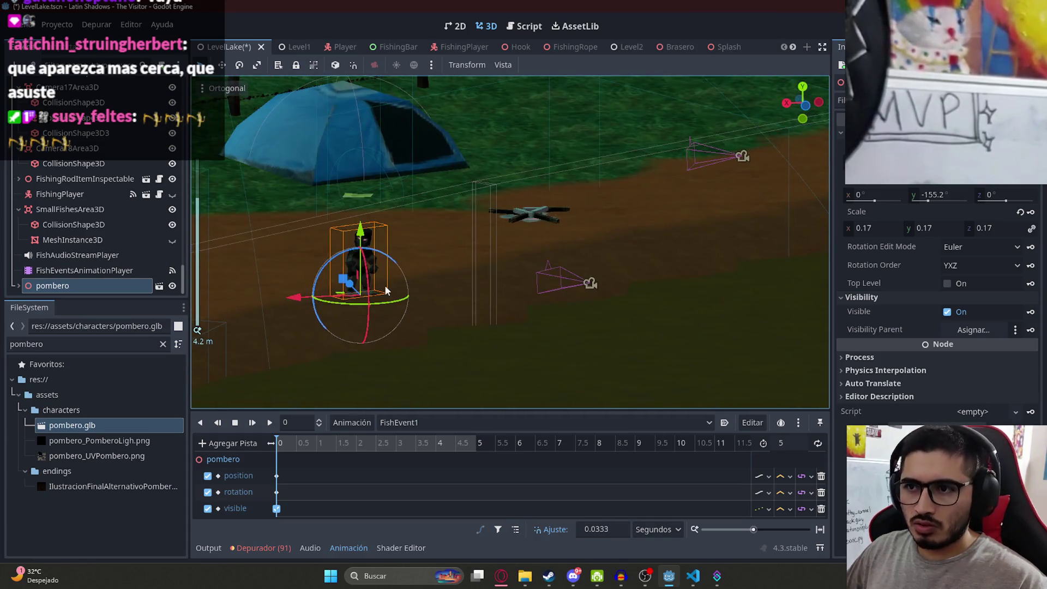
pyautogui.moveTo(346, 296)
pyautogui.mouseDown()
pyautogui.moveTo(495, 170)
pyautogui.moveTo(545, 186)
pyautogui.moveTo(559, 204)
pyautogui.mouseUp()
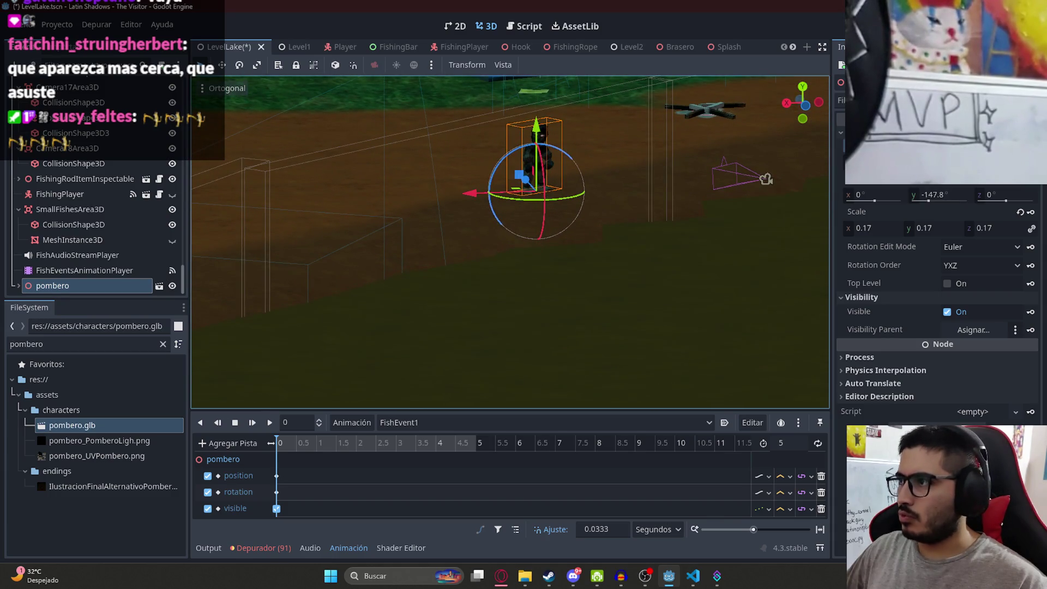
pyautogui.hotkey('ctrl', 's')
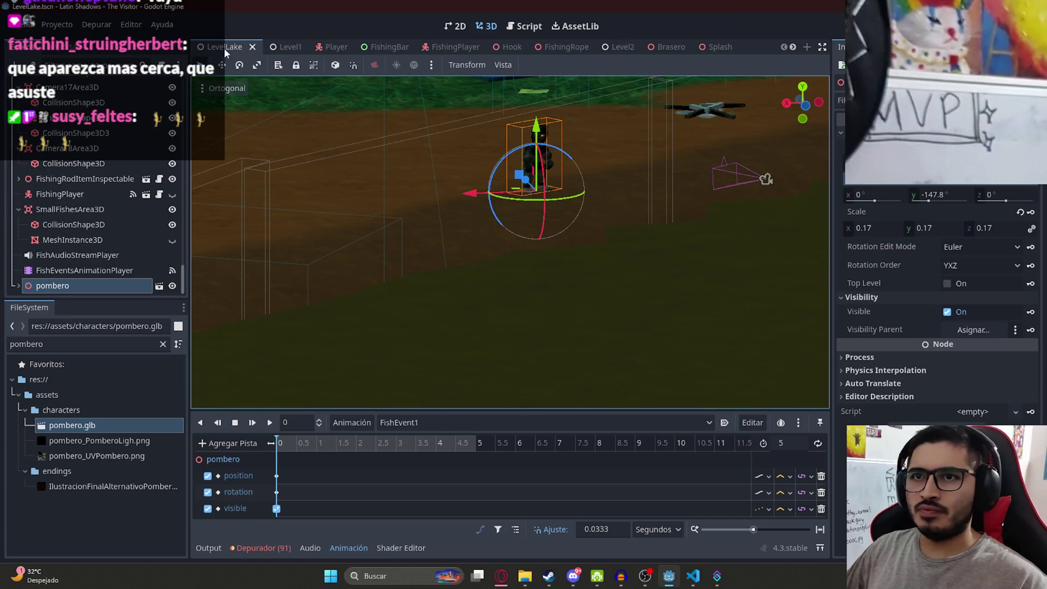
# Run only the LevelLake scene with Reproducir Esta Escena from the tab's menu
pyautogui.rightClick(221, 50)
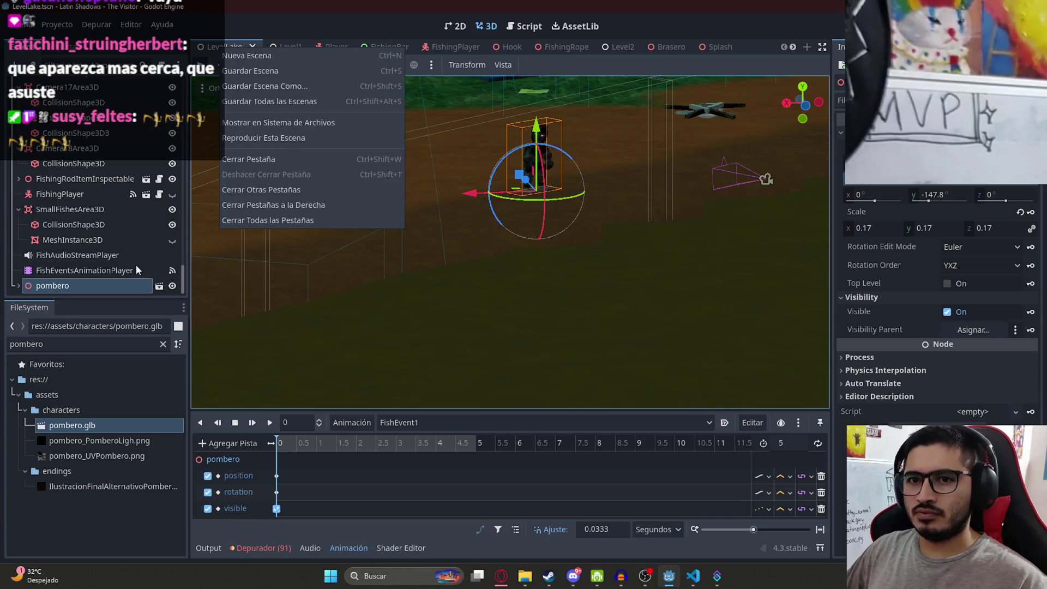
pyautogui.click(279, 431)
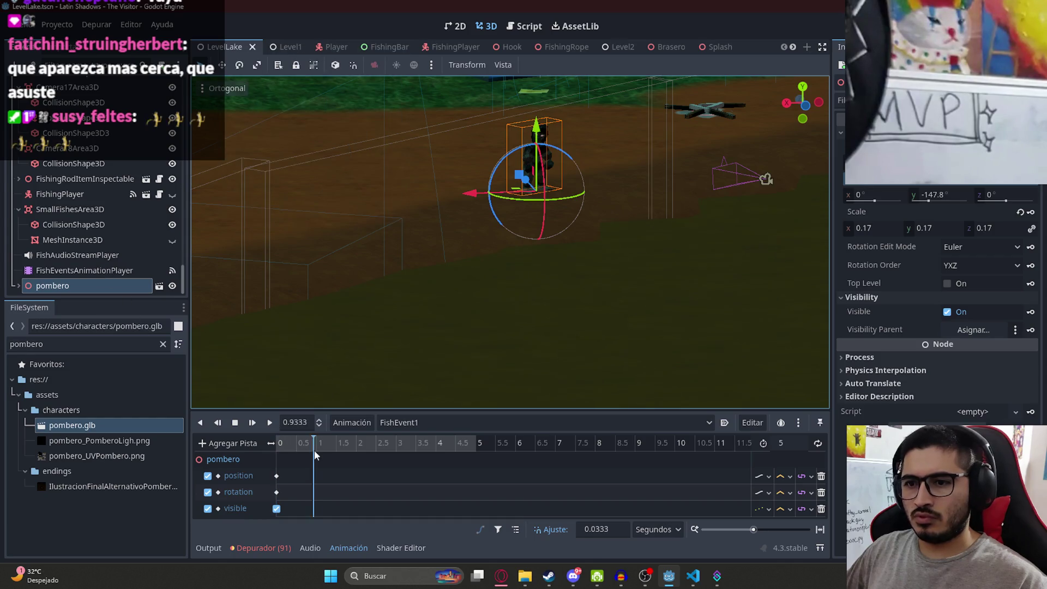
pyautogui.rightClick(224, 49)
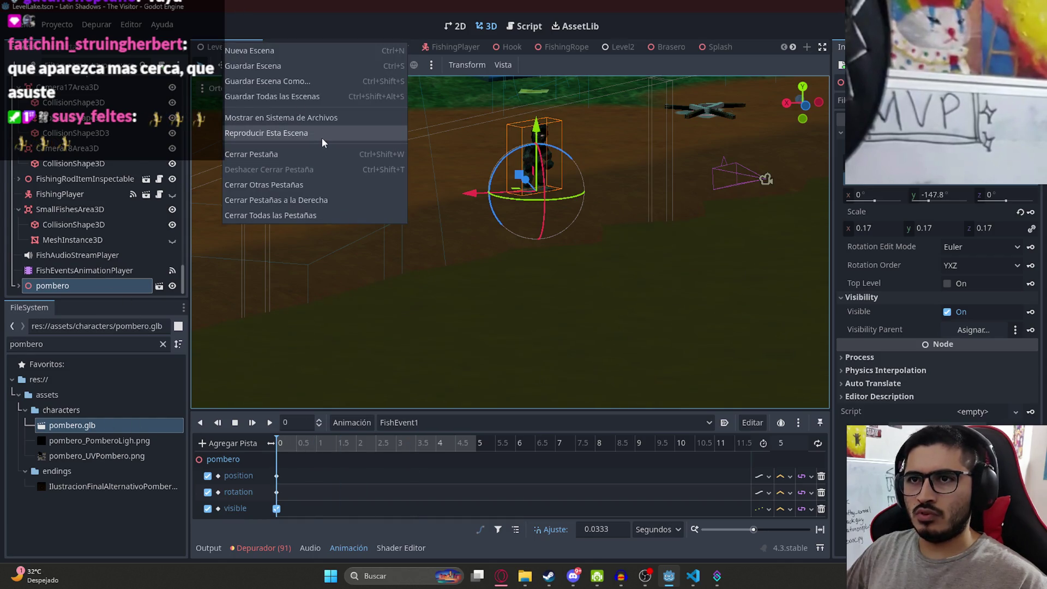
pyautogui.click(322, 143)
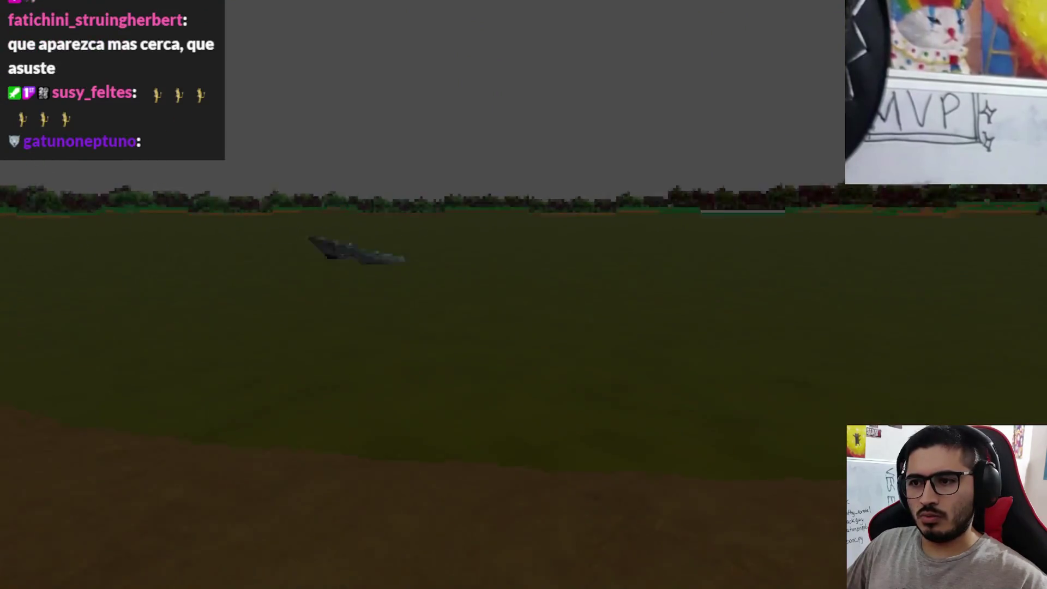
# Walk onto the bridge, pick up the fishing rod and fish, then stop the game with F8
pyautogui.press('w')
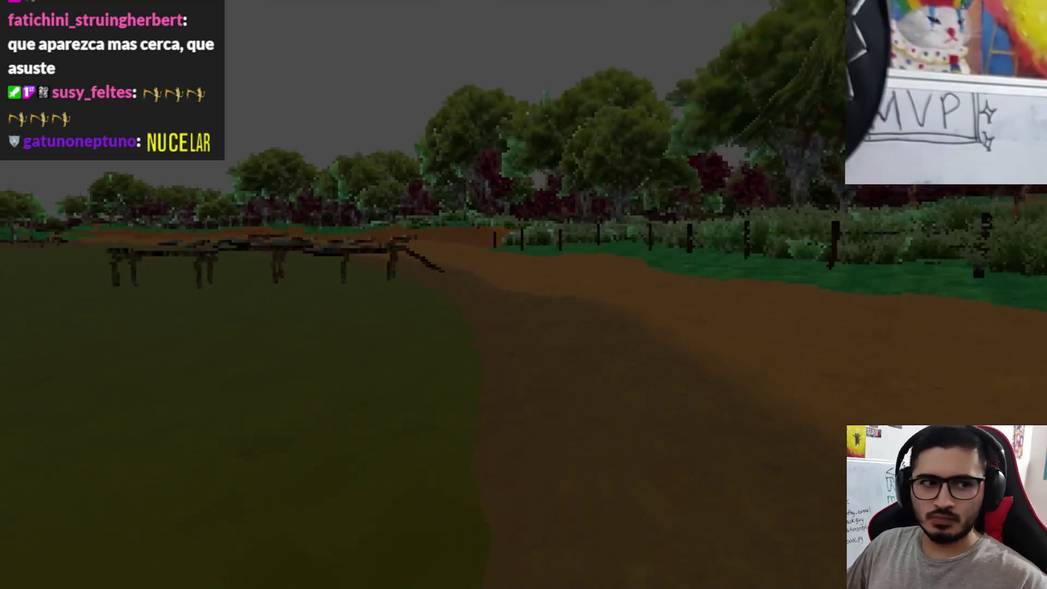
pyautogui.press('w')
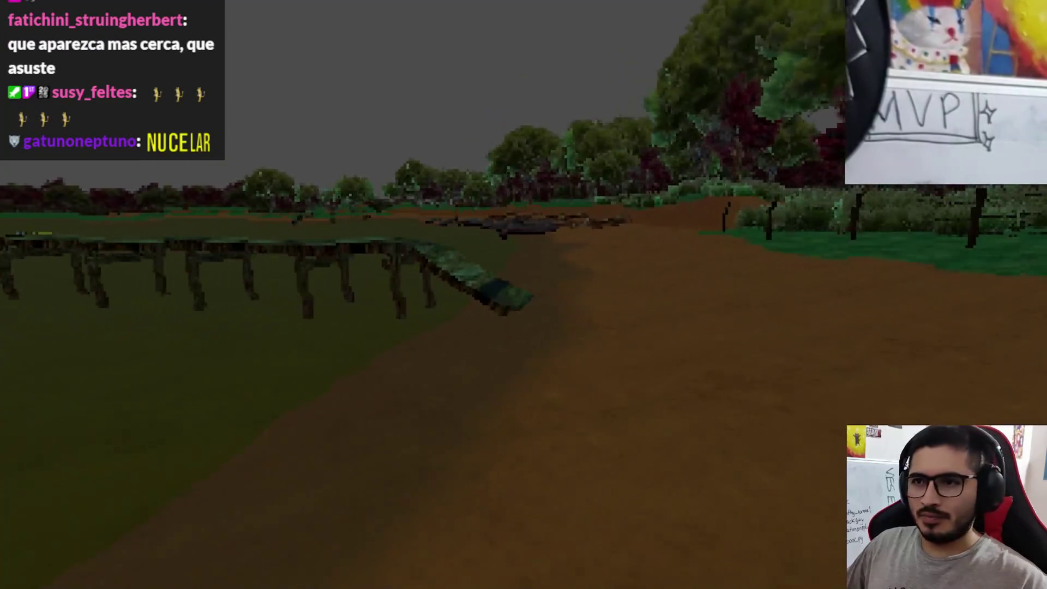
pyautogui.press('w')
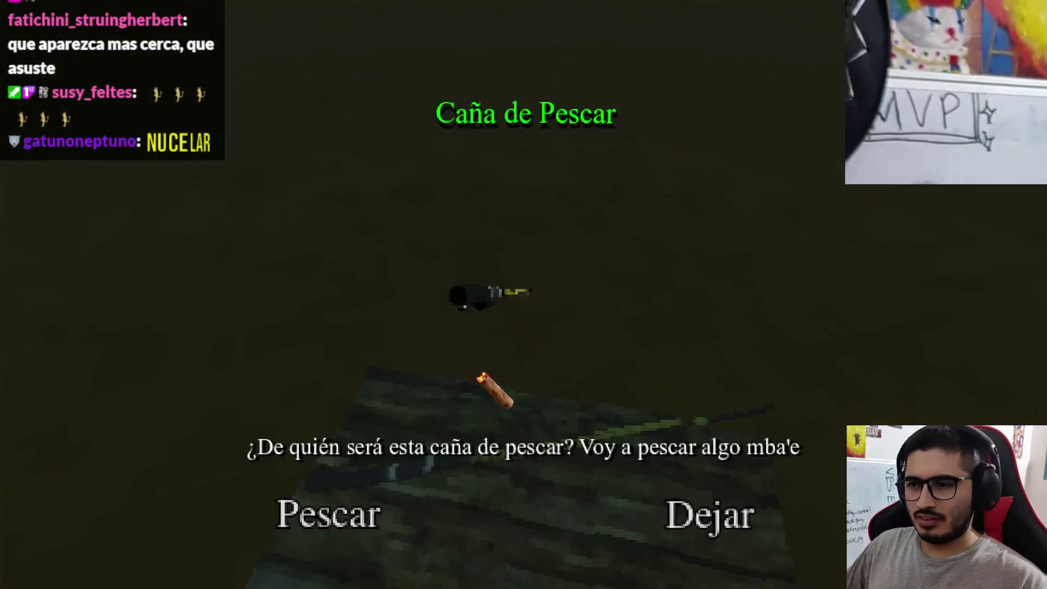
pyautogui.click(327, 509)
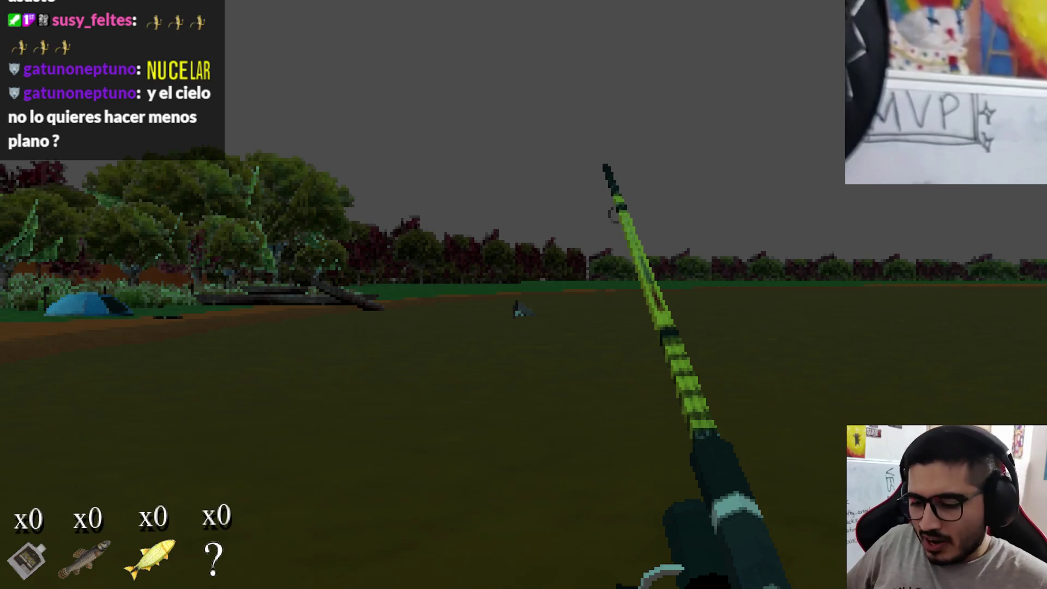
pyautogui.press('F8')
# Slide the pombero down-right along the lakeside path, redoing the first attempt after an undo
pyautogui.scroll(-5, 523, 300)
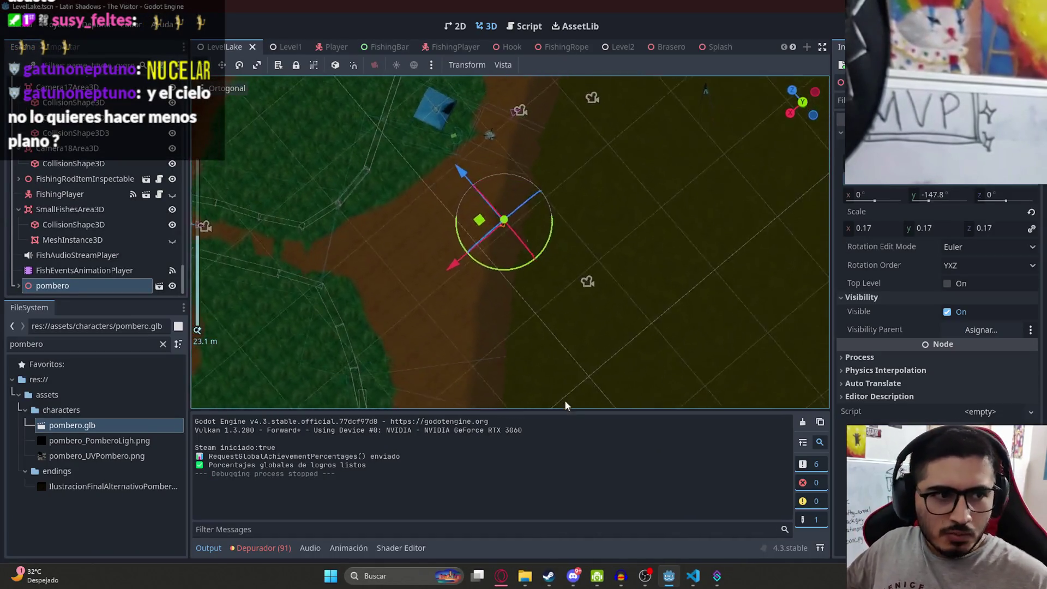
pyautogui.scroll(10, 566, 406)
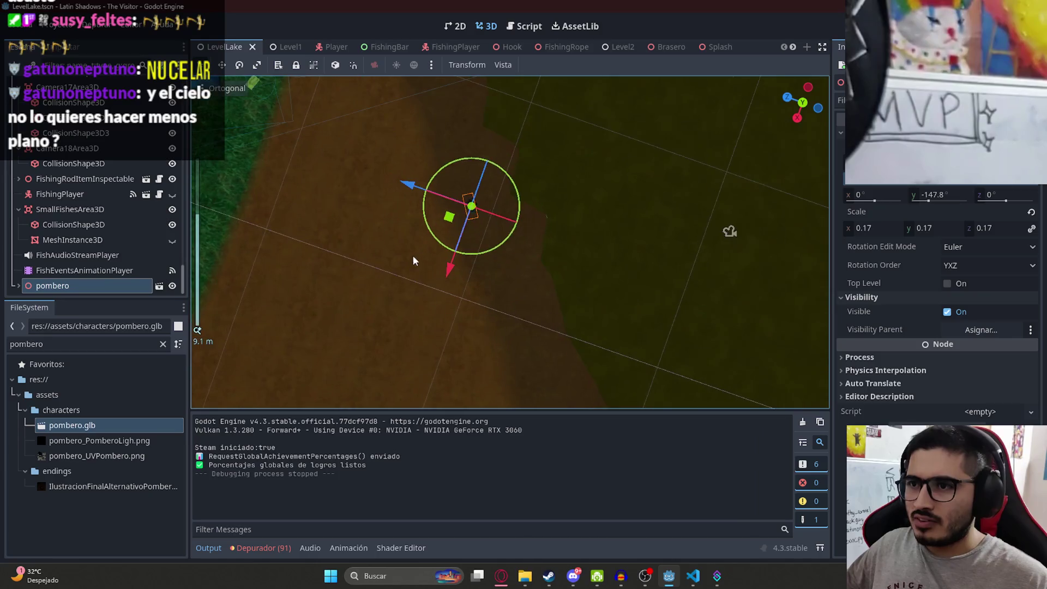
pyautogui.moveTo(476, 189)
pyautogui.mouseDown()
pyautogui.moveTo(488, 230)
pyautogui.moveTo(561, 292)
pyautogui.mouseUp()
pyautogui.hotkey('ctrl', 'z')
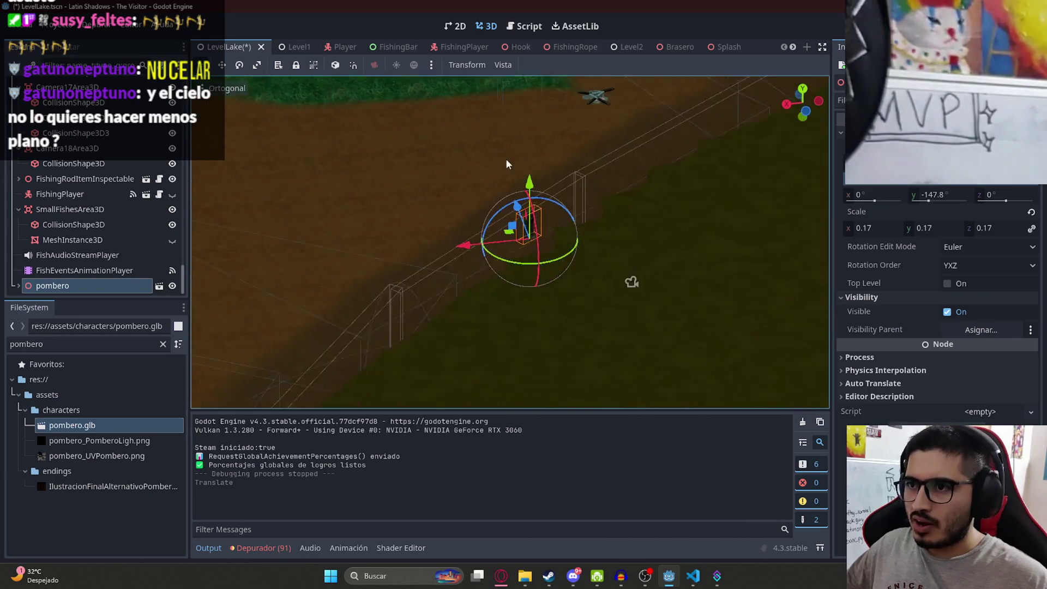
pyautogui.moveTo(472, 192); pyautogui.dragTo(507, 245)
pyautogui.moveTo(565, 285)
pyautogui.mouseDown()
pyautogui.moveTo(490, 154)
pyautogui.moveTo(481, 112)
pyautogui.mouseUp()
# Nudge the pombero across the ground, rotate it slightly to −146.3° Y, and save LevelLake
pyautogui.click(82, 270)
pyautogui.click(52, 286)
pyautogui.moveTo(545, 305); pyautogui.dragTo(578, 344)
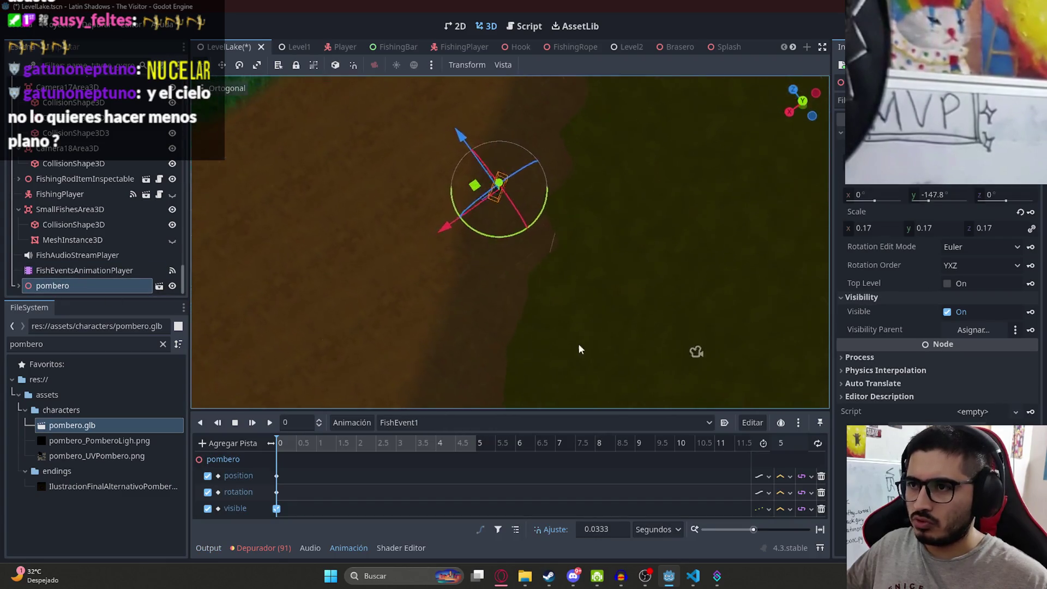
pyautogui.moveTo(476, 185)
pyautogui.mouseDown()
pyautogui.moveTo(498, 211)
pyautogui.moveTo(515, 145)
pyautogui.moveTo(687, 252)
pyautogui.mouseUp()
pyautogui.scroll(3, 543, 223)
pyautogui.moveTo(544, 224)
pyautogui.mouseDown()
pyautogui.moveTo(561, 215)
pyautogui.moveTo(545, 241)
pyautogui.moveTo(528, 243)
pyautogui.moveTo(539, 271)
pyautogui.moveTo(528, 286)
pyautogui.mouseUp()
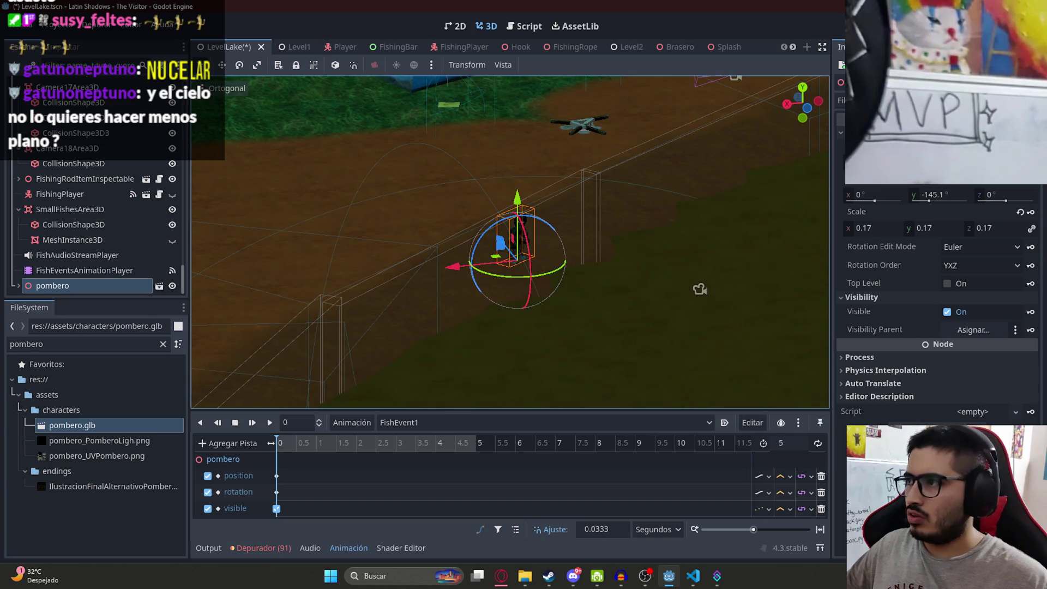
pyautogui.moveTo(518, 234)
pyautogui.mouseDown()
pyautogui.moveTo(514, 217)
pyautogui.moveTo(597, 232)
pyautogui.mouseUp()
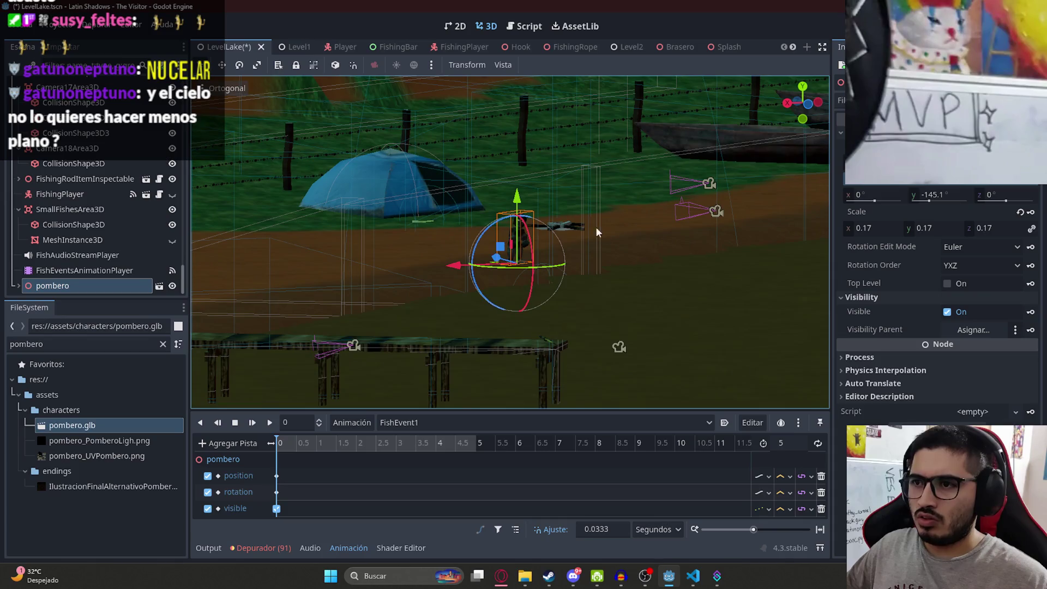
pyautogui.click(551, 268)
pyautogui.click(518, 240)
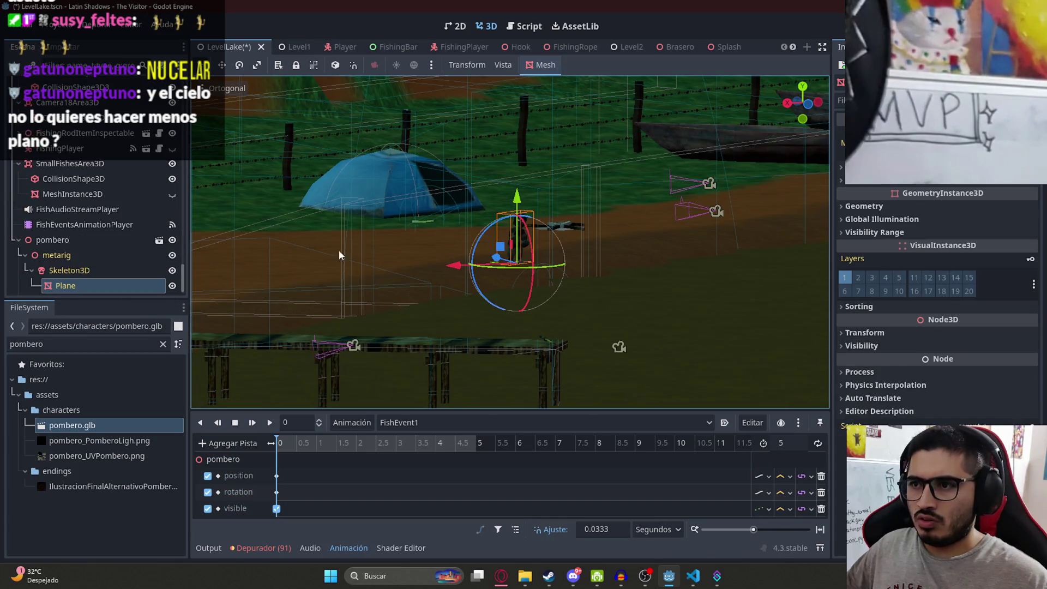
pyautogui.click(53, 241)
pyautogui.moveTo(564, 273); pyautogui.dragTo(547, 273)
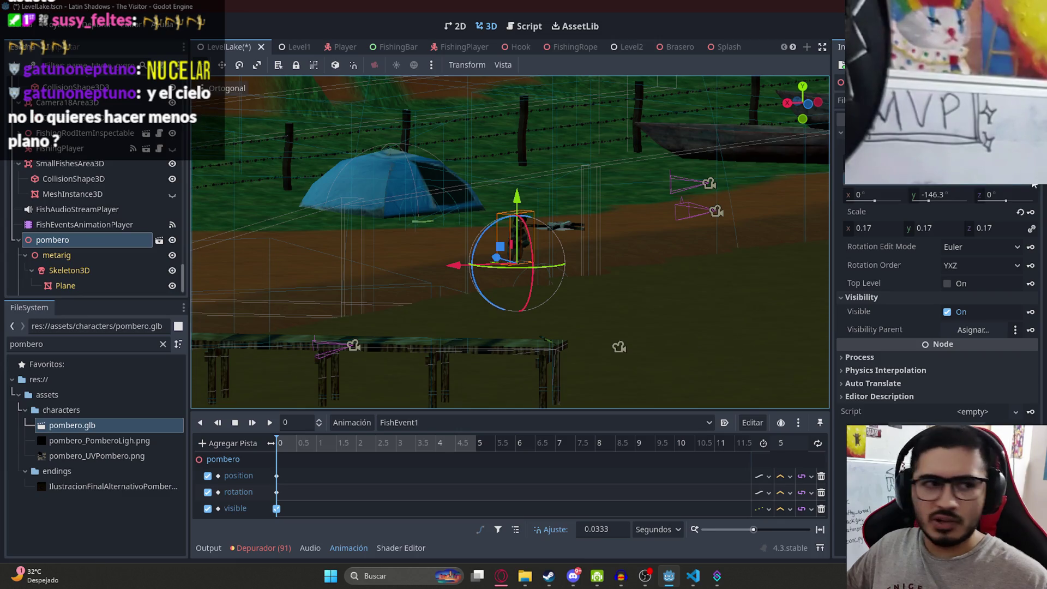
pyautogui.hotkey('ctrl', 's')
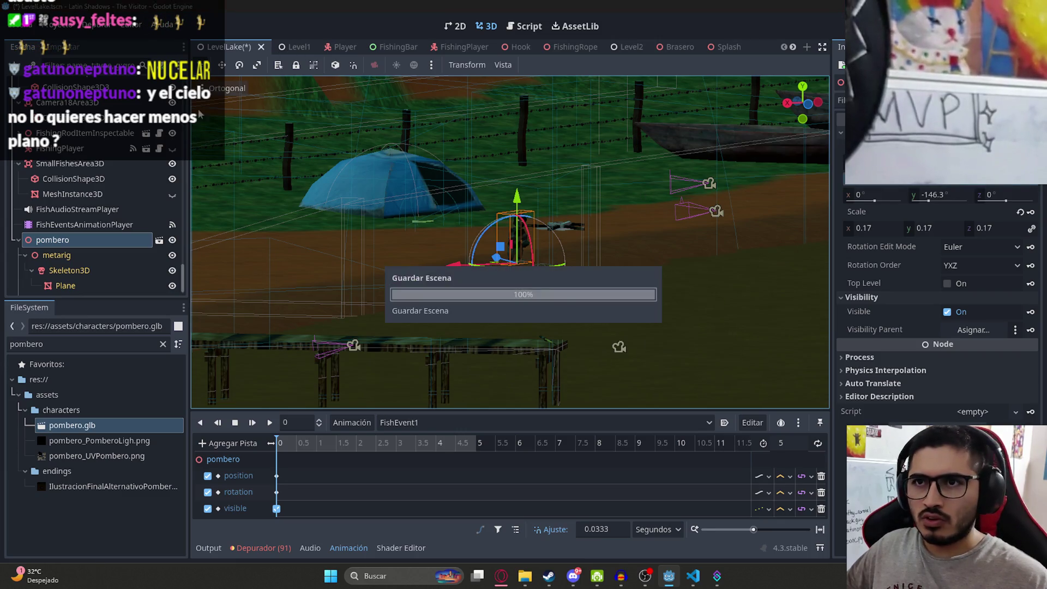
# Switch the pombero's animation back to RESET
pyautogui.click(436, 422)
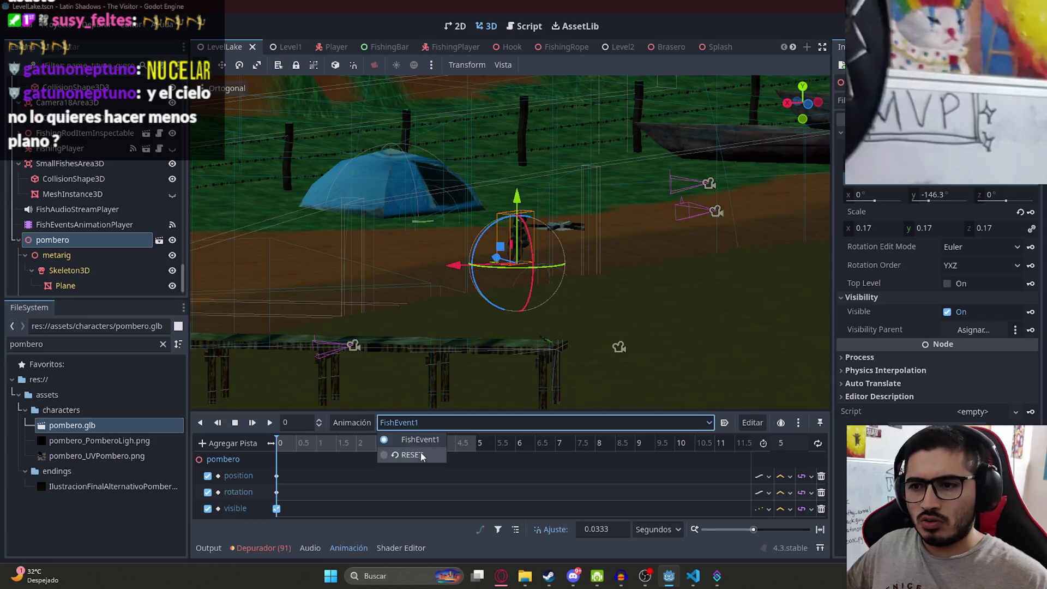
pyautogui.click(419, 471)
pyautogui.click(524, 26)
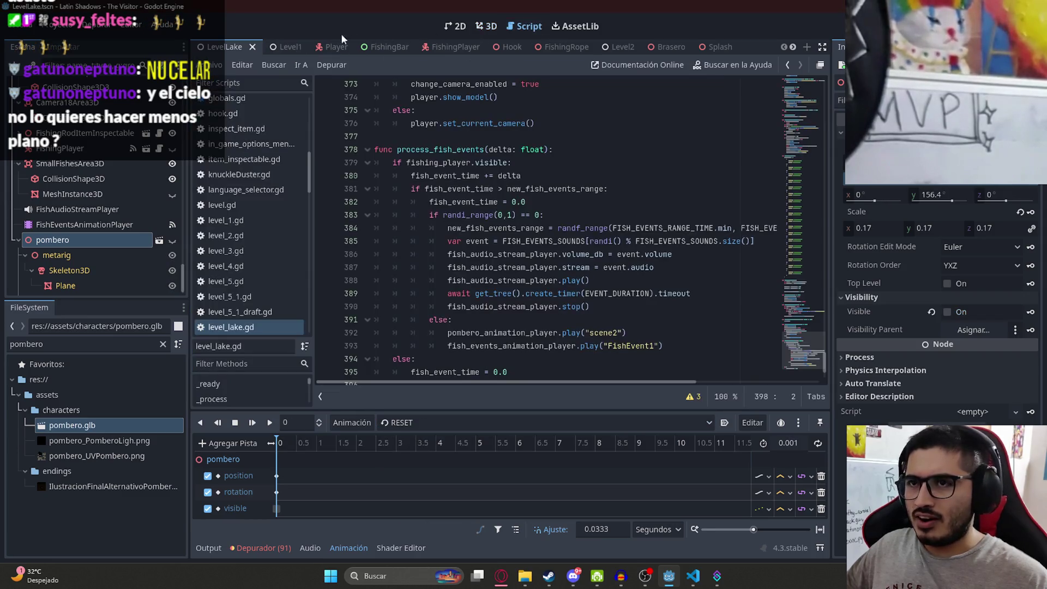
pyautogui.click(487, 26)
# Comment out the randi_range(0,1) == 0 check on line 383 and insert true: before it
pyautogui.click(693, 576)
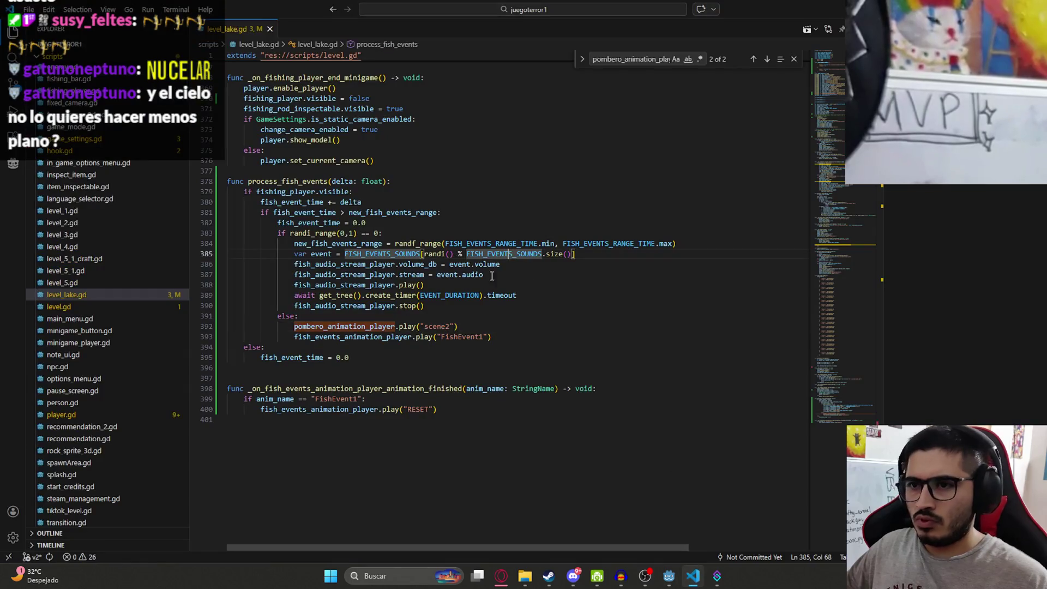
pyautogui.click(365, 223)
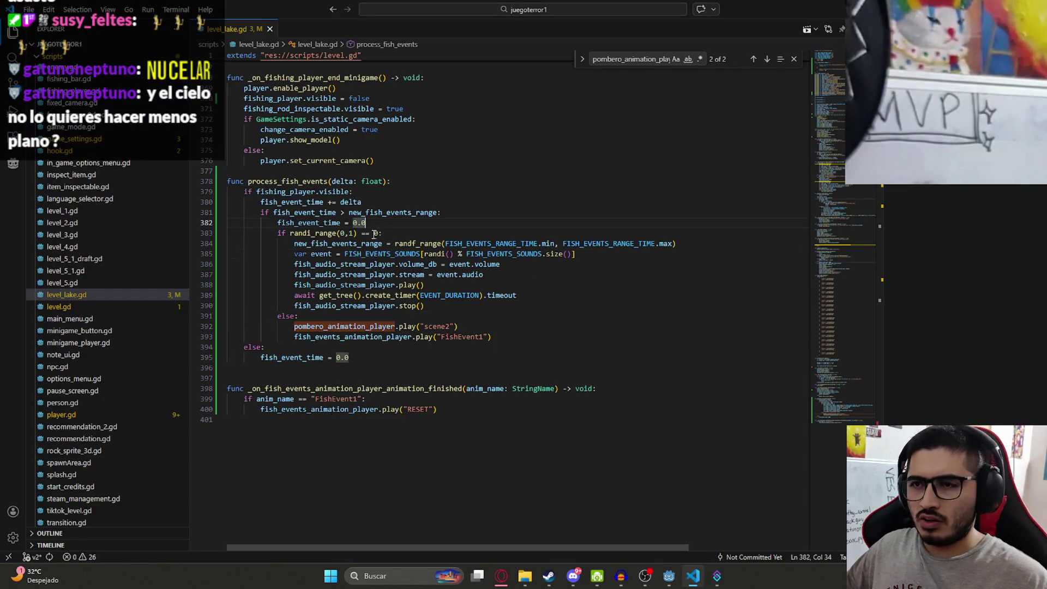
pyautogui.click(332, 233)
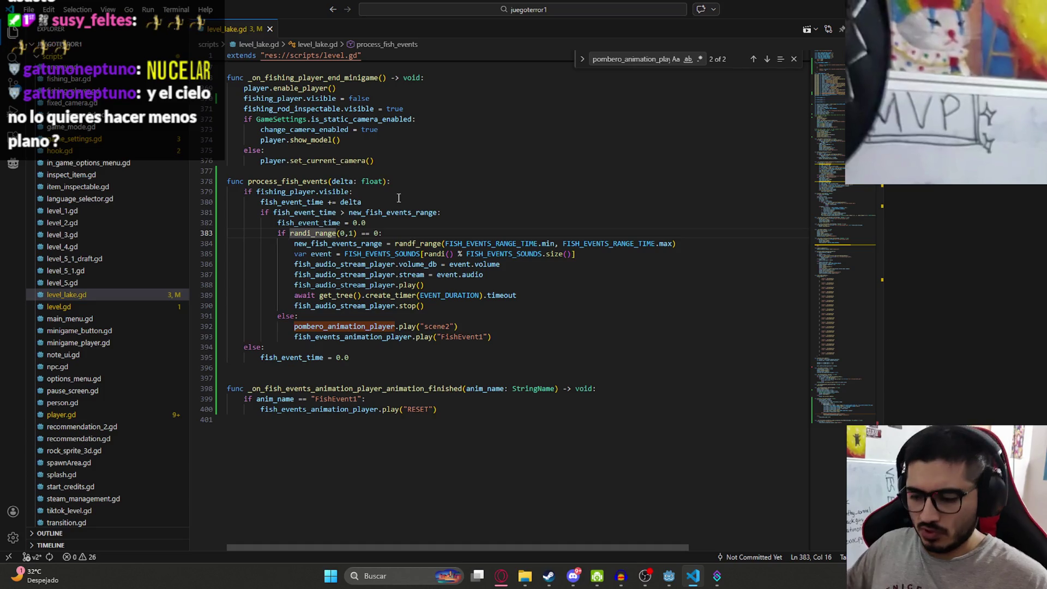
pyautogui.write('#')
pyautogui.press('Left')
pyautogui.write('true:')
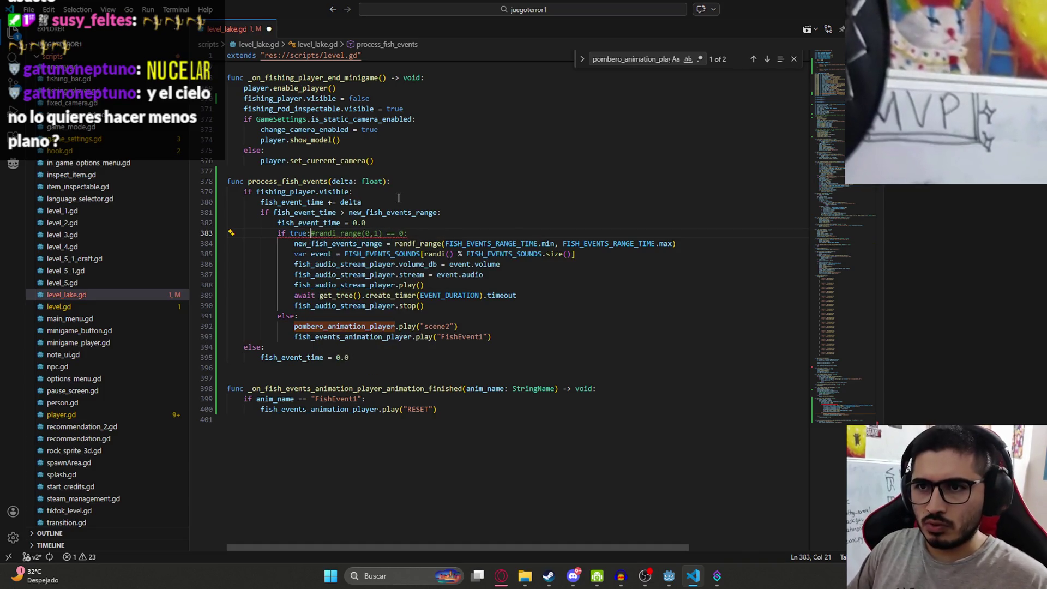
pyautogui.hotkey('ctrl', 's')
# Change the forced condition from true to false and save level_lake.gd
pyautogui.click(302, 243)
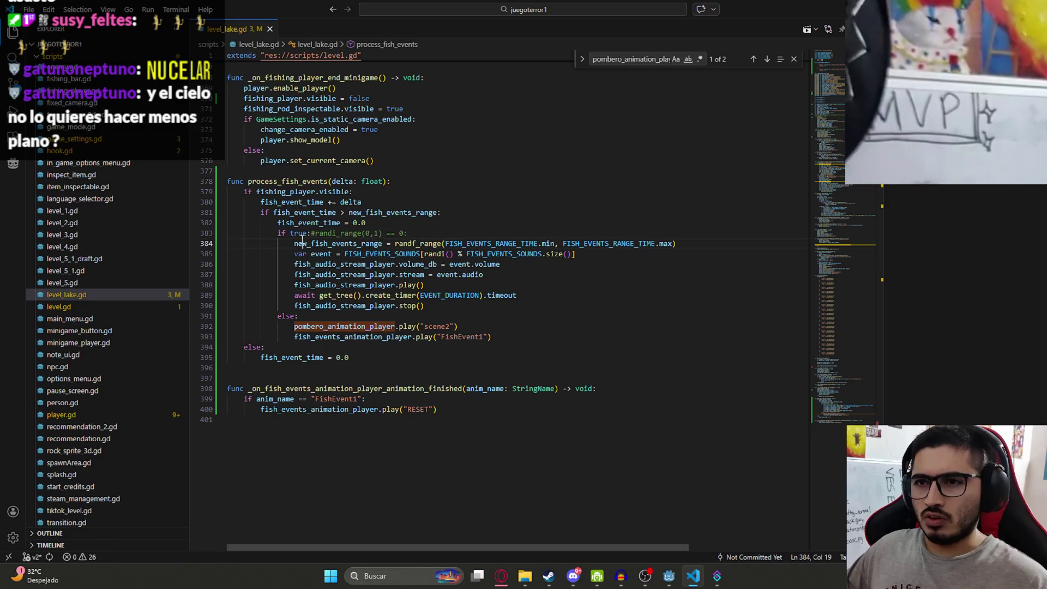
pyautogui.doubleClick(297, 233)
pyautogui.write('false')
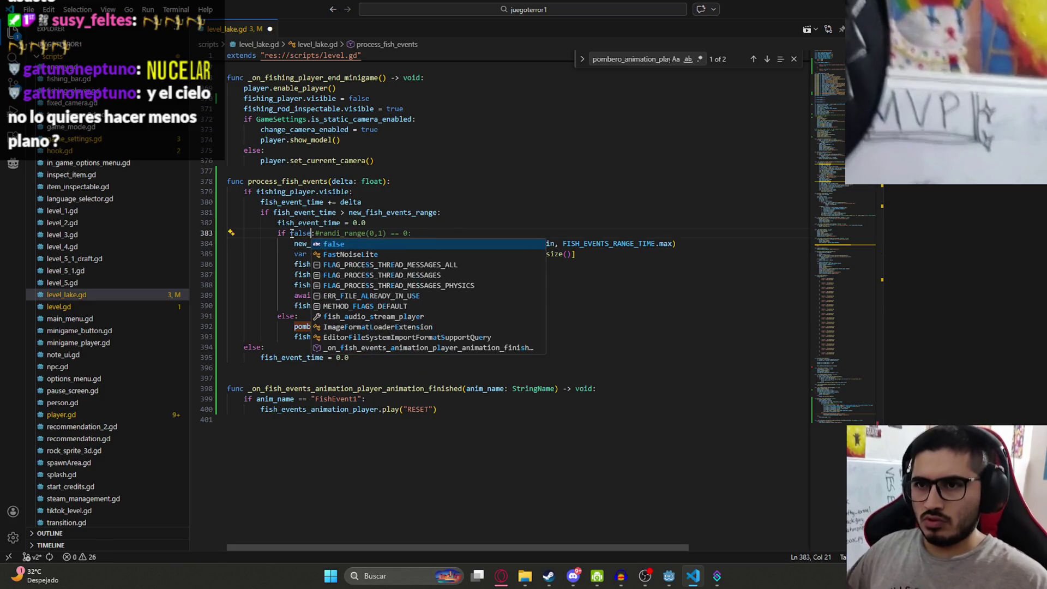
pyautogui.hotkey('ctrl', 's')
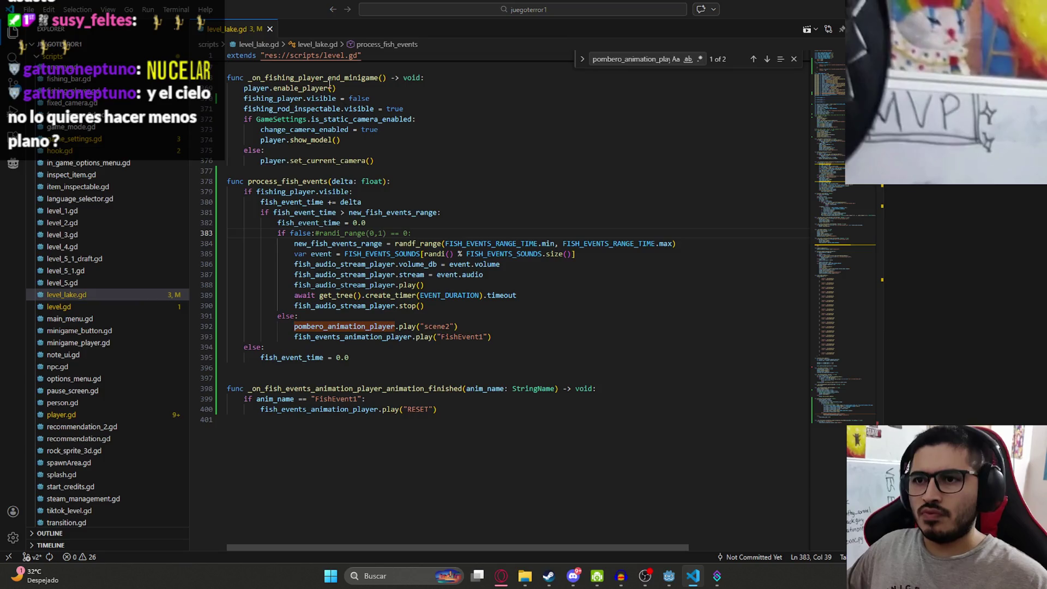
pyautogui.hotkey('alt', 'Tab')
pyautogui.rightClick(225, 44)
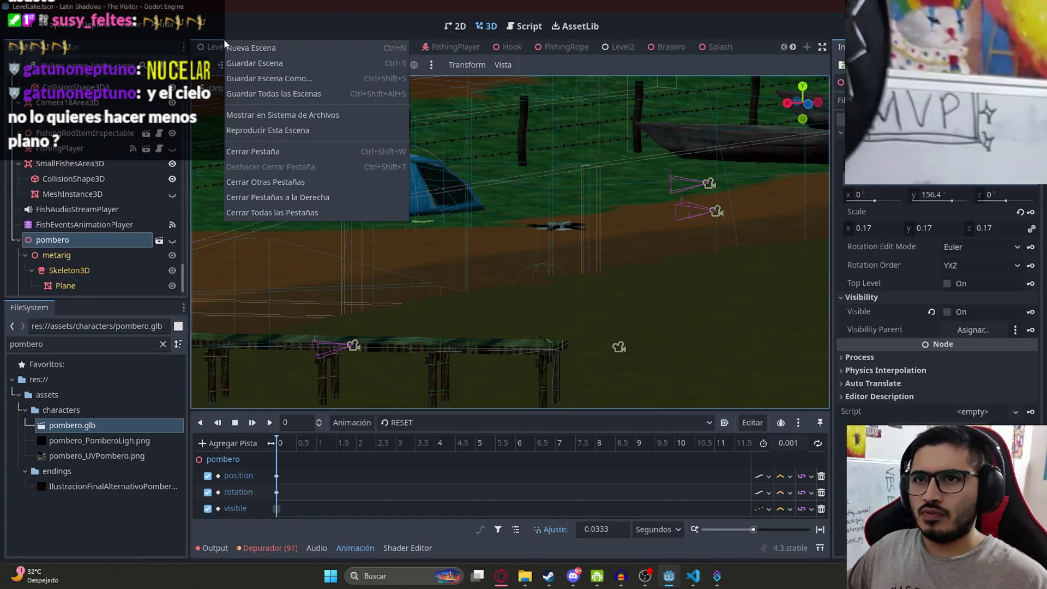
# Play the LevelLake scene with Reproducir Esta Escena, walk onto the wooden dock, and choose Pescar
pyautogui.click(257, 120)
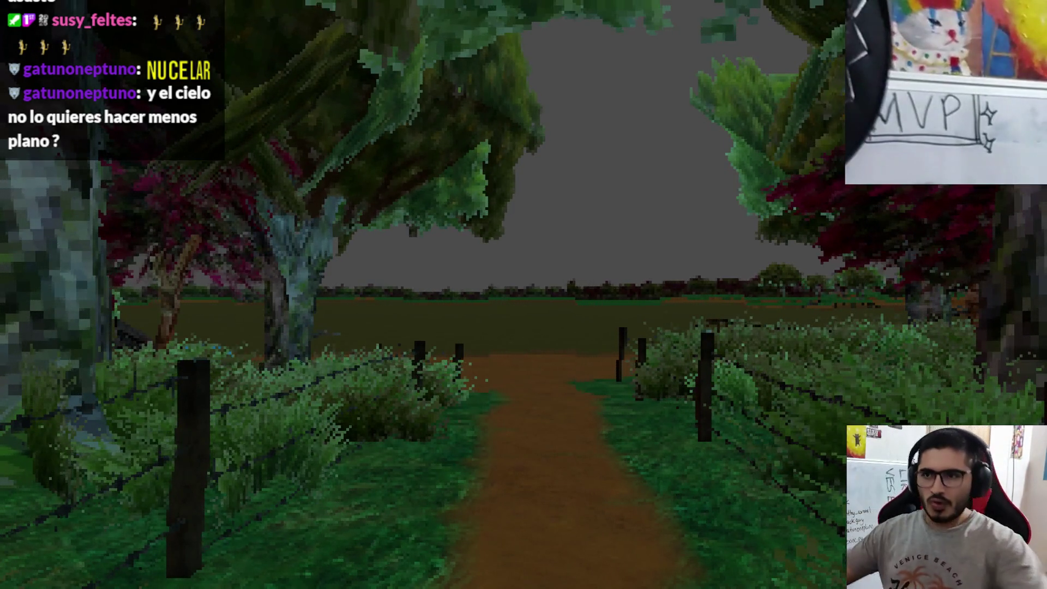
pyautogui.press('w')
pyautogui.press('w')
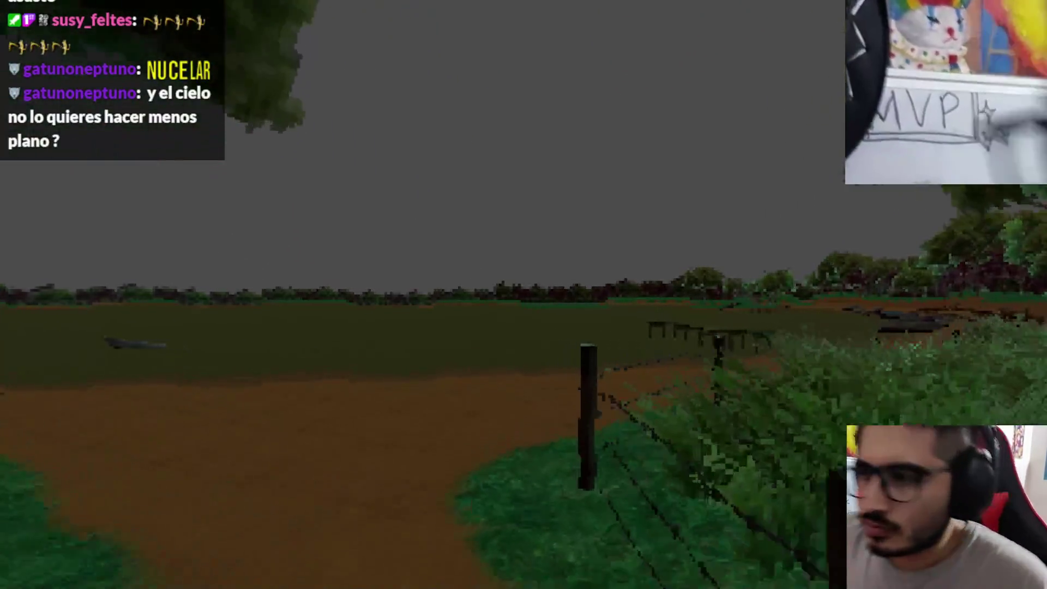
pyautogui.press('w')
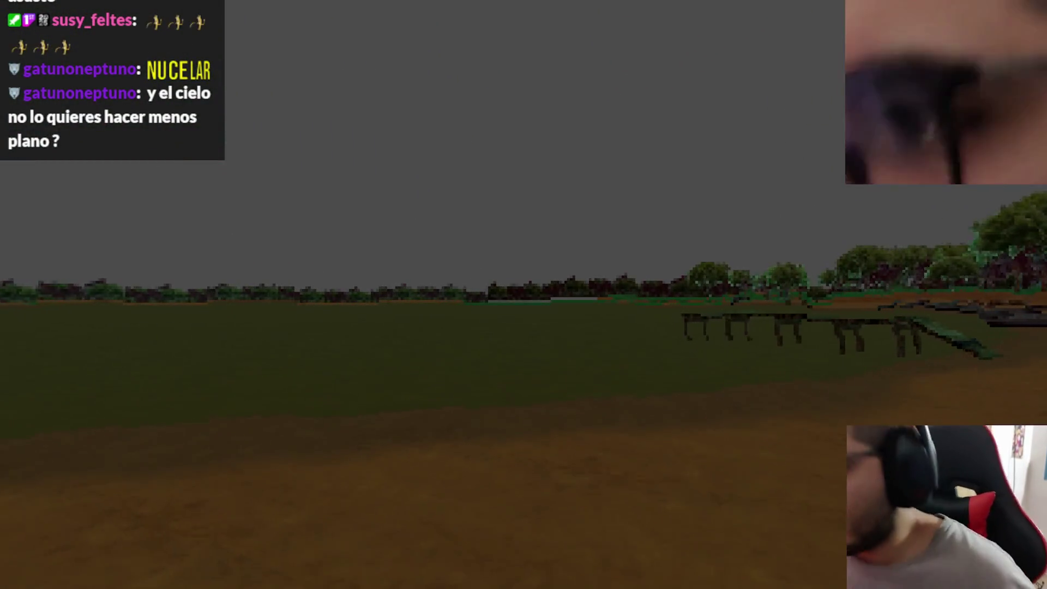
pyautogui.press('w')
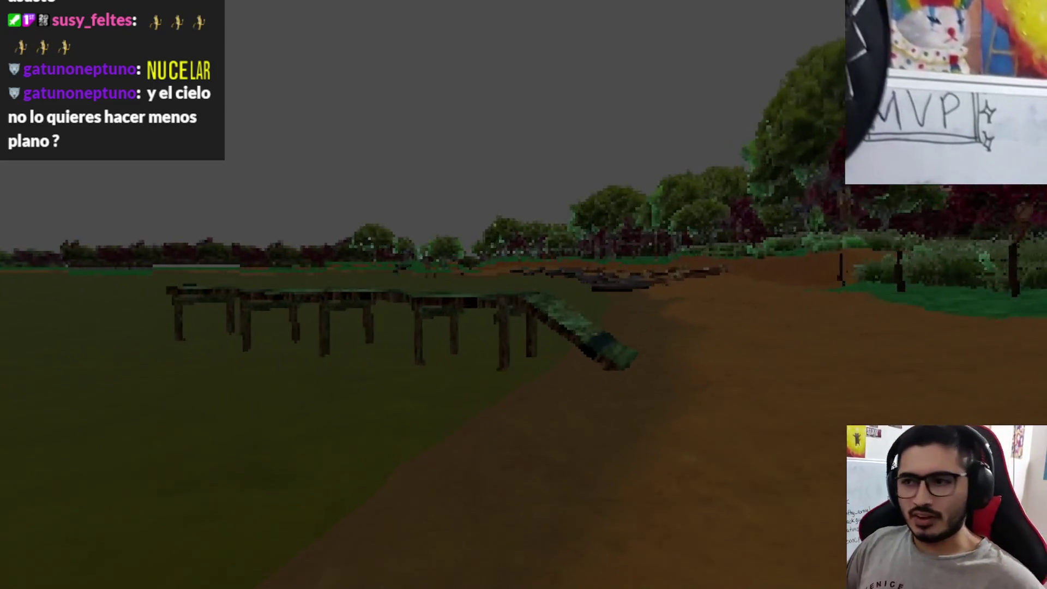
pyautogui.press('w')
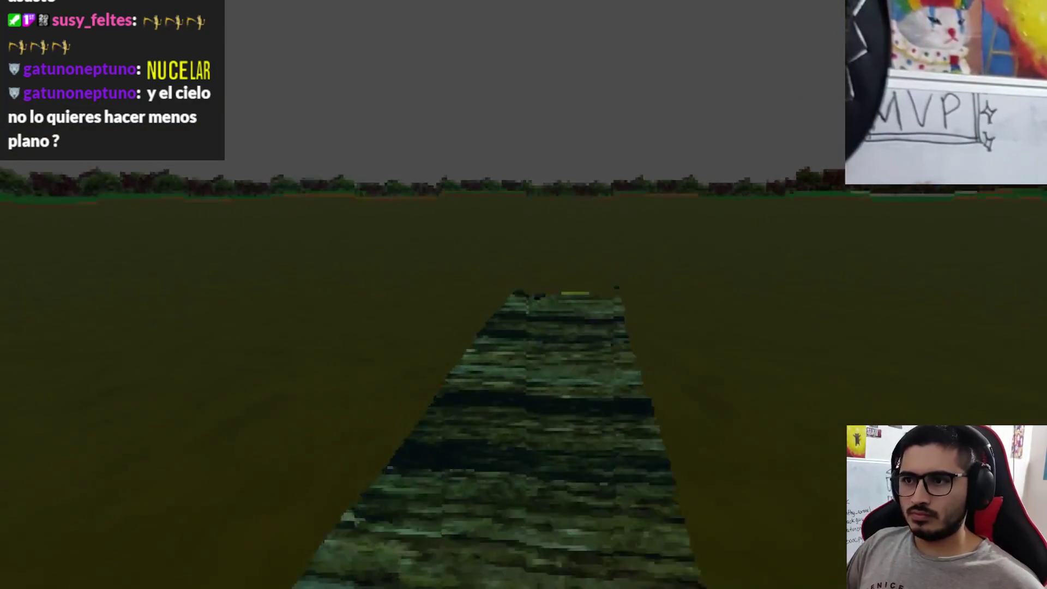
pyautogui.click(349, 510)
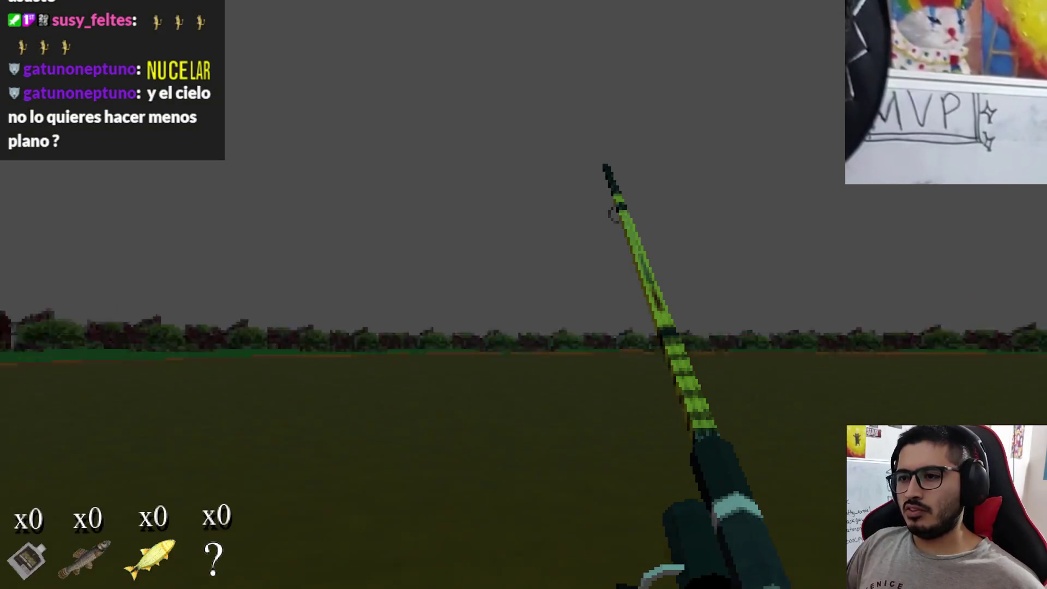
# Cast the line and wait for the fish event. Stop the game and select FishEventsAnimationPlayer
pyautogui.click(524, 294)
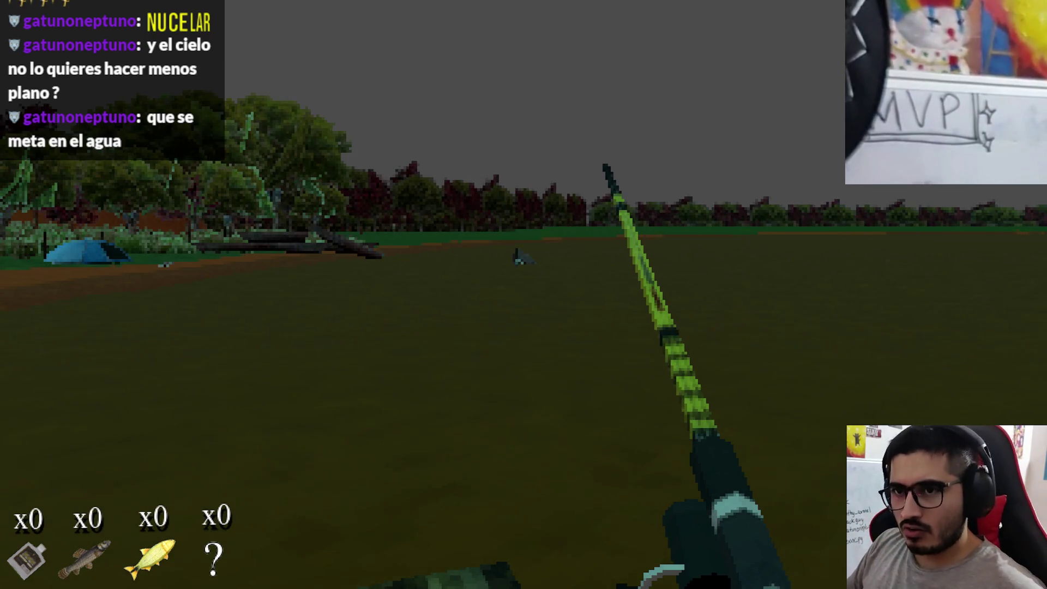
pyautogui.press('Escape')
pyautogui.click(71, 210)
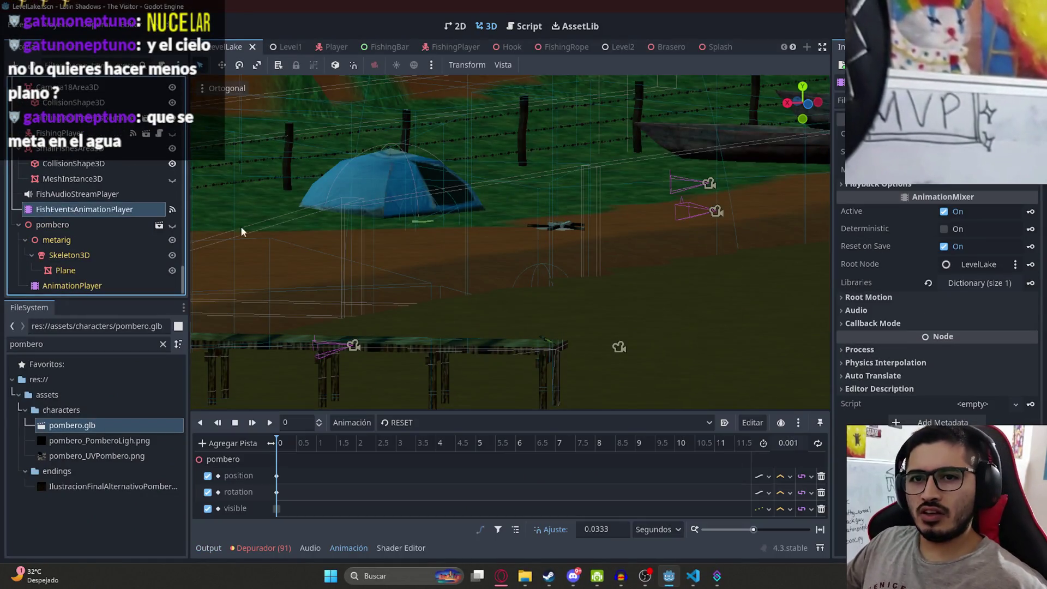
# Box-select pombero's FishEvent1 position and rotation keys at time 0
pyautogui.click(42, 224)
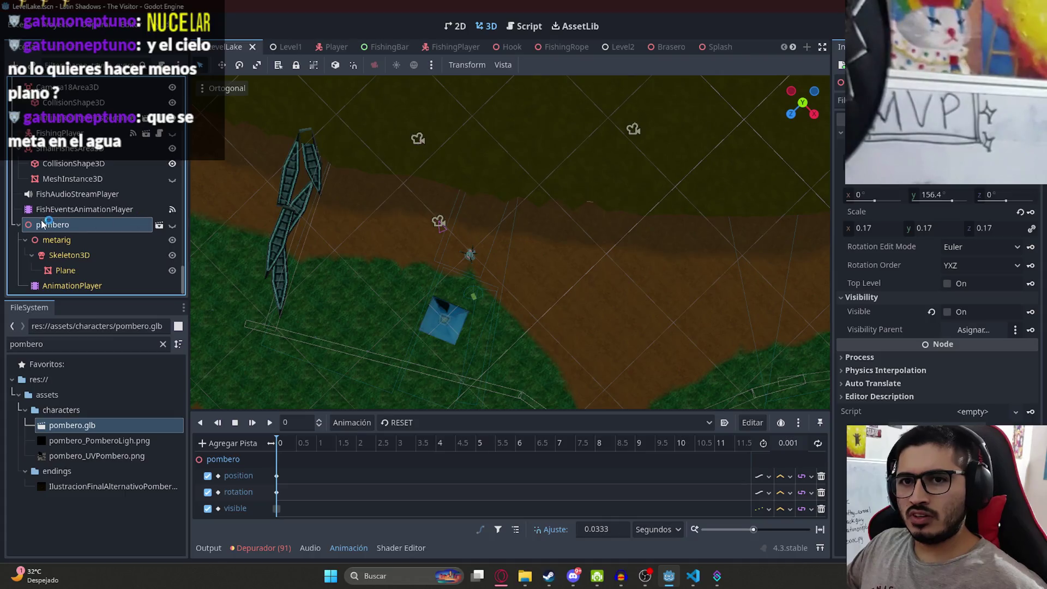
pyautogui.click(18, 225)
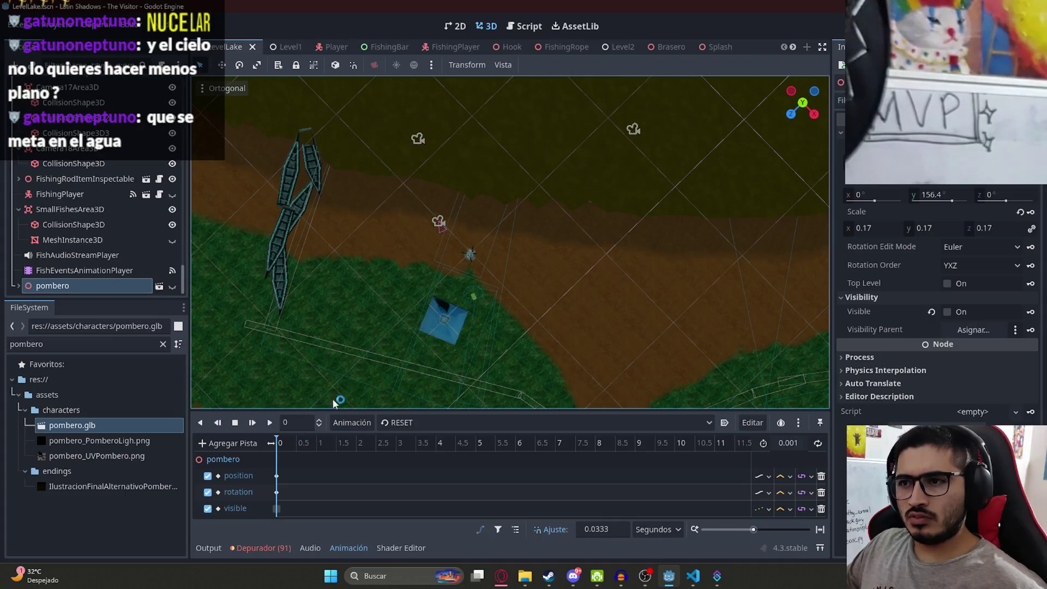
pyautogui.scroll(-10, 504, 249)
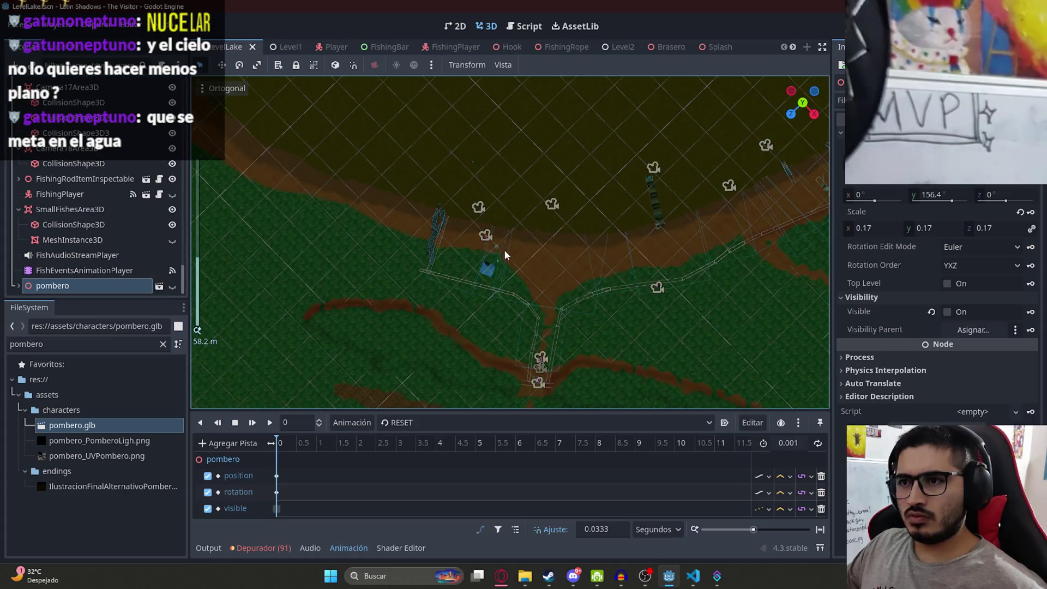
pyautogui.click(105, 270)
pyautogui.click(100, 283)
pyautogui.scroll(-1, 419, 423)
pyautogui.scroll(6, 577, 228)
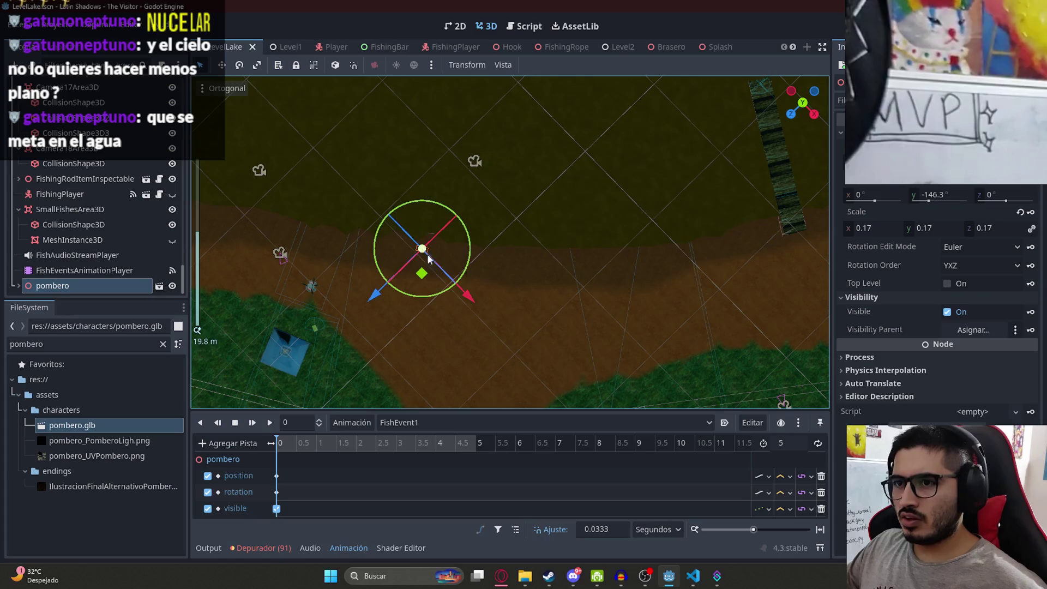
pyautogui.moveTo(296, 495)
pyautogui.mouseDown()
pyautogui.moveTo(262, 470)
pyautogui.moveTo(278, 491)
pyautogui.moveTo(397, 485)
pyautogui.mouseUp()
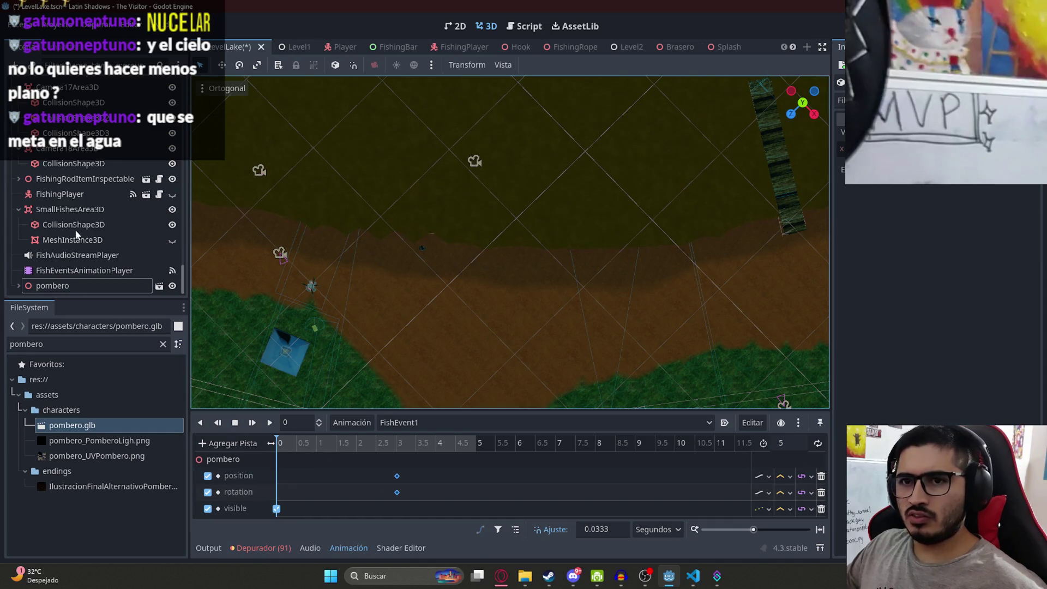
# Move the pombero to a new spot on the lakeside dirt path
pyautogui.click(76, 286)
pyautogui.moveTo(419, 280)
pyautogui.mouseDown()
pyautogui.moveTo(534, 328)
pyautogui.moveTo(424, 276)
pyautogui.moveTo(490, 309)
pyautogui.mouseUp()
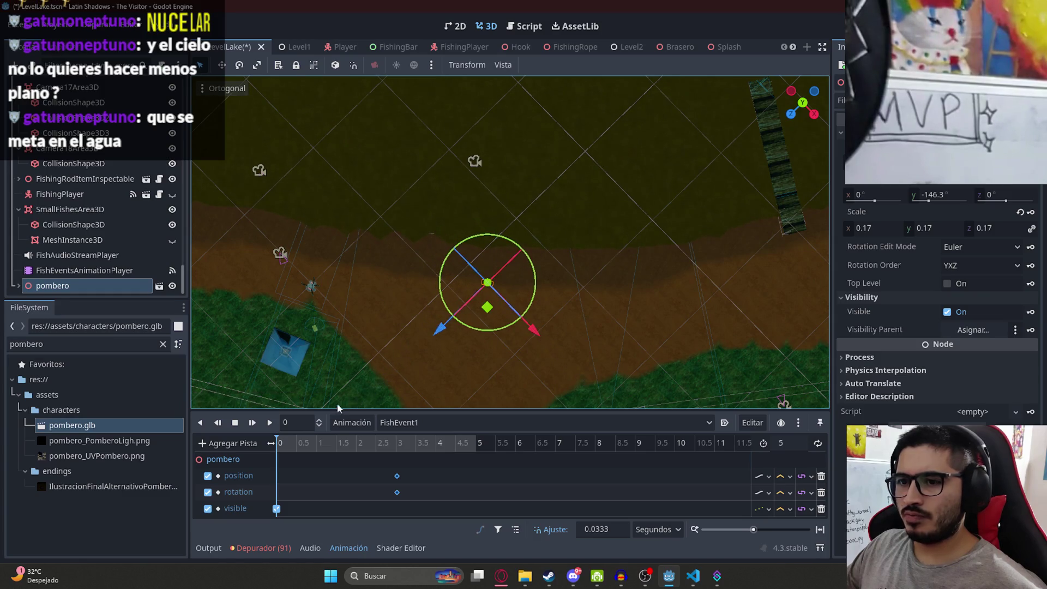
pyautogui.scroll(5, 444, 339)
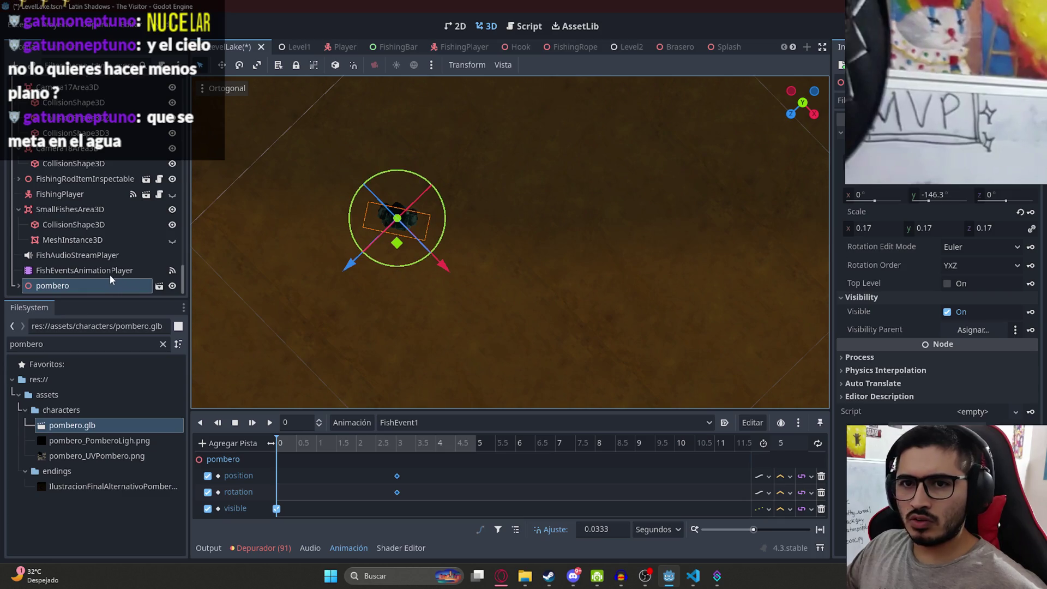
pyautogui.click(19, 285)
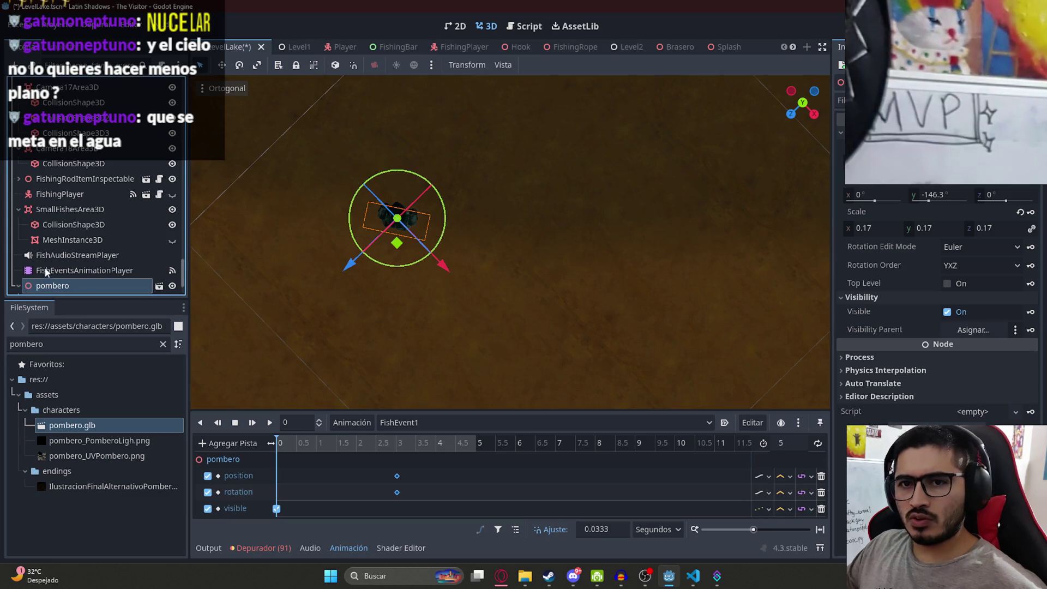
# Set the pombero's own animation player to the run animation
pyautogui.scroll(-3, 44, 269)
pyautogui.click(57, 286)
pyautogui.click(404, 423)
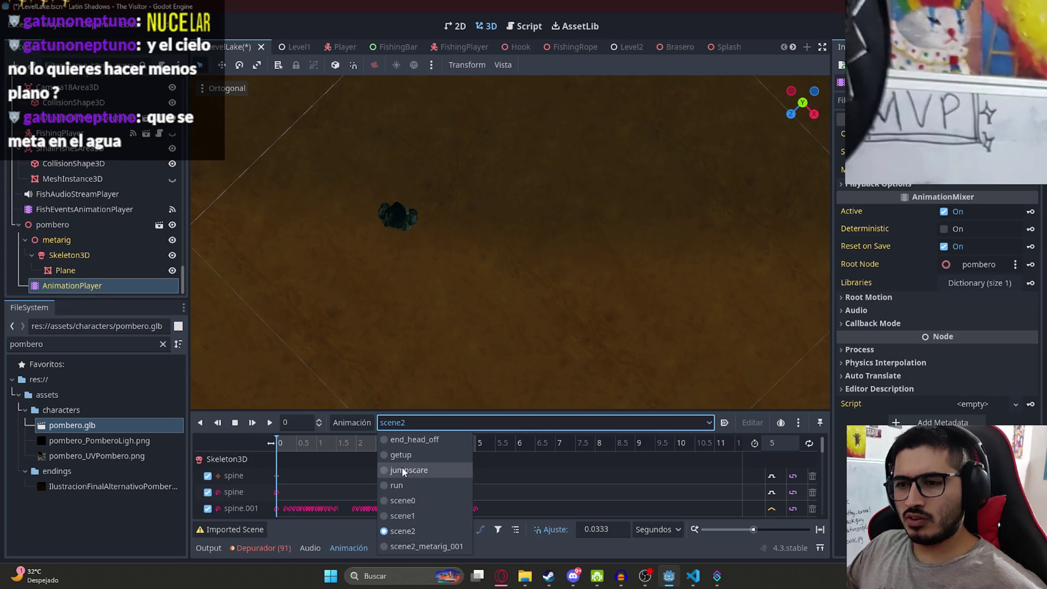
pyautogui.click(403, 487)
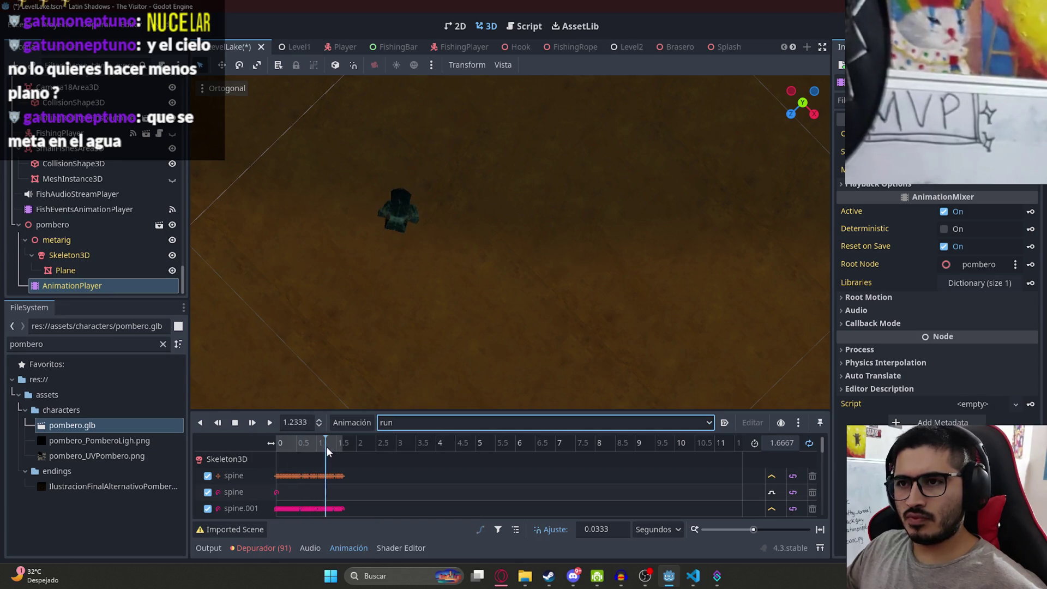
# Turn the pombero about 93° around vertical and rewind FishEvent1 to time 0
pyautogui.scroll(-5, 264, 407)
pyautogui.doubleClick(64, 224)
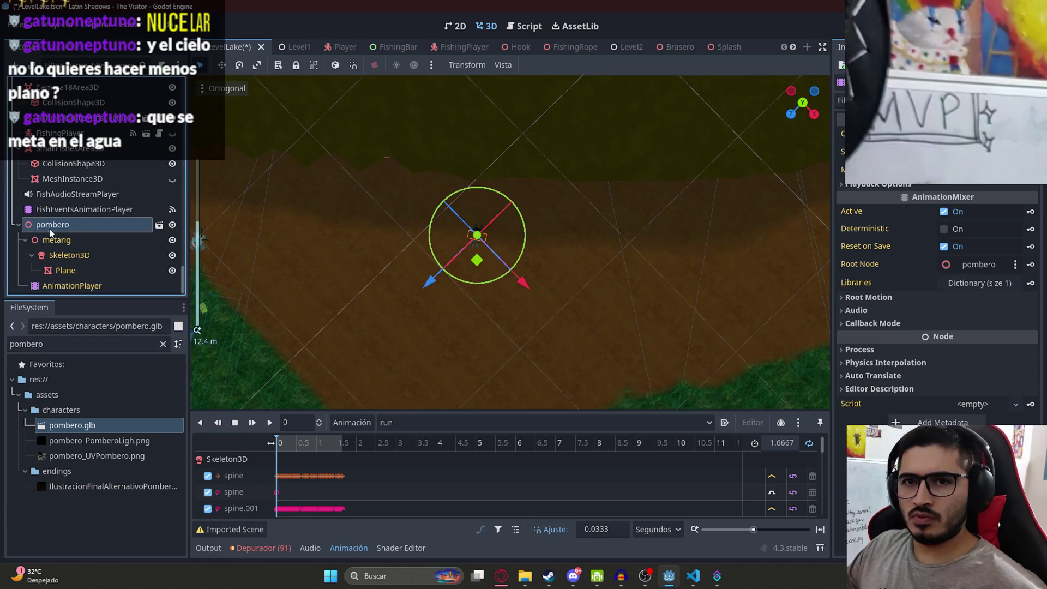
pyautogui.click(19, 223)
pyautogui.scroll(5, 454, 272)
pyautogui.moveTo(454, 272)
pyautogui.mouseDown()
pyautogui.moveTo(494, 253)
pyautogui.moveTo(515, 215)
pyautogui.mouseUp()
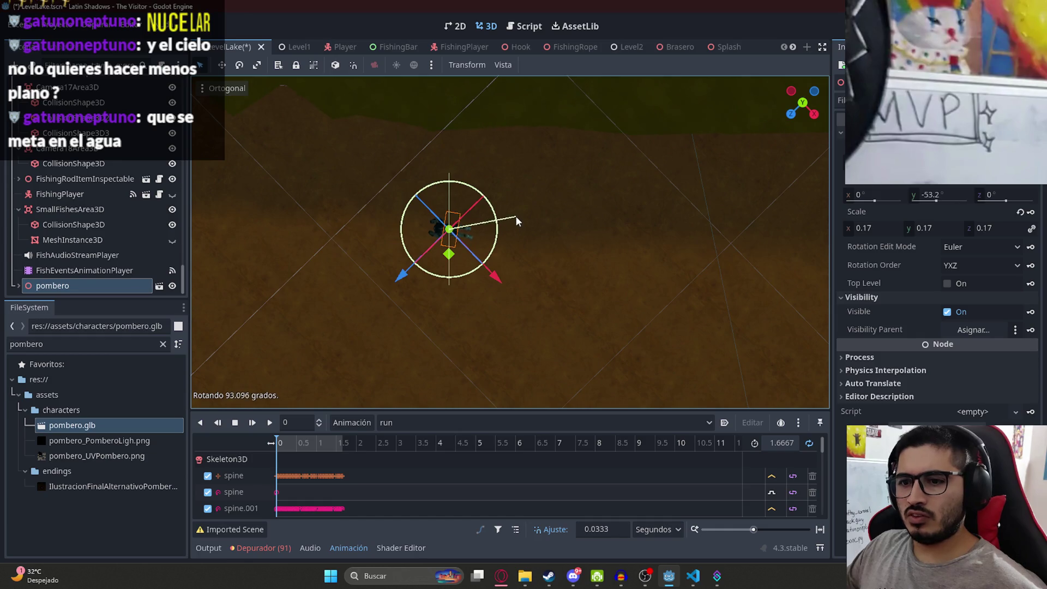
pyautogui.click(115, 271)
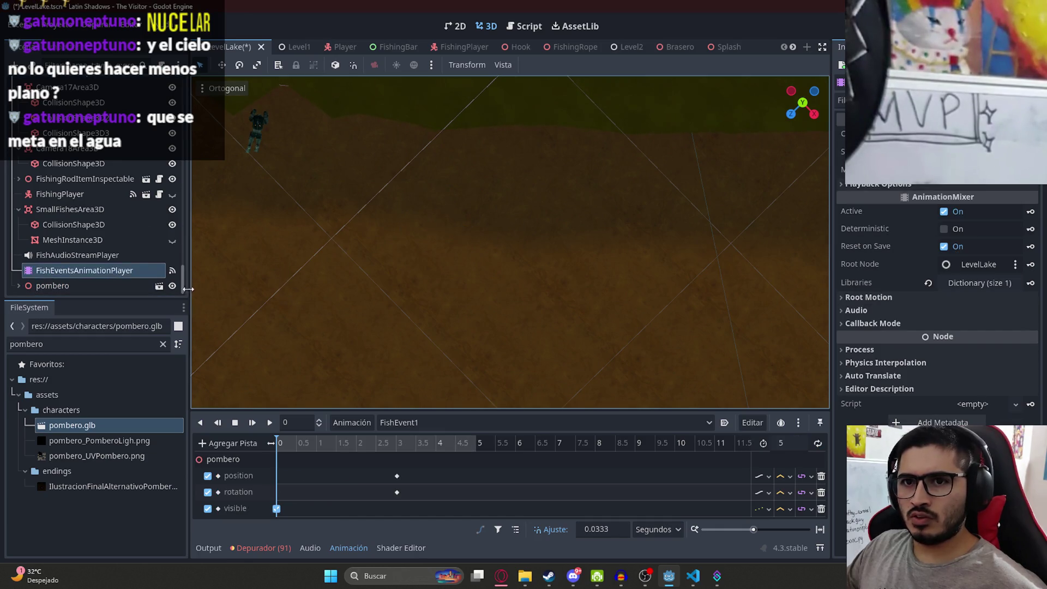
pyautogui.moveTo(389, 445); pyautogui.dragTo(238, 440)
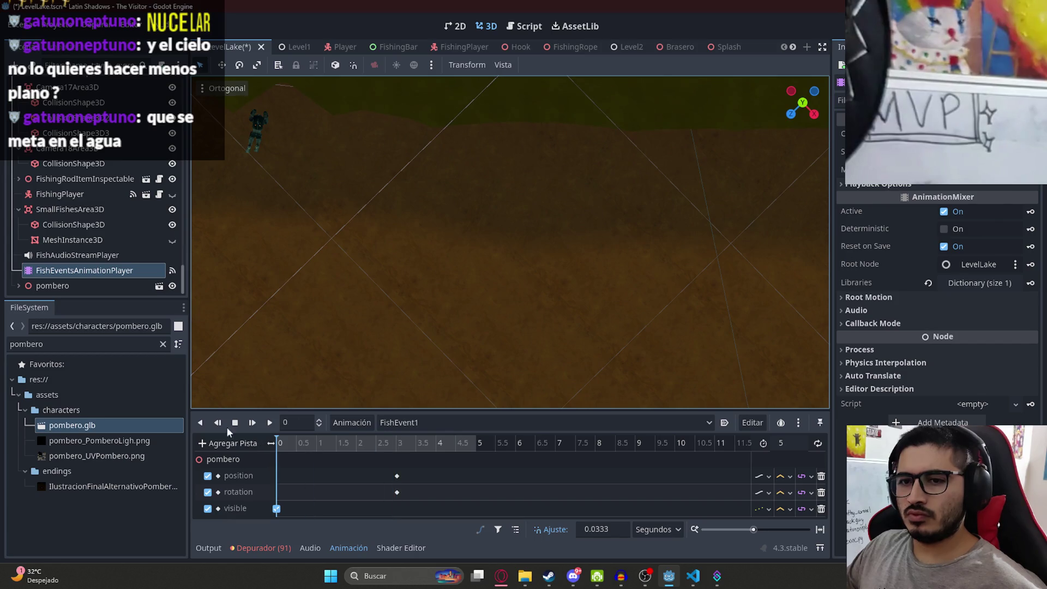
# Rotate and move pombero to its new starting spot, then key its rotation at time 0
pyautogui.click(78, 283)
pyautogui.moveTo(257, 176)
pyautogui.mouseDown()
pyautogui.moveTo(353, 125)
pyautogui.moveTo(354, 138)
pyautogui.mouseUp()
pyautogui.moveTo(257, 155); pyautogui.dragTo(473, 248)
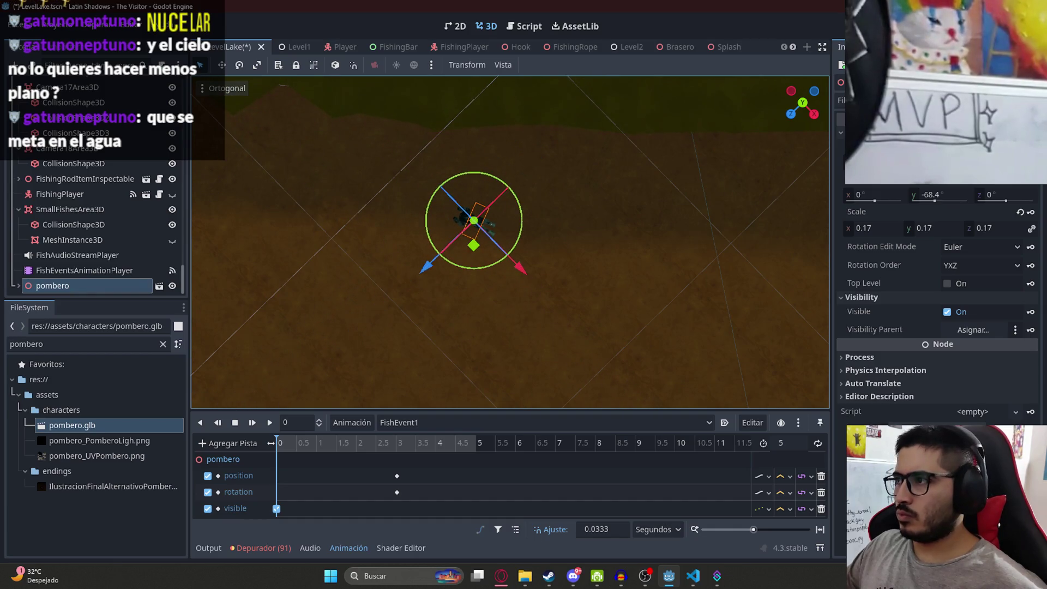
pyautogui.click(1032, 186)
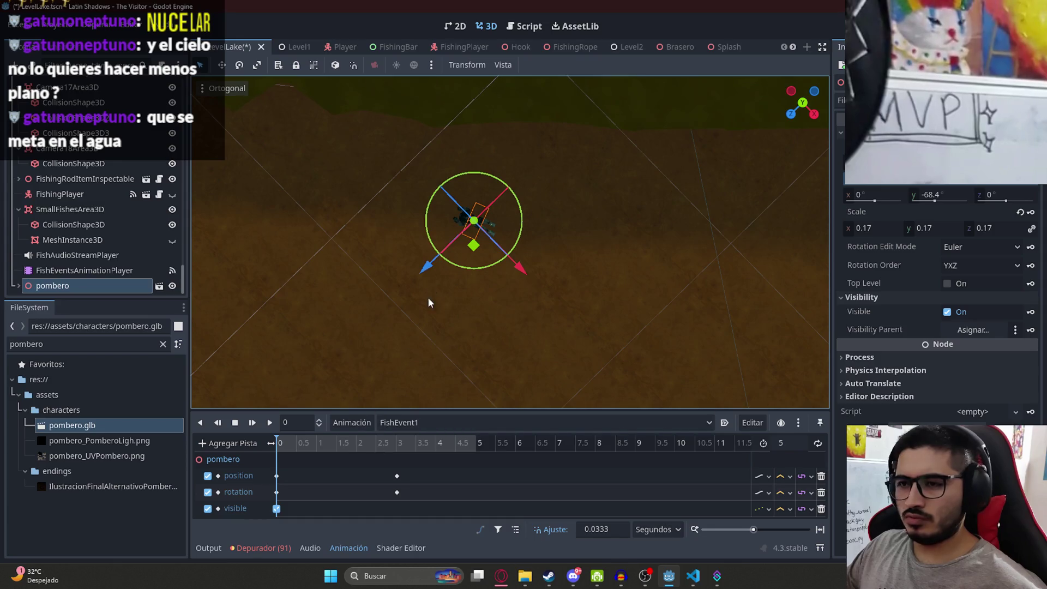
pyautogui.scroll(-3, 431, 322)
# Scrub FishEvent1 to preview pombero moving toward the 3-second keys
pyautogui.moveTo(291, 442); pyautogui.dragTo(397, 458)
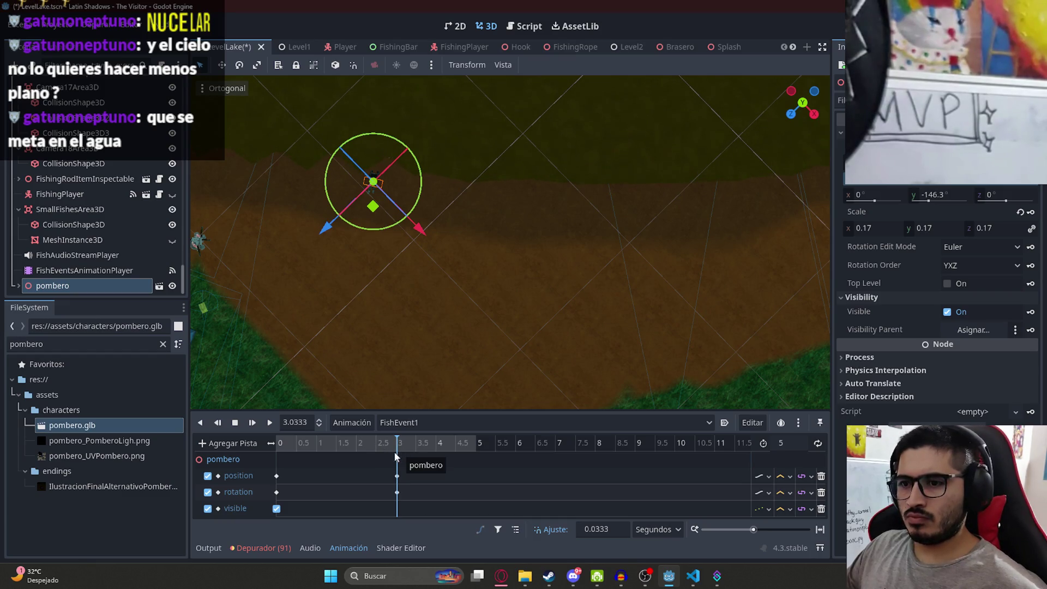
pyautogui.scroll(-3, 390, 250)
pyautogui.scroll(3, 376, 241)
pyautogui.moveTo(368, 271); pyautogui.dragTo(571, 270)
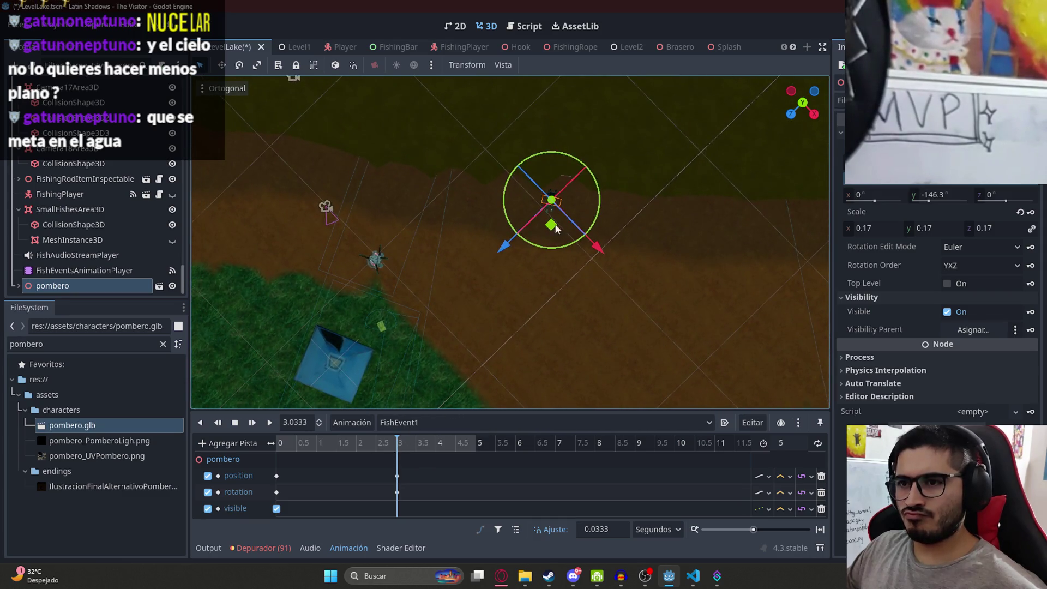
pyautogui.scroll(-4, 547, 201)
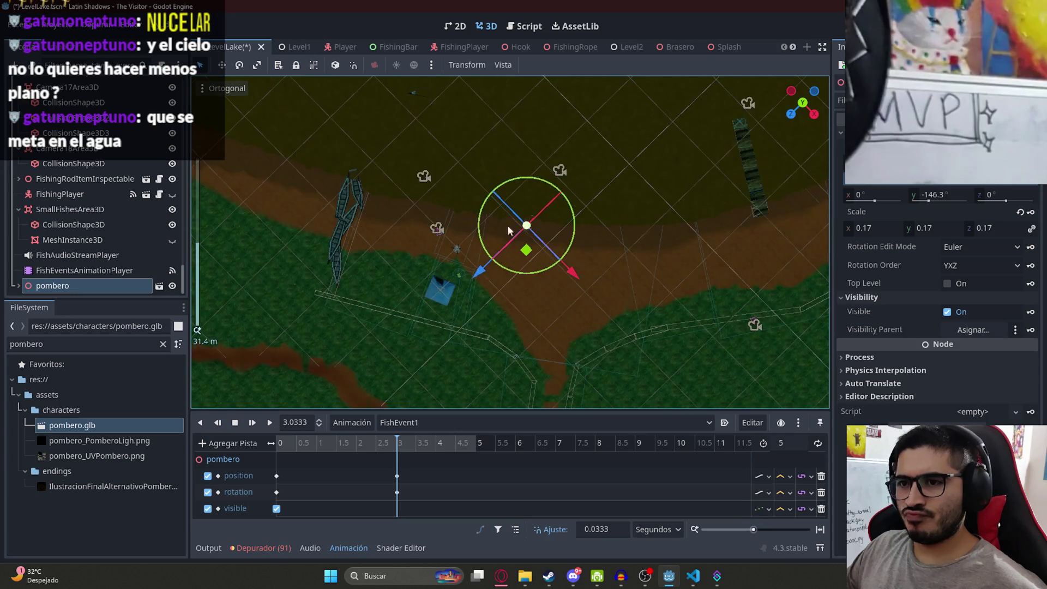
pyautogui.scroll(3, 446, 311)
pyautogui.moveTo(414, 339)
pyautogui.mouseDown()
pyautogui.moveTo(365, 214)
pyautogui.moveTo(411, 325)
pyautogui.moveTo(255, 373)
pyautogui.mouseUp()
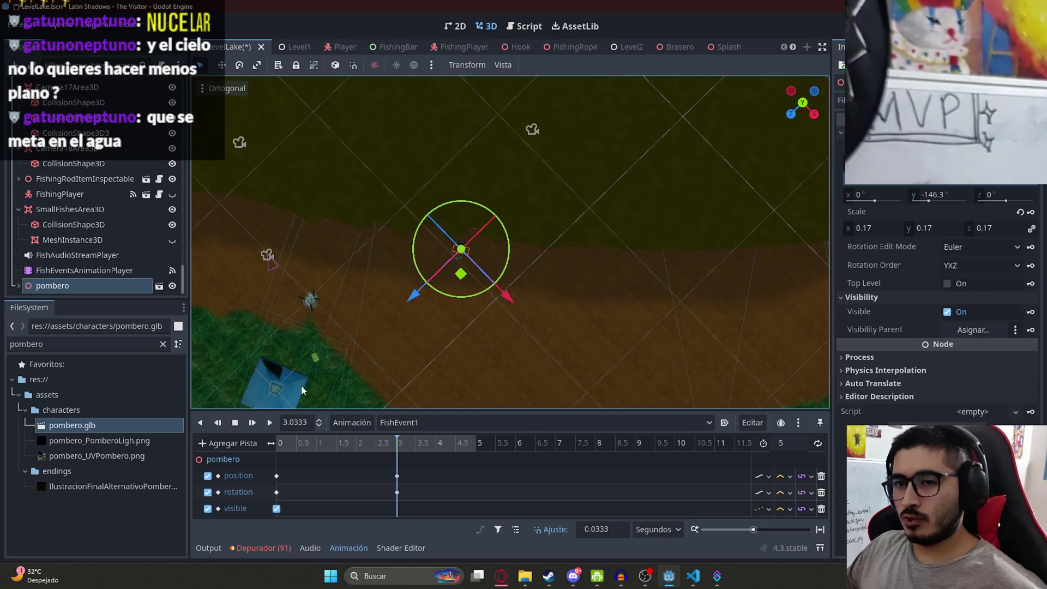
pyautogui.moveTo(331, 307); pyautogui.dragTo(305, 349)
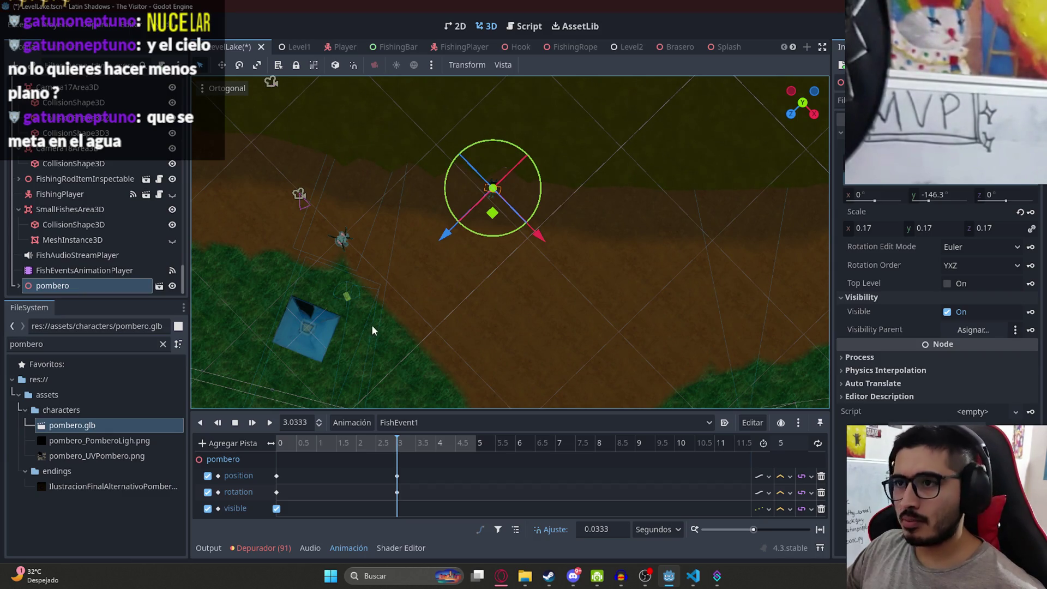
pyautogui.scroll(-5, 445, 349)
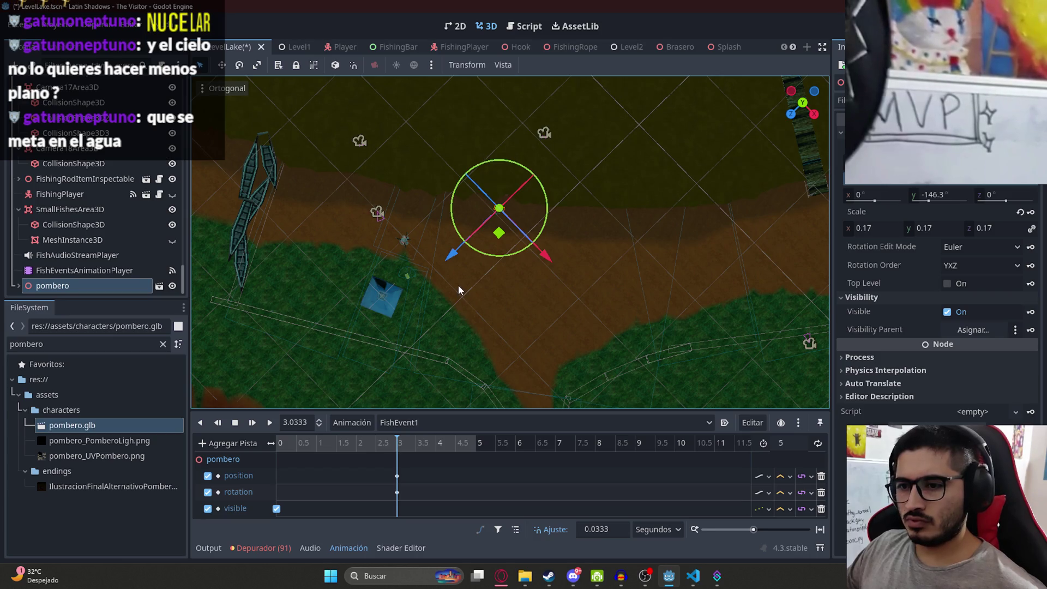
# Select the FishEvent1 position track and jump back to the time-0 keys
pyautogui.click(414, 477)
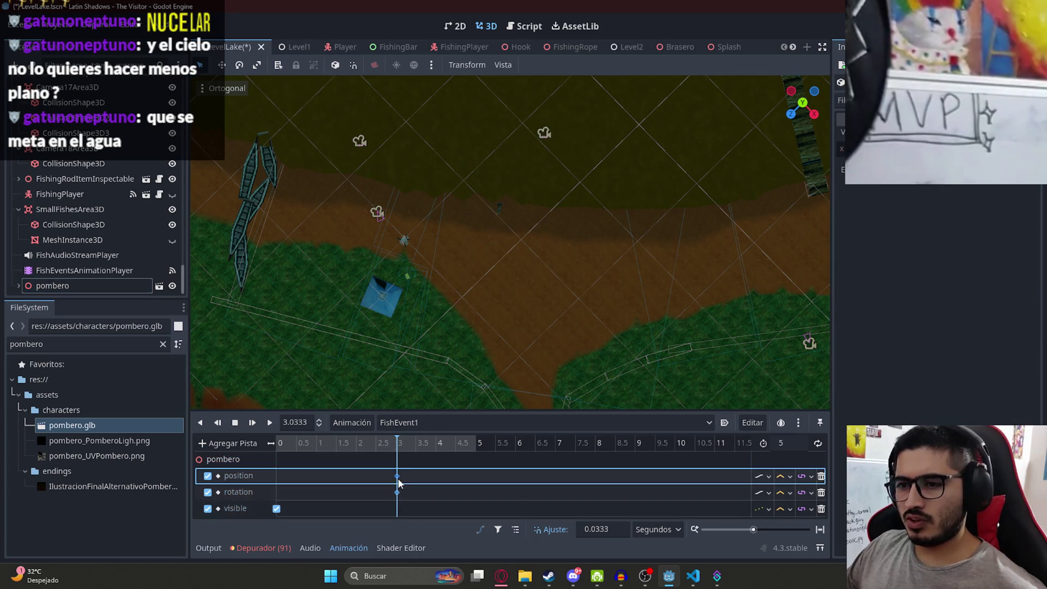
pyautogui.click(276, 476)
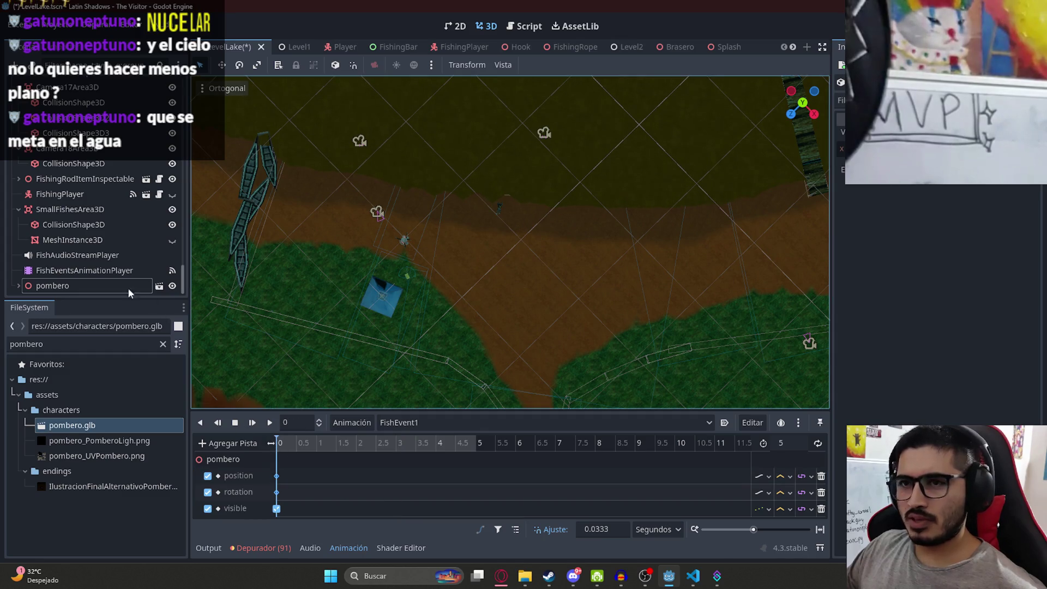
pyautogui.click(19, 286)
pyautogui.scroll(-2, 57, 251)
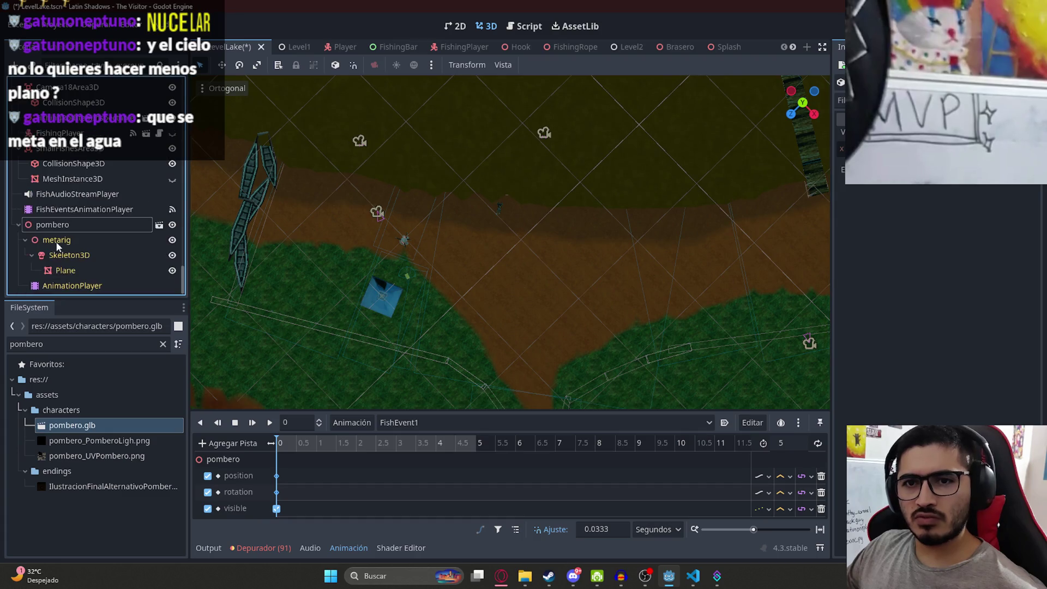
# Preview pombero's scene0 and getup animations on its own AnimationPlayer
pyautogui.click(49, 282)
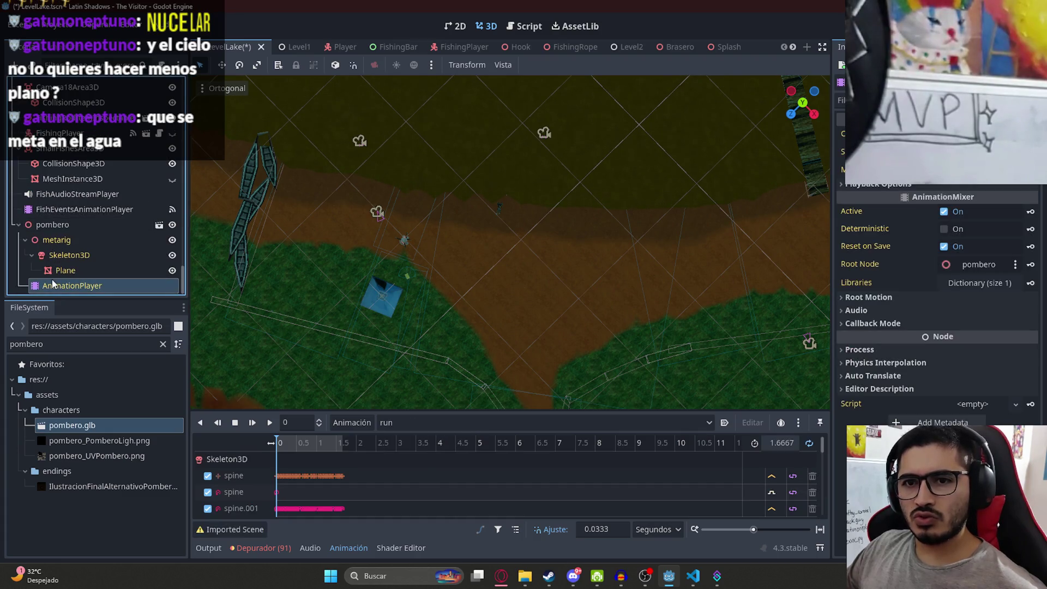
pyautogui.click(381, 424)
pyautogui.click(413, 500)
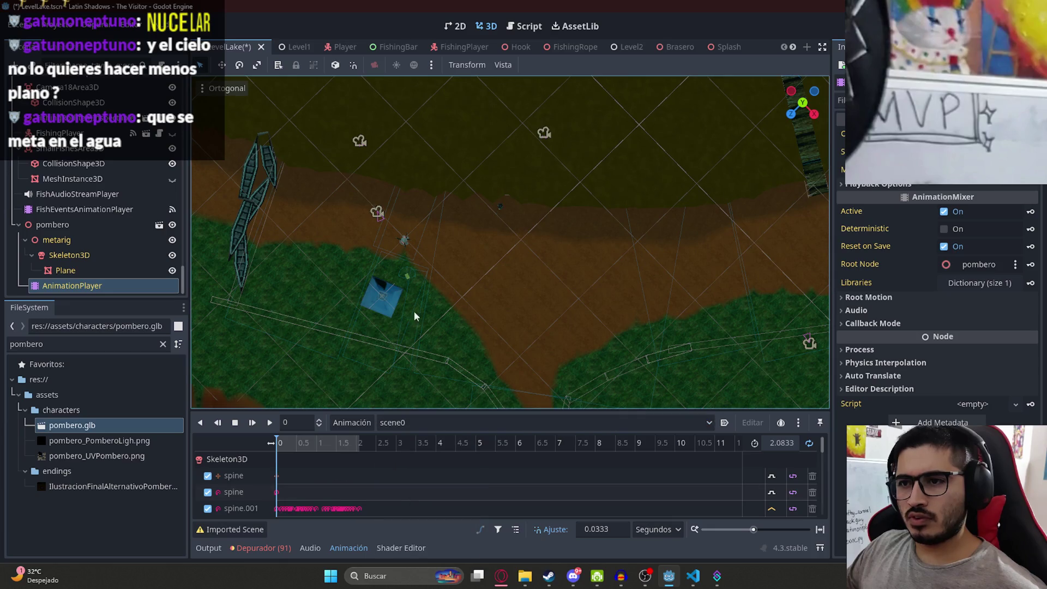
pyautogui.scroll(5, 466, 173)
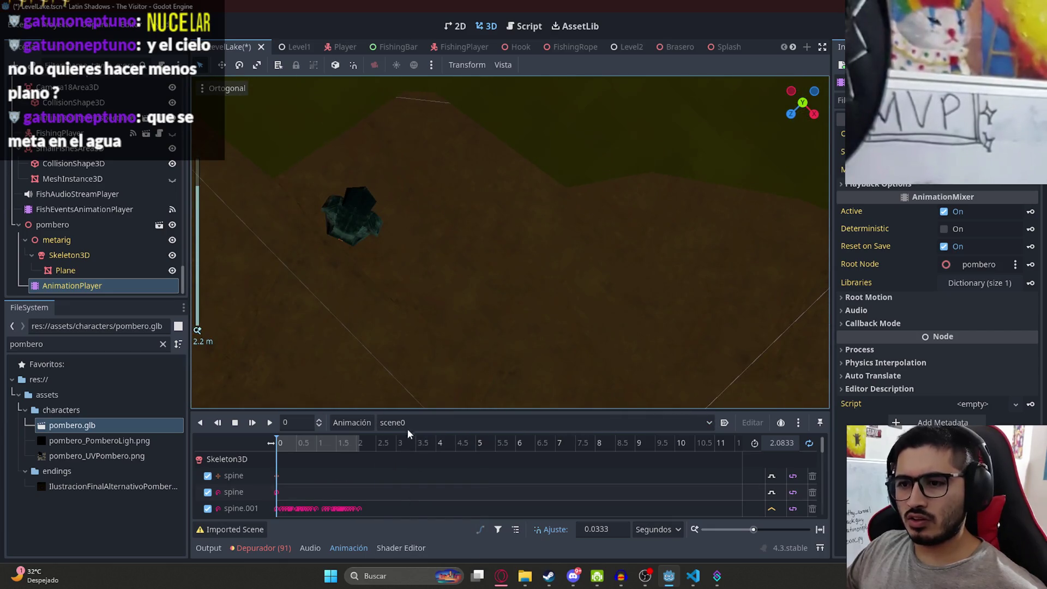
pyautogui.click(409, 429)
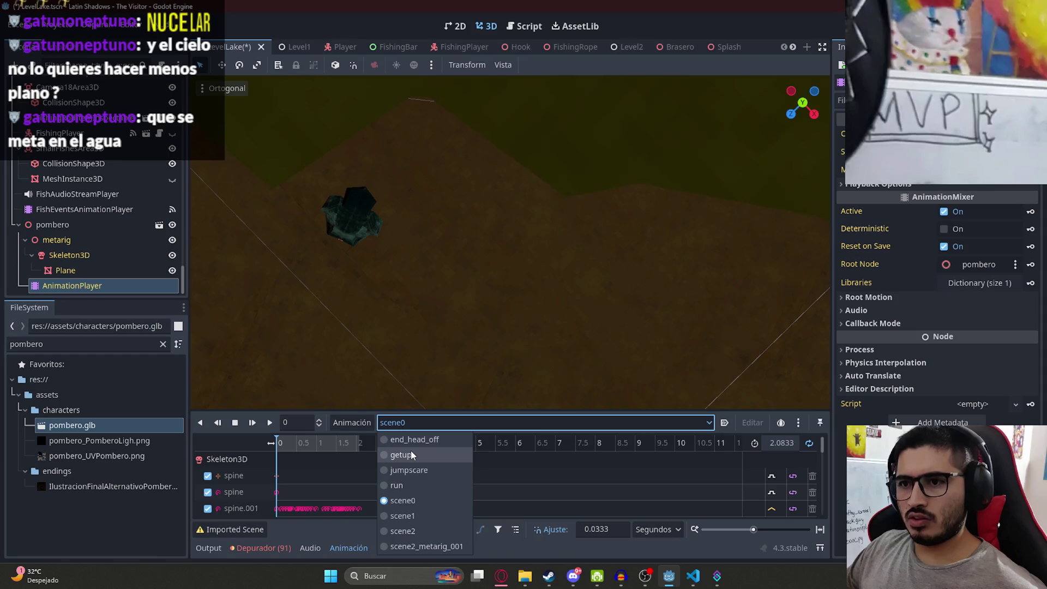
pyautogui.click(411, 454)
pyautogui.moveTo(293, 443)
pyautogui.mouseDown()
pyautogui.moveTo(339, 451)
pyautogui.moveTo(264, 446)
pyautogui.moveTo(386, 445)
pyautogui.moveTo(196, 441)
pyautogui.mouseUp()
# Preview end_head_off and jumpscare, then reselect FishEventsAnimationPlayer and pombero
pyautogui.click(404, 423)
pyautogui.click(406, 439)
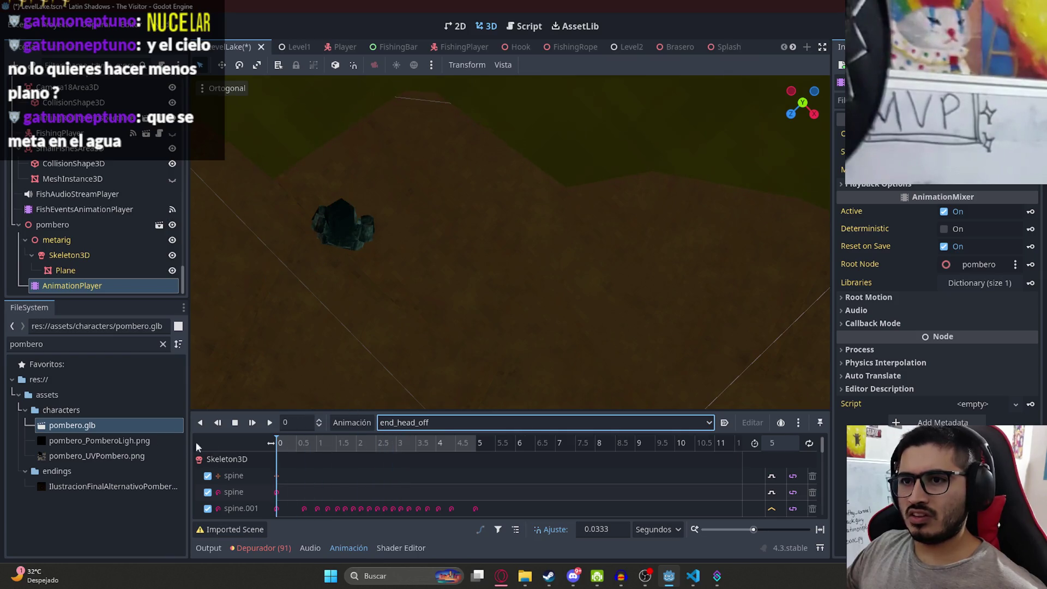
pyautogui.click(439, 424)
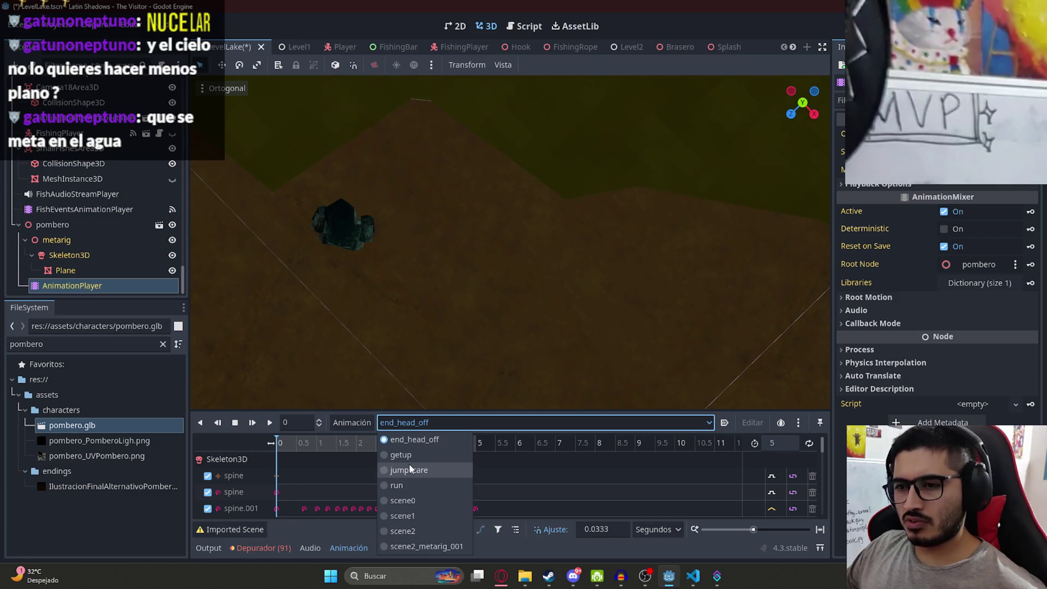
pyautogui.click(409, 500)
pyautogui.click(404, 424)
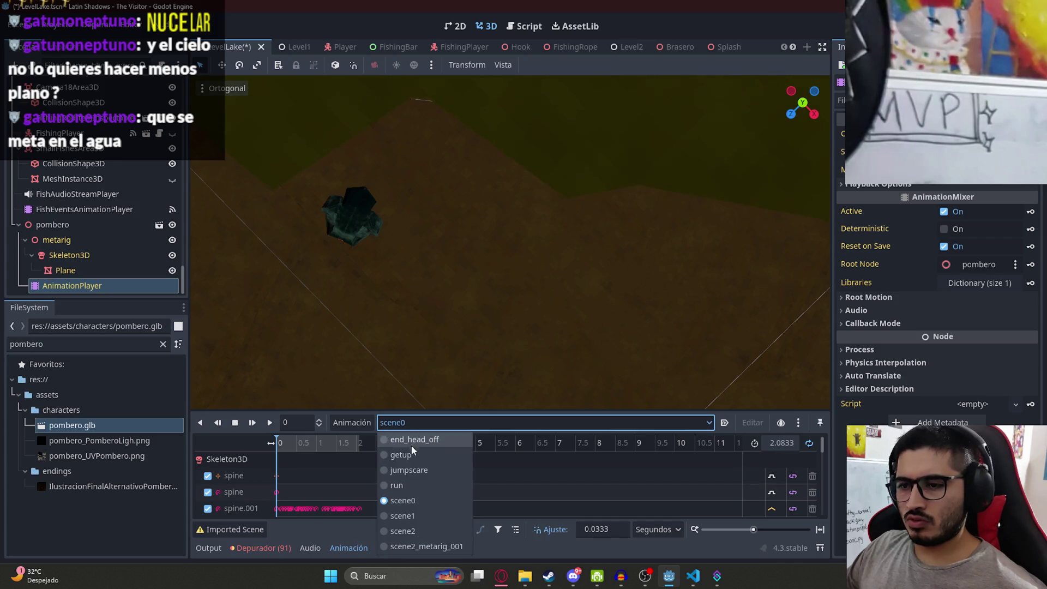
pyautogui.click(409, 470)
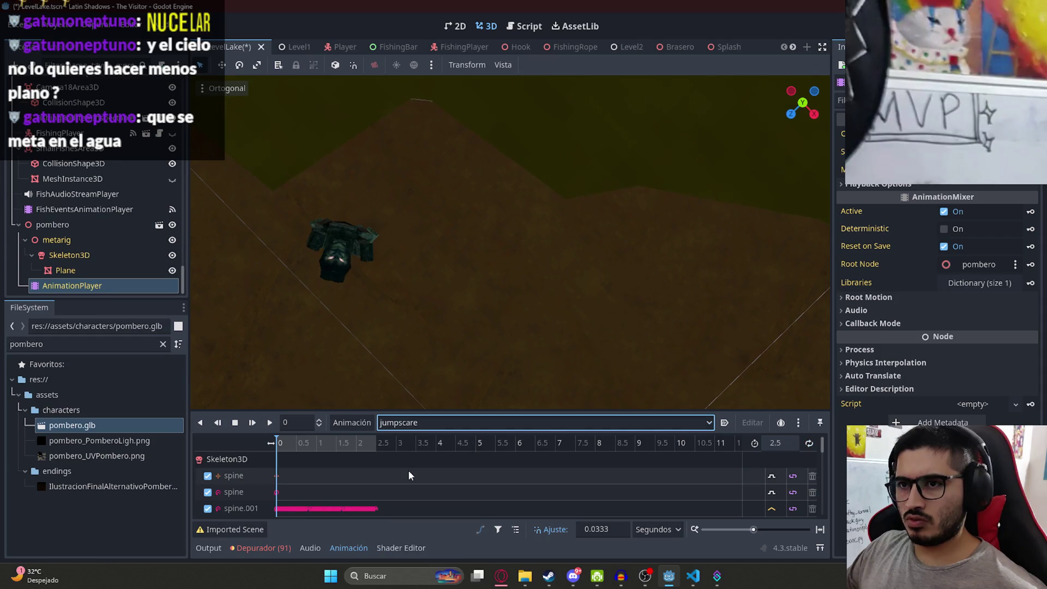
pyautogui.scroll(-5, 361, 141)
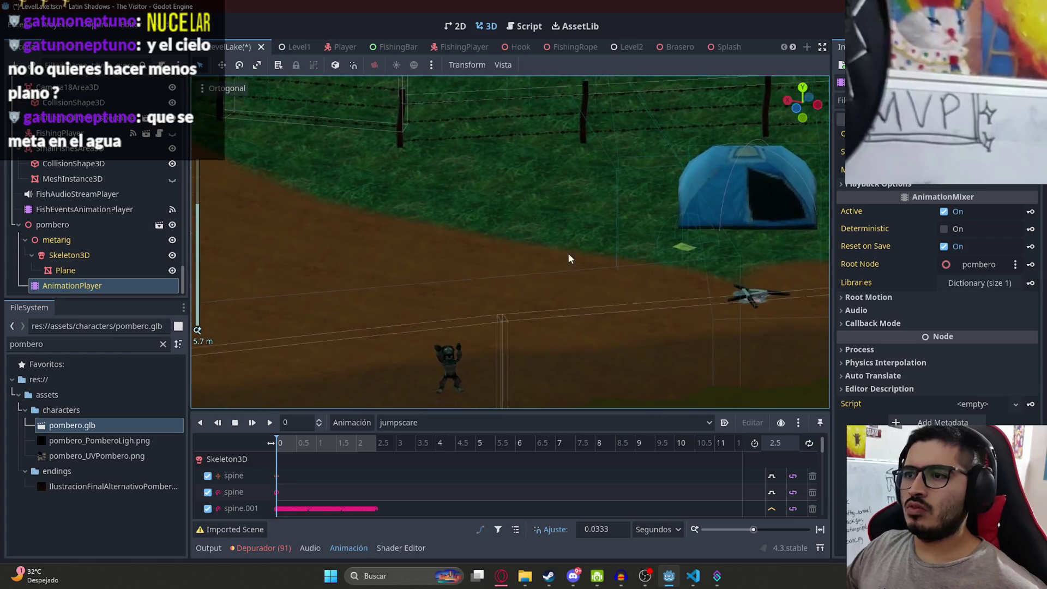
pyautogui.scroll(-10, 568, 253)
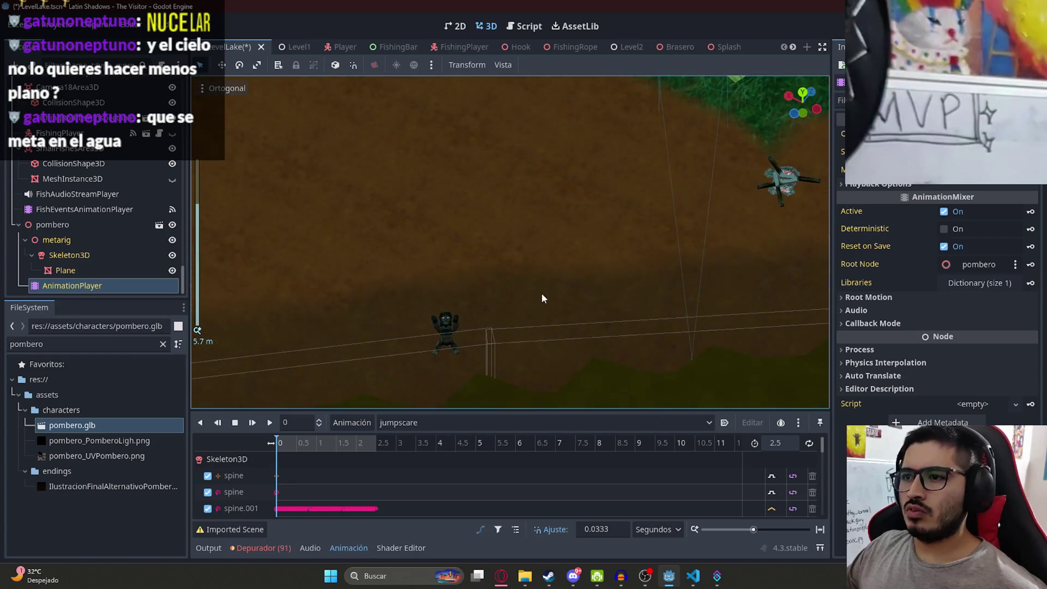
pyautogui.click(70, 210)
pyautogui.click(70, 222)
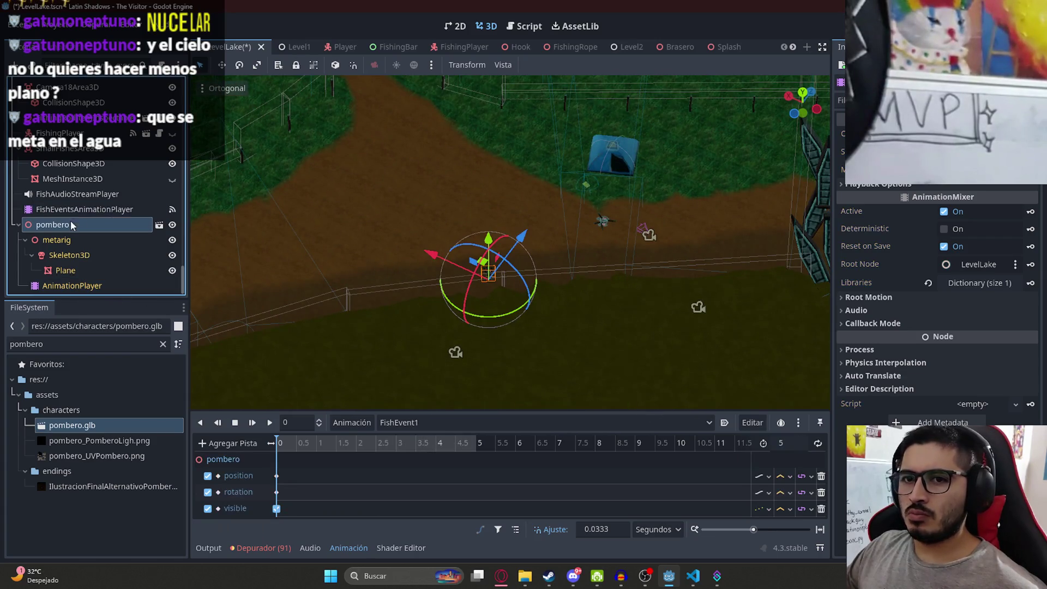
# Frame pombero and drag it to a new spot along the lake shore
pyautogui.press('f')
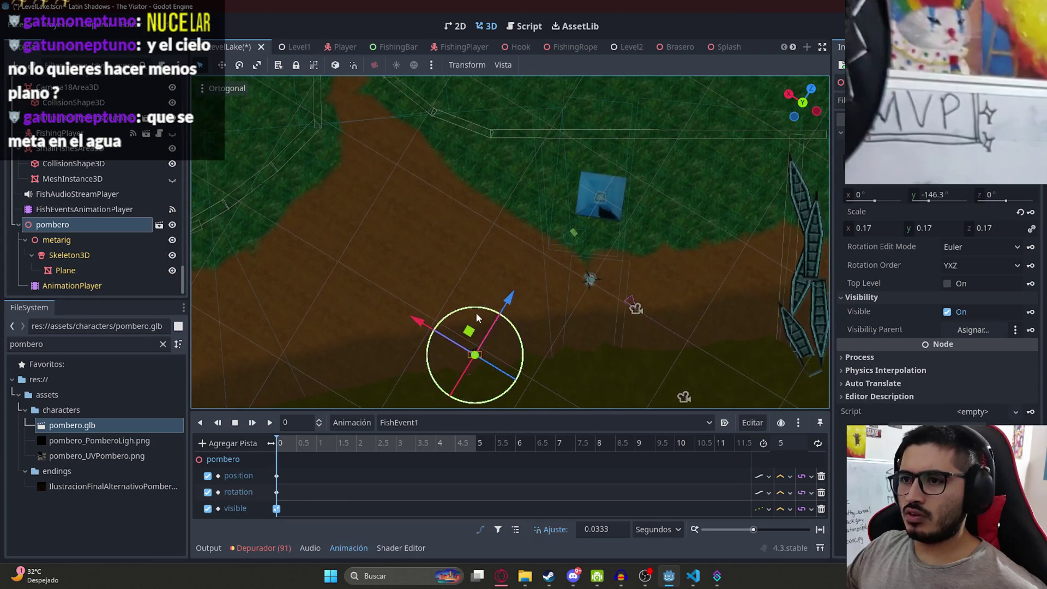
pyautogui.moveTo(463, 327)
pyautogui.mouseDown()
pyautogui.moveTo(557, 153)
pyautogui.moveTo(504, 229)
pyautogui.moveTo(633, 191)
pyautogui.mouseUp()
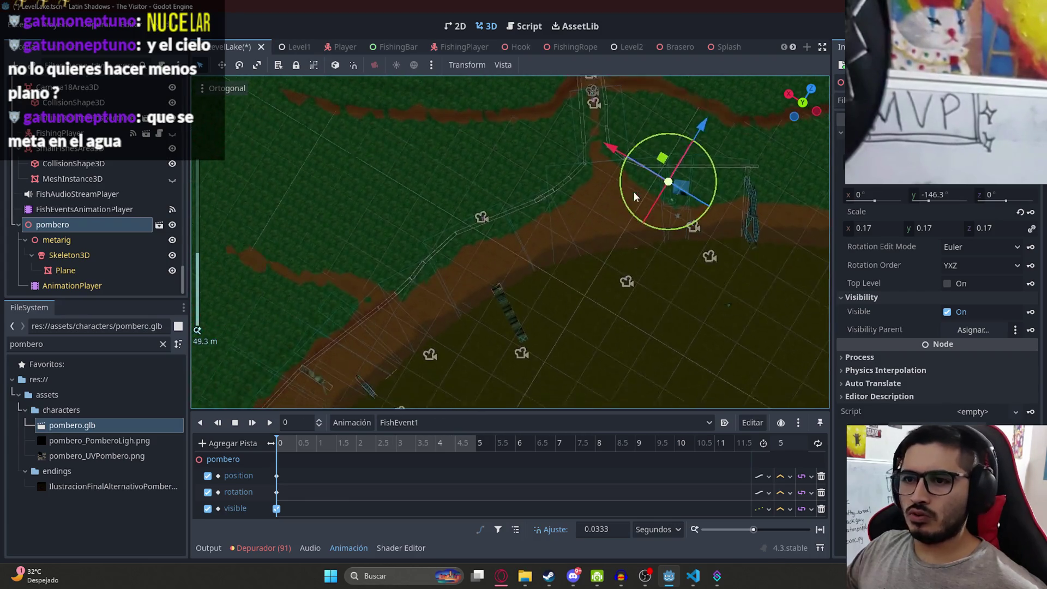
pyautogui.moveTo(671, 342)
pyautogui.mouseDown()
pyautogui.moveTo(410, 203)
pyautogui.moveTo(396, 180)
pyautogui.mouseUp()
# Save all scenes with Guardar Todas las Escenas and launch the game with F5
pyautogui.rightClick(239, 48)
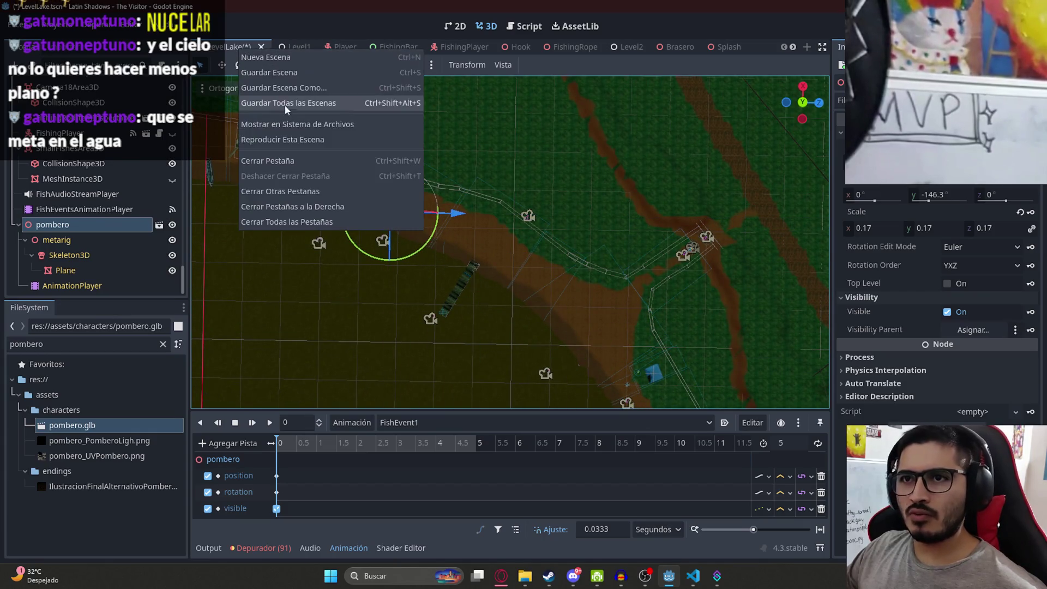
pyautogui.click(312, 144)
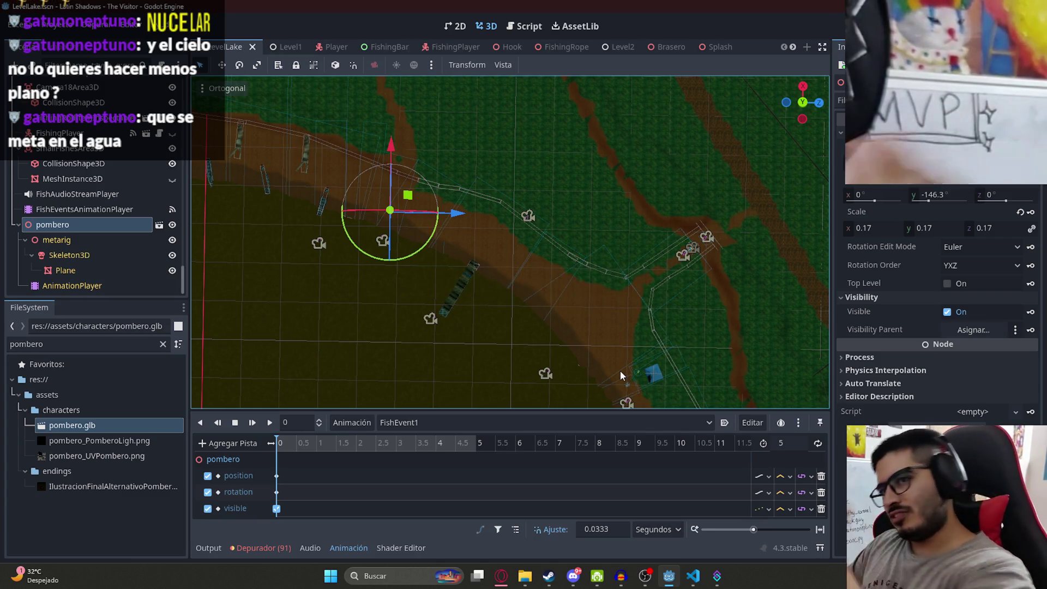
pyautogui.press('F5')
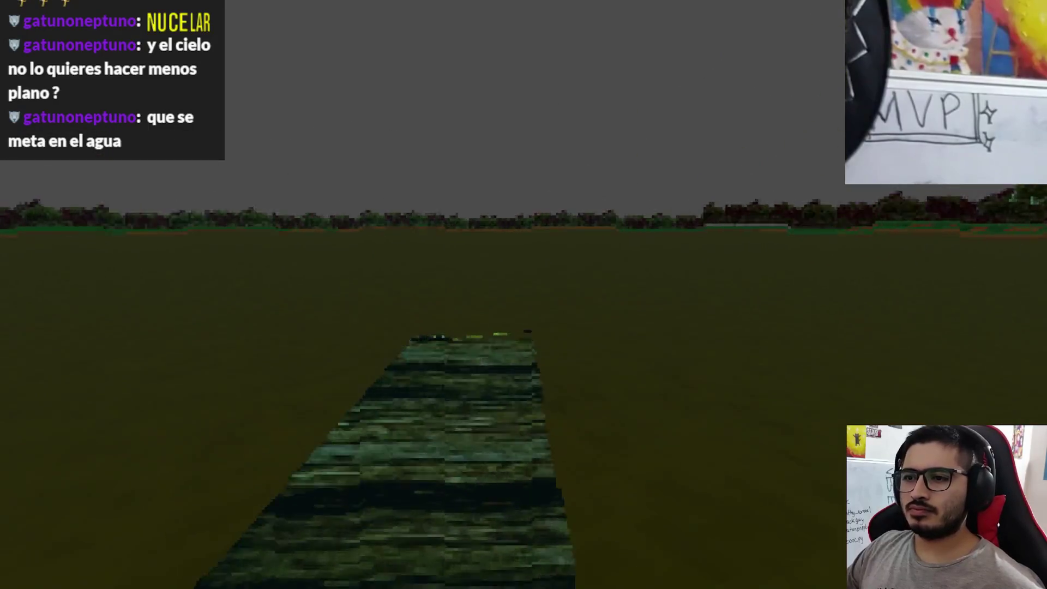
# Pick up the fishing rod in the running game, then stop the playtest
pyautogui.press('Return')
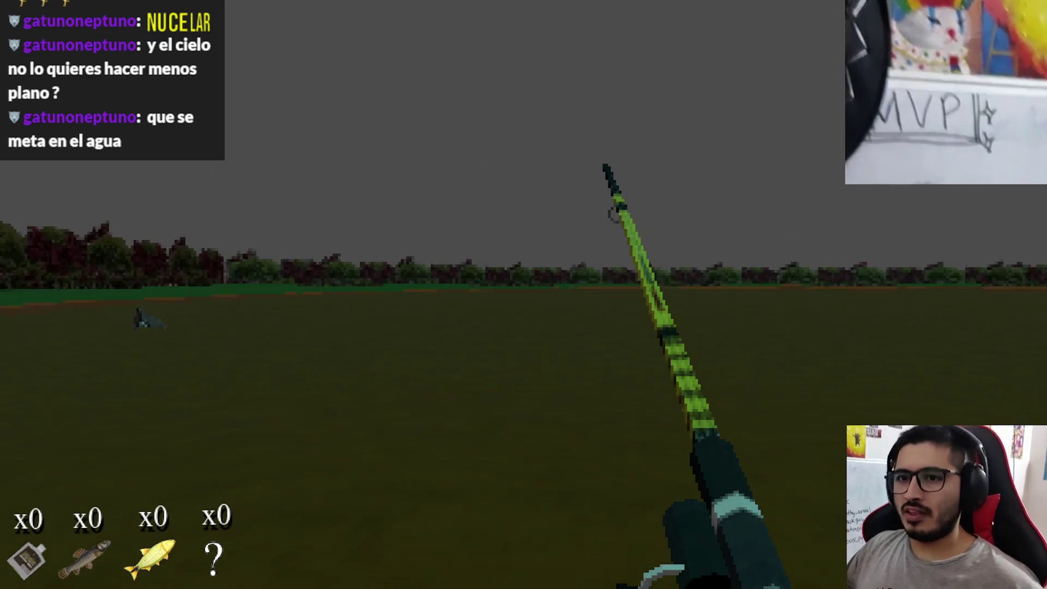
pyautogui.press('F8')
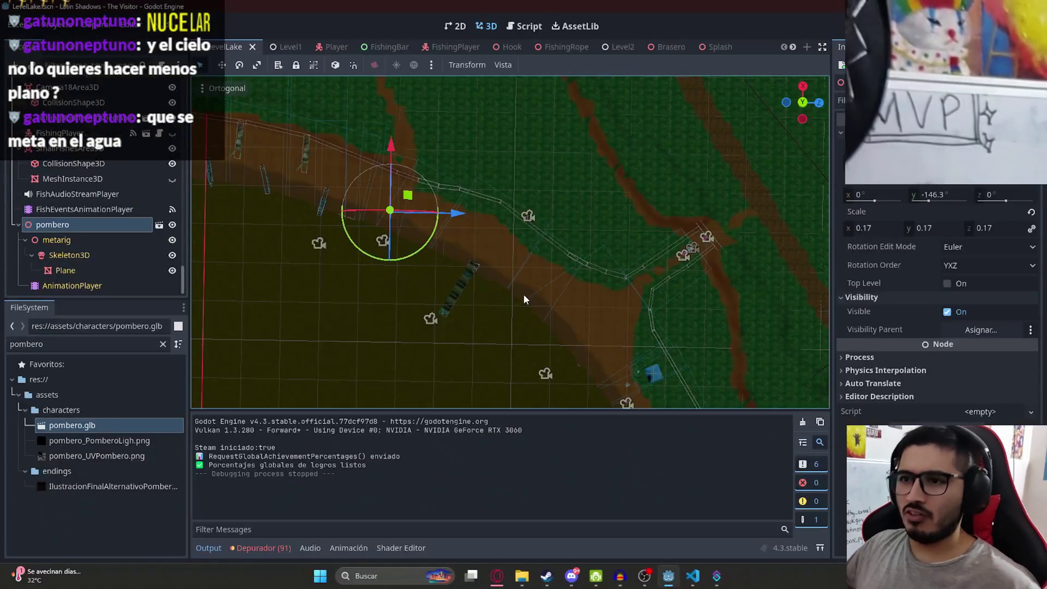
# Preview FishEvent1 on the FishEventsAnimationPlayer, watching the pombero, and save LevelLake
pyautogui.click(20, 224)
pyautogui.click(87, 270)
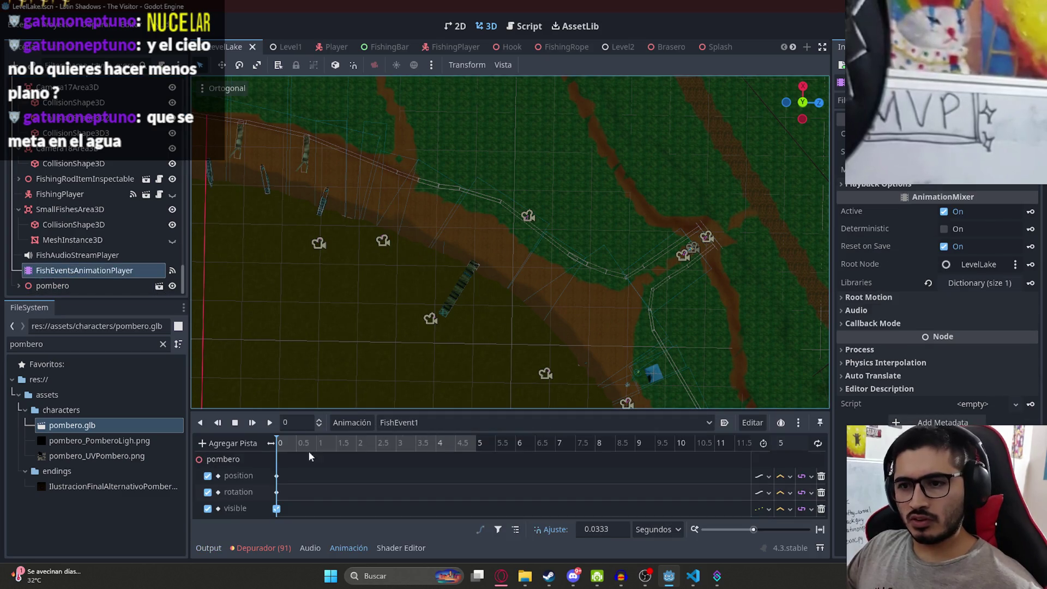
pyautogui.hotkey('shift', 'd')
pyautogui.click(587, 305)
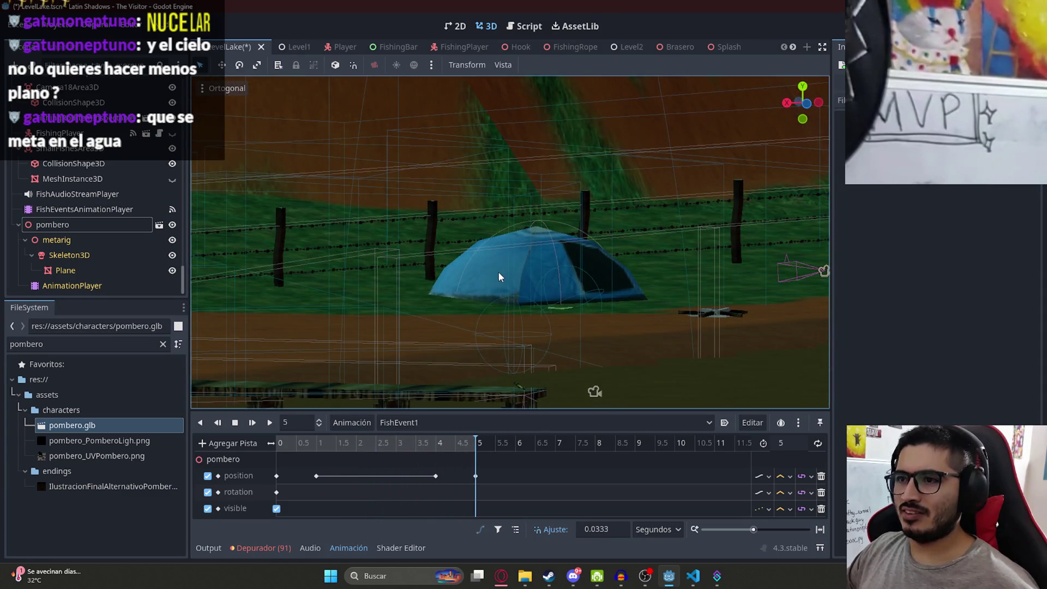
pyautogui.hotkey('ctrl', 's')
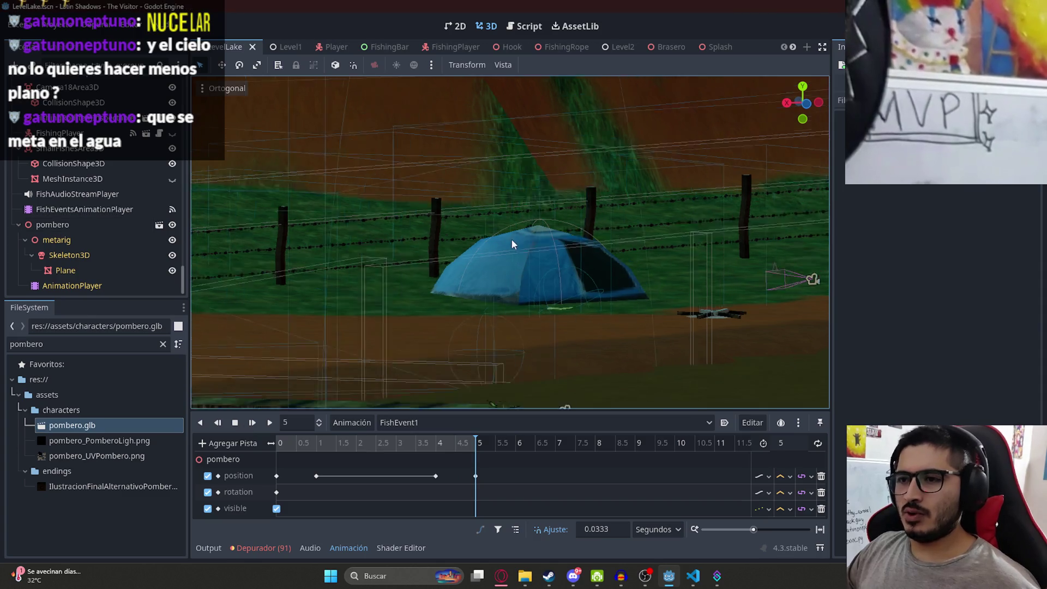
# Look up the scene2 animation name on line 392 of level_lake.gd
pyautogui.rightClick(210, 42)
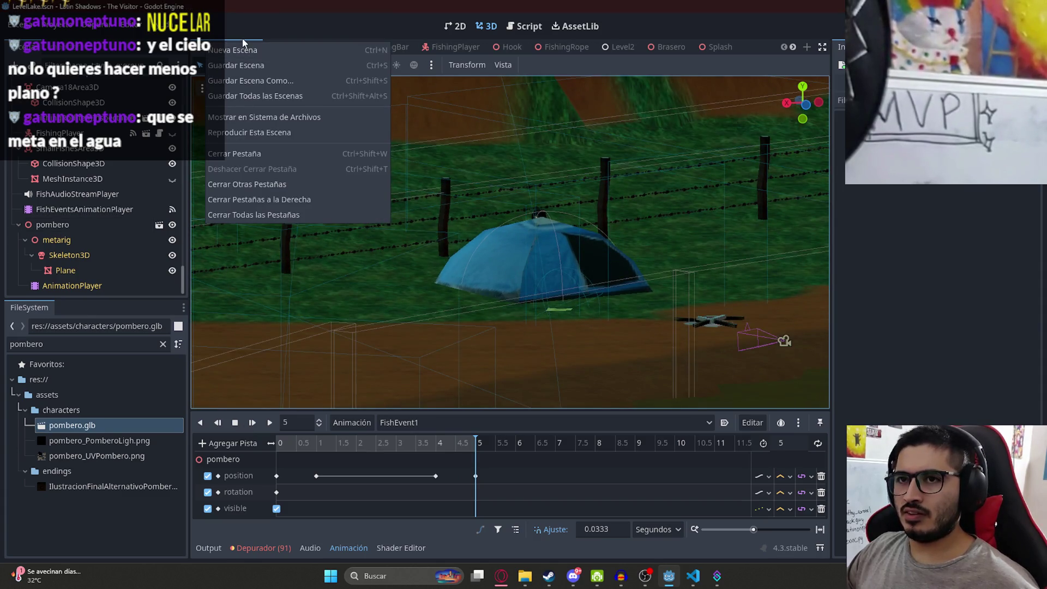
pyautogui.rightClick(233, 46)
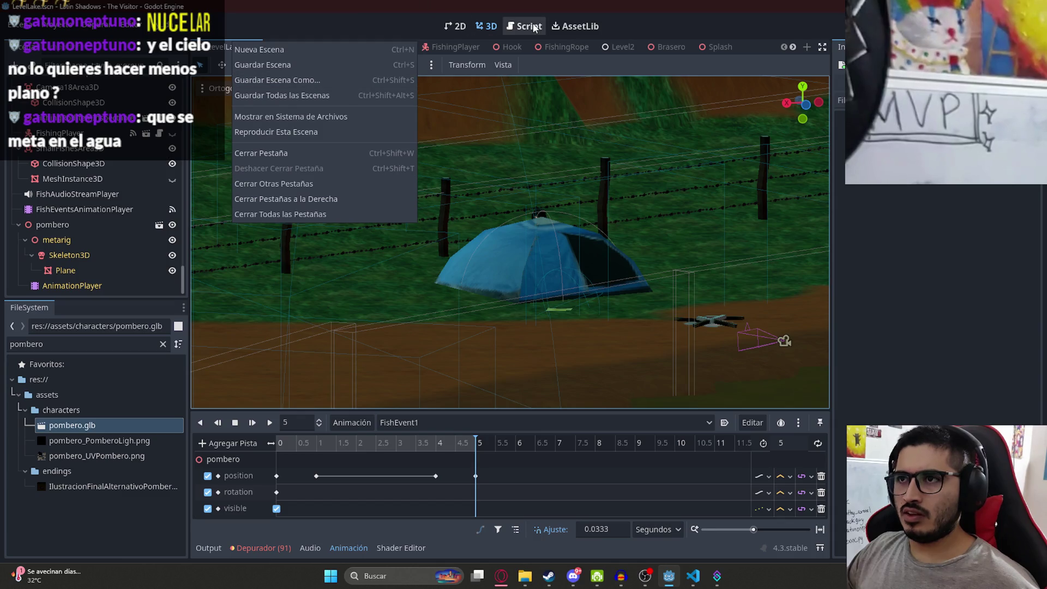
pyautogui.hotkey('alt', 'Tab')
pyautogui.click(470, 326)
pyautogui.doubleClick(442, 326)
pyautogui.hotkey('alt', 'Tab')
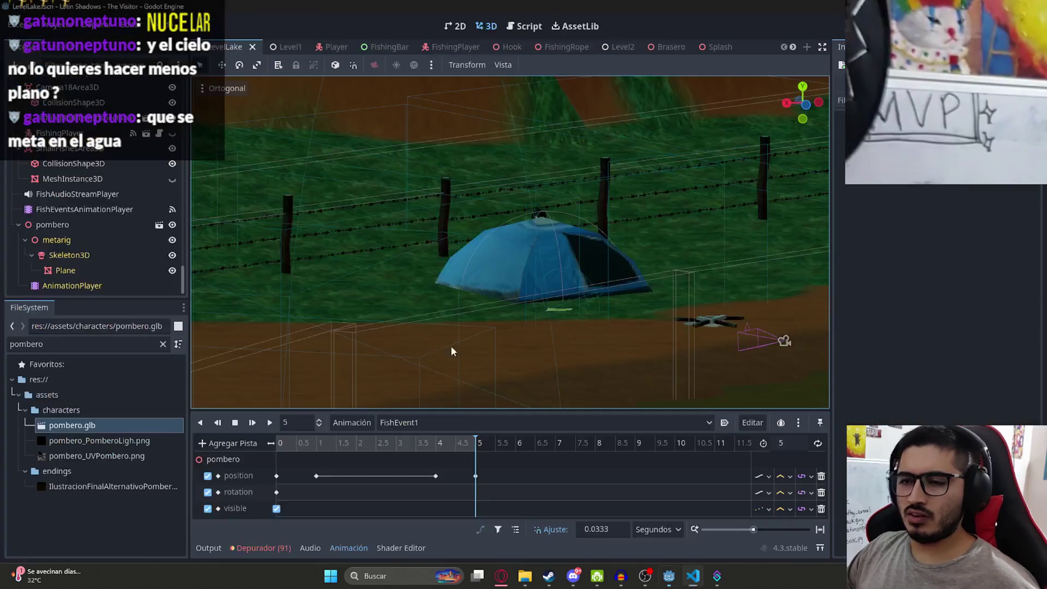
# Select scene2 in the pombero's AnimationPlayer and save the level
pyautogui.click(76, 284)
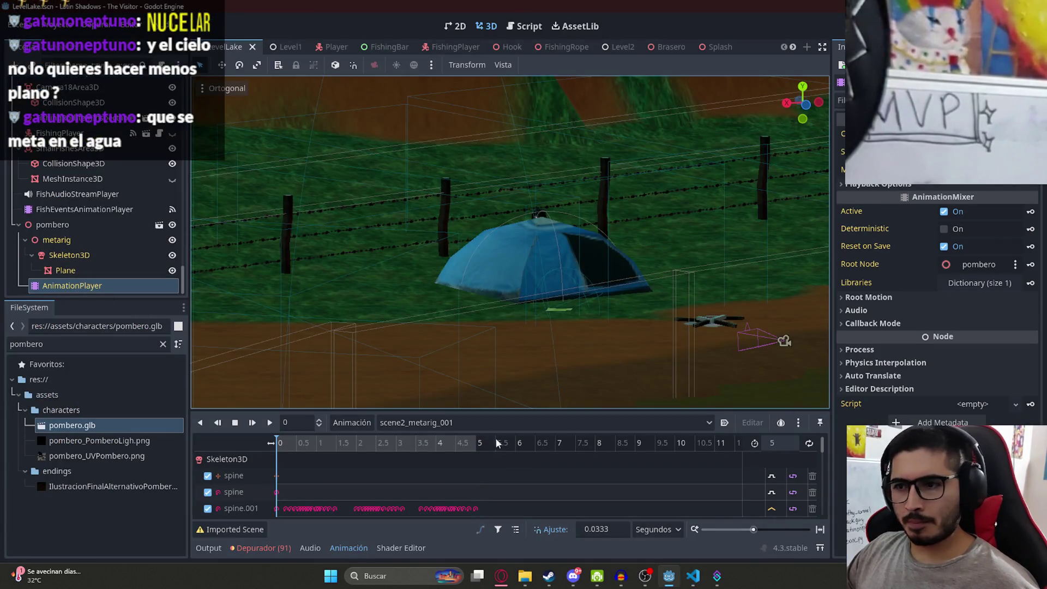
pyautogui.click(411, 424)
pyautogui.click(438, 528)
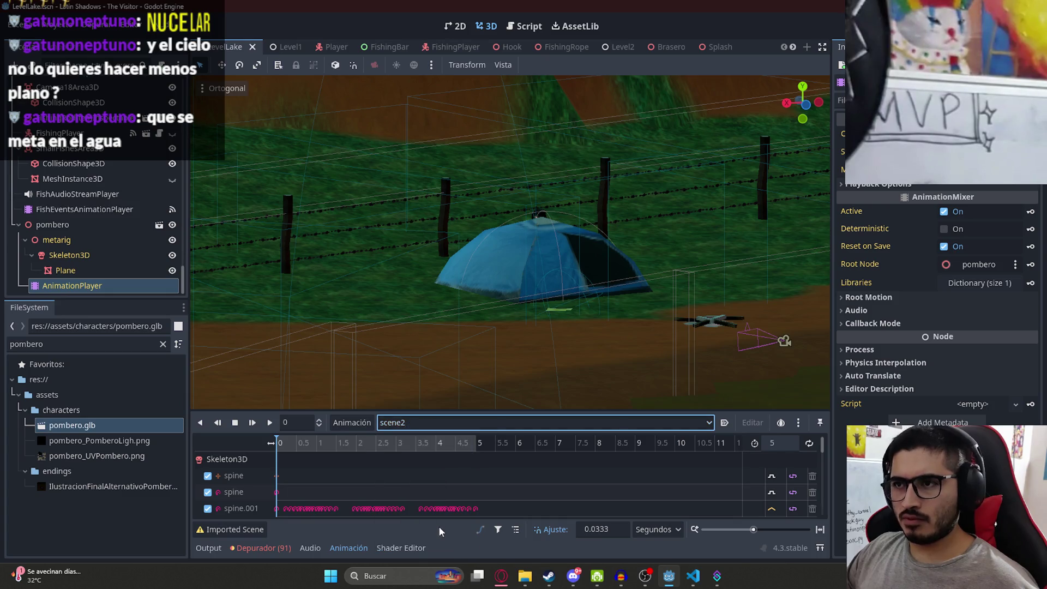
pyautogui.hotkey('ctrl', 's')
# Use the LevelLake scene tab's menu, then launch the game to playtest the level
pyautogui.hotkey('alt', 'Tab')
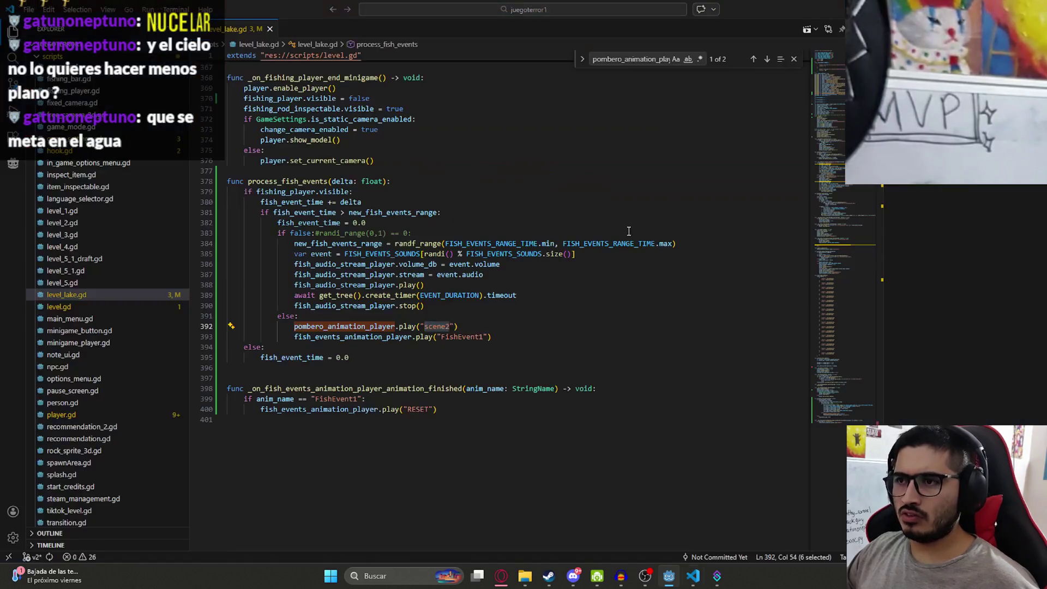
pyautogui.hotkey('alt', 'Tab')
pyautogui.rightClick(229, 53)
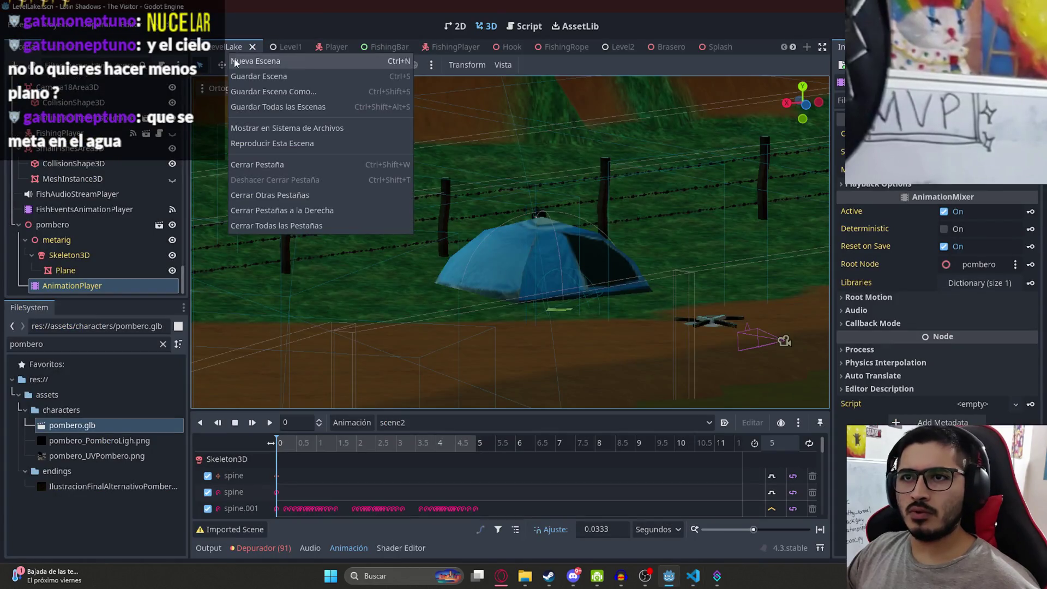
pyautogui.click(266, 149)
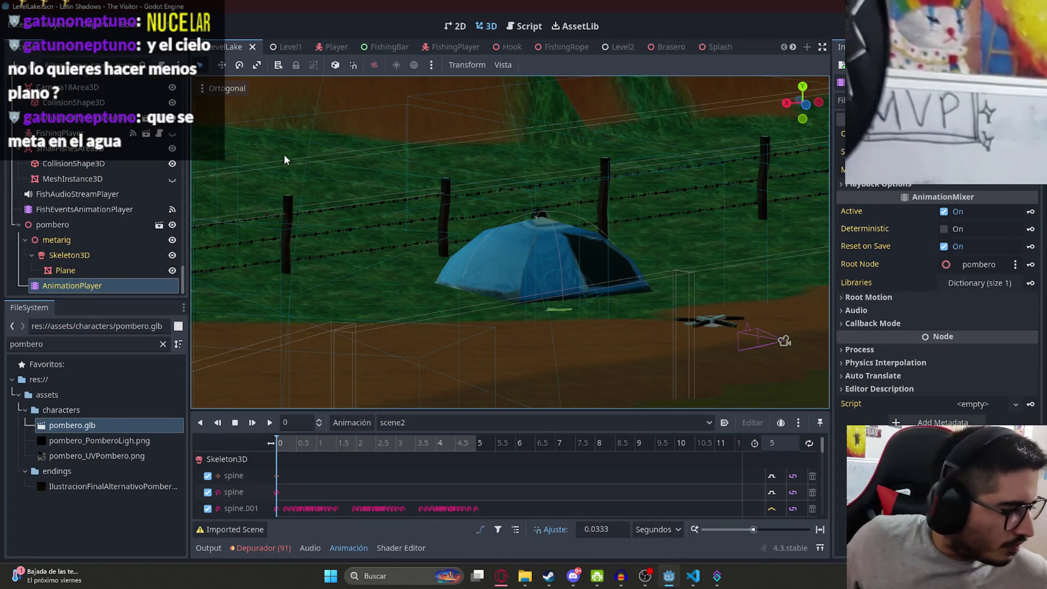
pyautogui.press('F5')
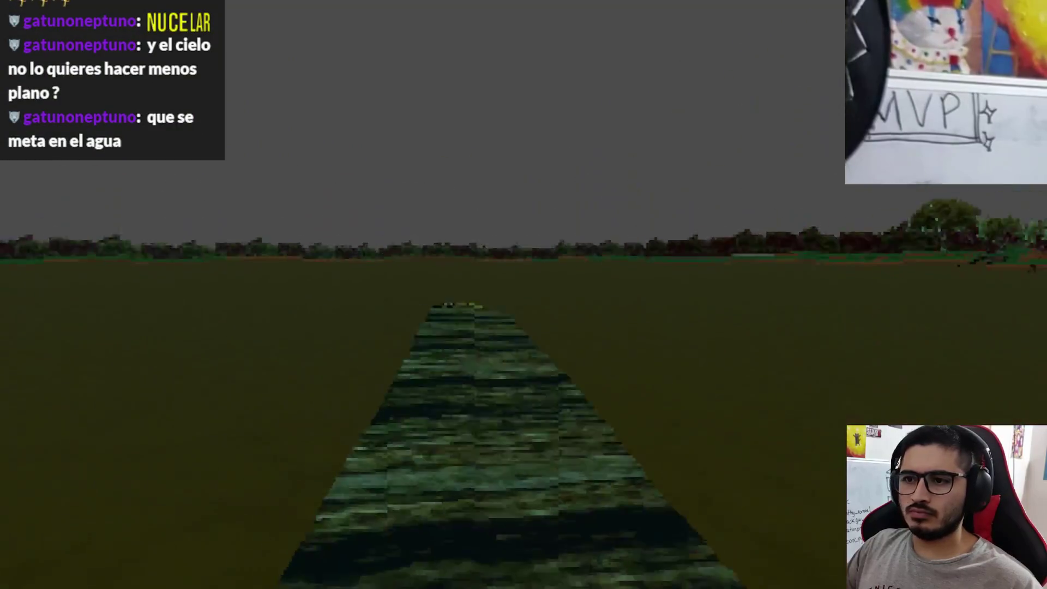
# Take up the fishing rod, wait for a fish event, then stop the game with none caught
pyautogui.press('Return')
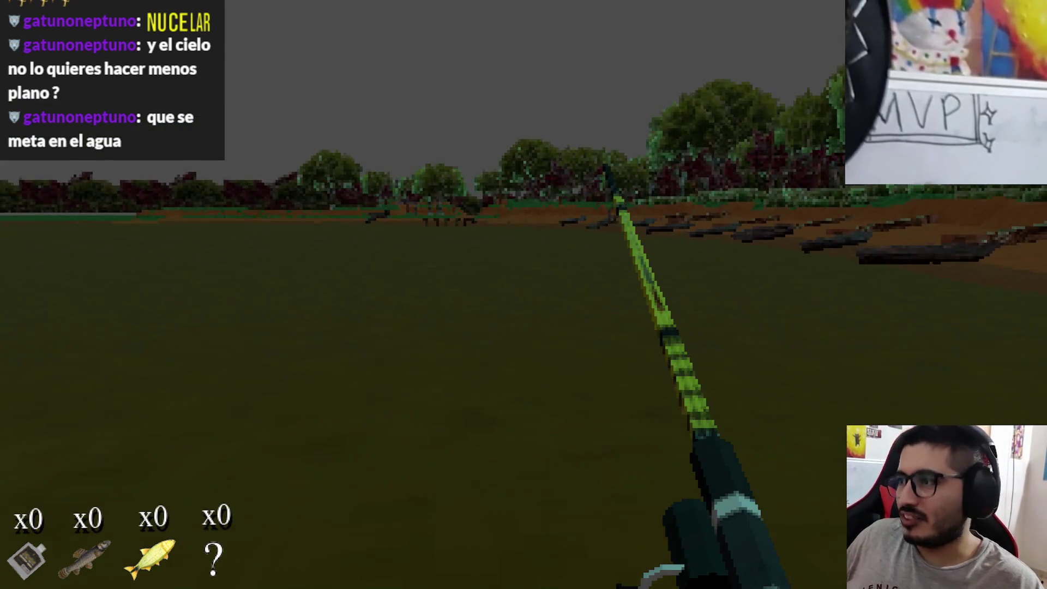
pyautogui.press('F8')
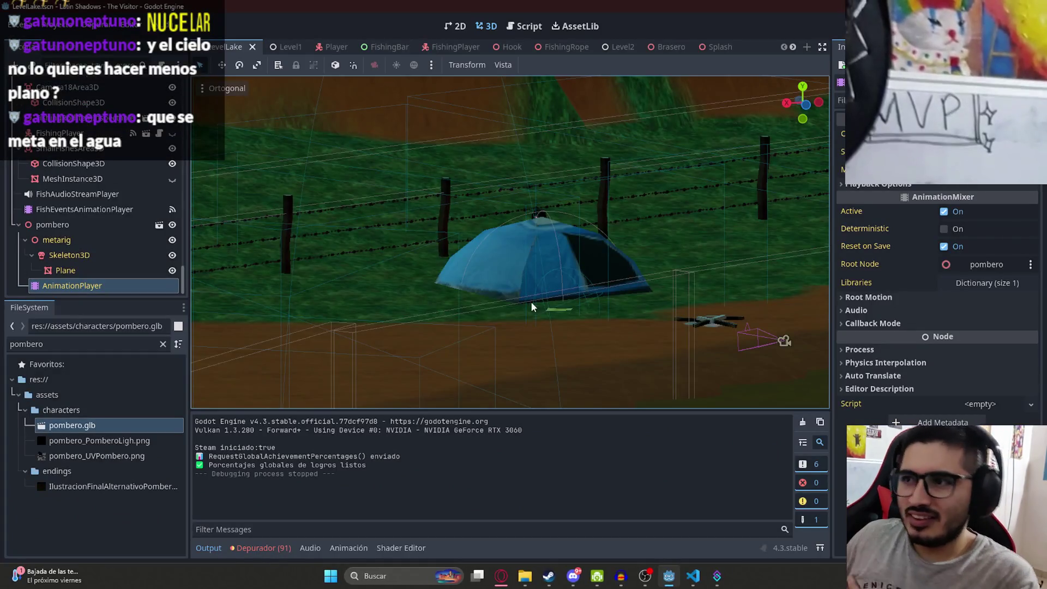
# At about 1 s in FishEvent1, raise the pombero higher above the tent
pyautogui.click(38, 225)
pyautogui.click(19, 224)
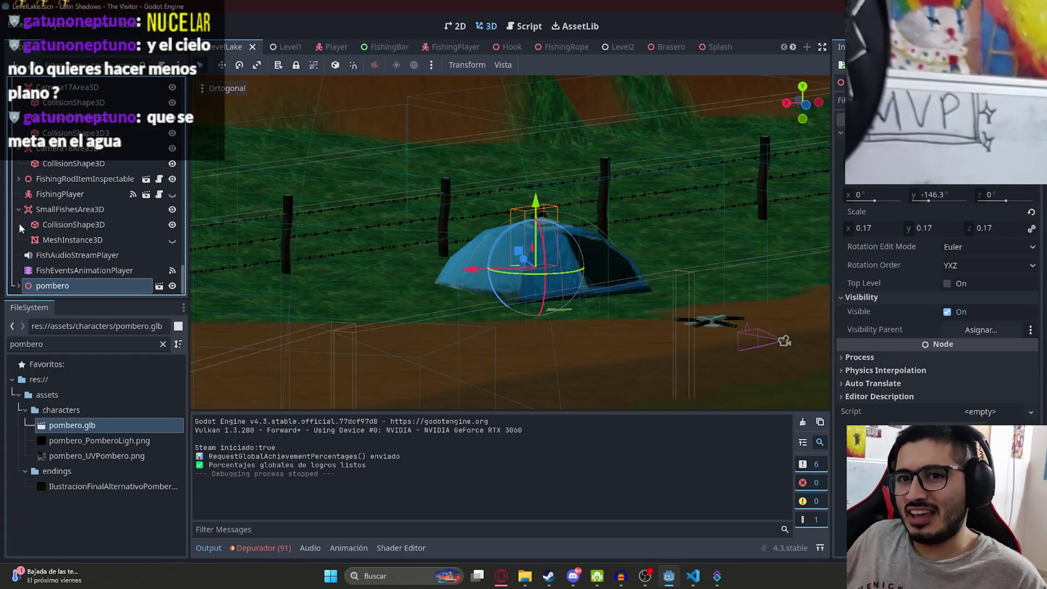
pyautogui.click(76, 268)
pyautogui.click(308, 445)
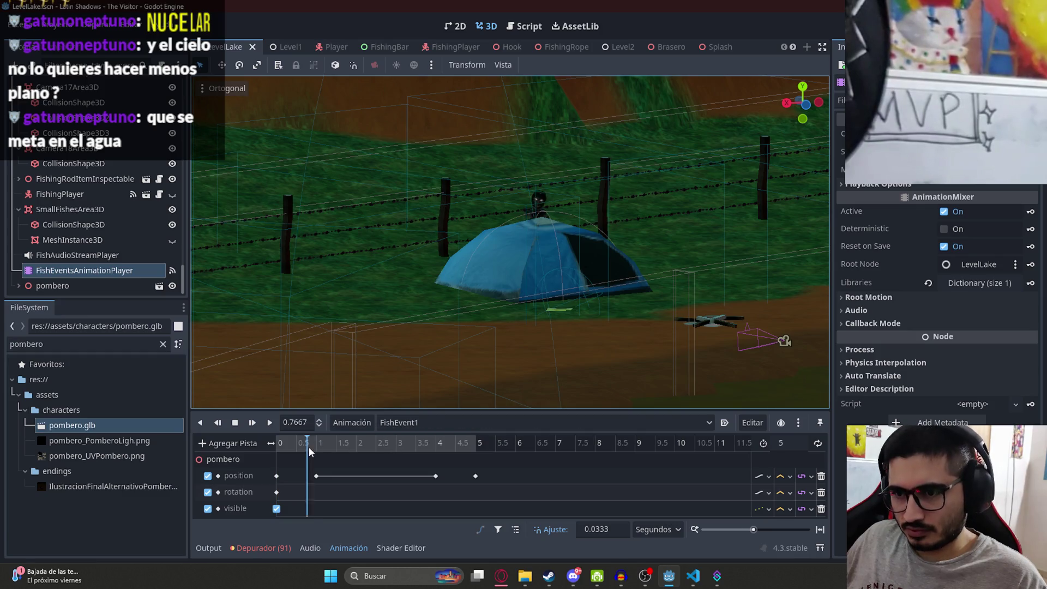
pyautogui.click(100, 286)
pyautogui.press('f')
pyautogui.scroll(-5, 476, 250)
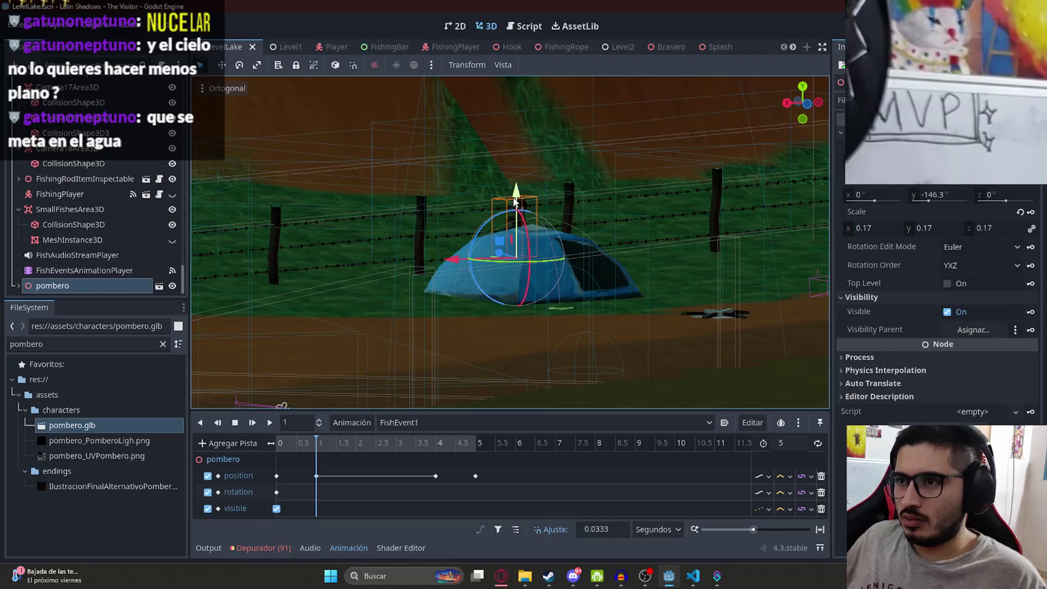
pyautogui.moveTo(514, 201); pyautogui.dragTo(515, 184)
pyautogui.press('f')
pyautogui.scroll(-5, 528, 224)
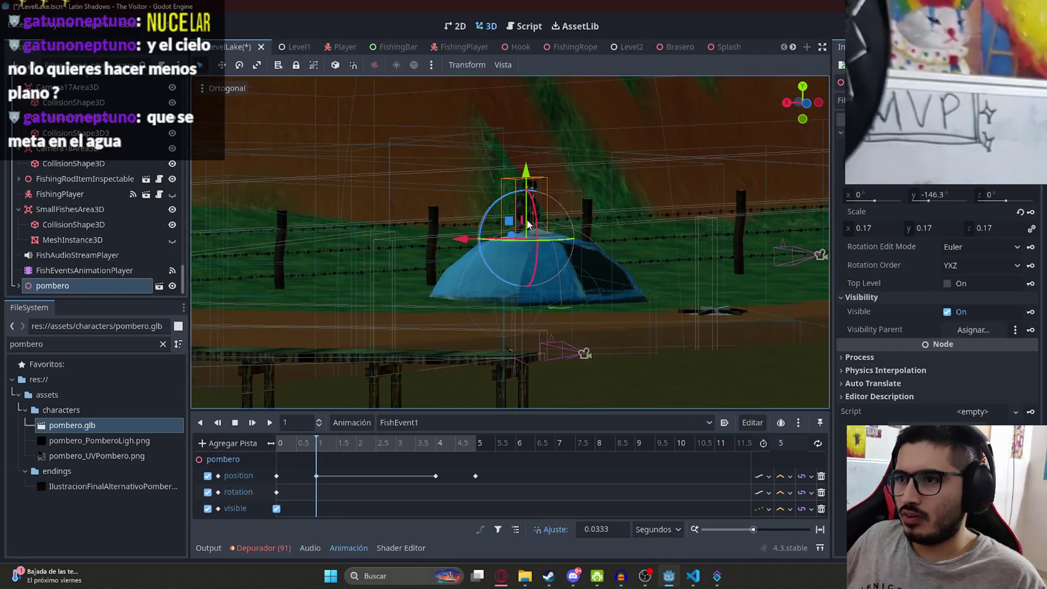
pyautogui.scroll(3, 528, 224)
pyautogui.moveTo(527, 173); pyautogui.dragTo(529, 182)
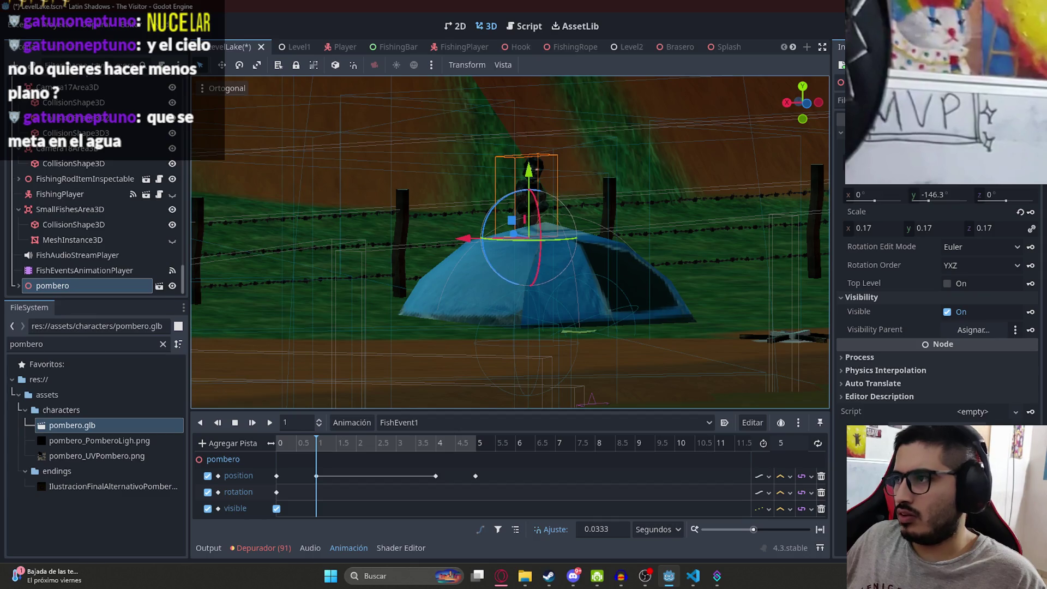
# Replace the pombero's 4 s position key with a newly inserted one and preview the motion
pyautogui.click(436, 476)
pyautogui.rightClick(434, 476)
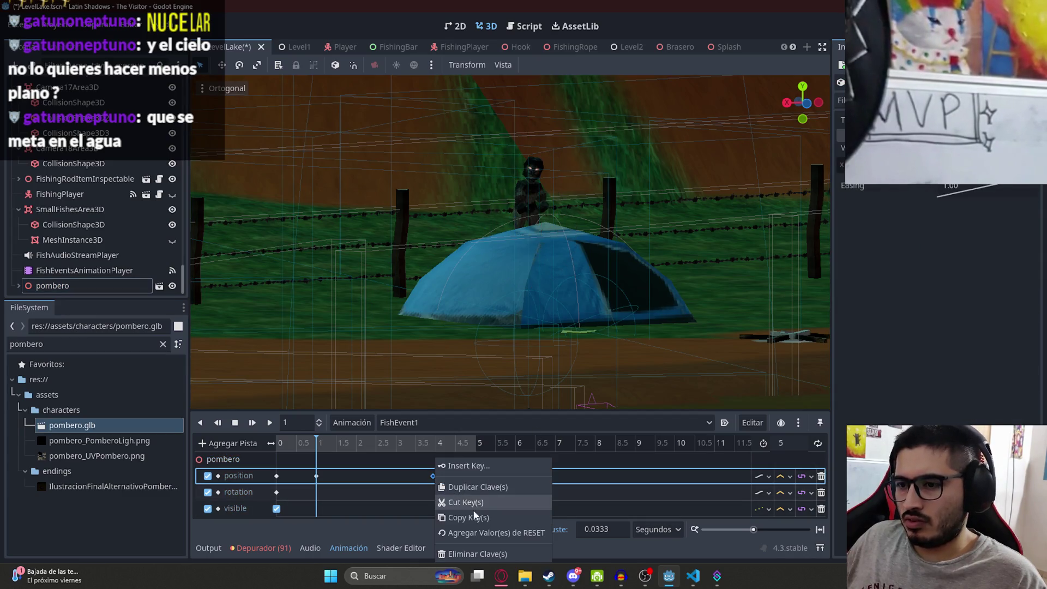
pyautogui.click(478, 554)
pyautogui.click(437, 444)
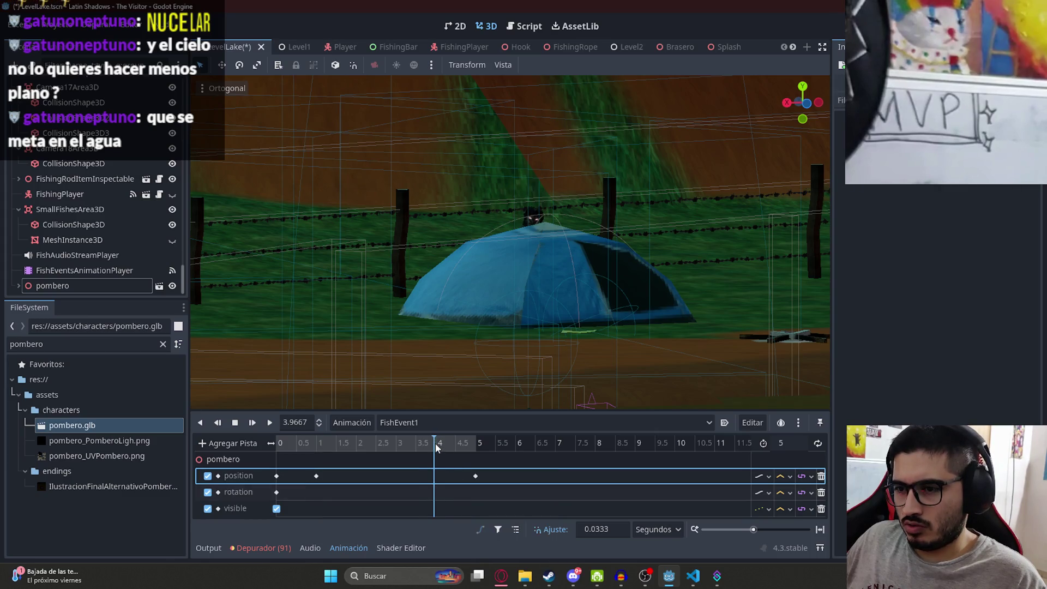
pyautogui.rightClick(312, 476)
pyautogui.click(335, 484)
pyautogui.moveTo(314, 477); pyautogui.dragTo(348, 476)
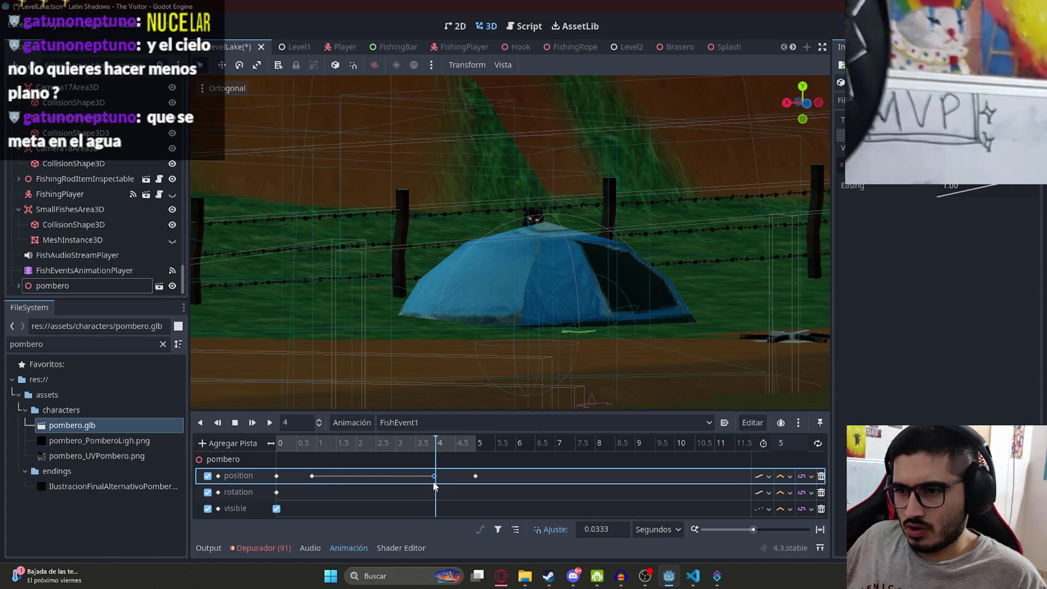
pyautogui.moveTo(419, 447)
pyautogui.mouseDown()
pyautogui.moveTo(282, 446)
pyautogui.moveTo(480, 442)
pyautogui.mouseUp()
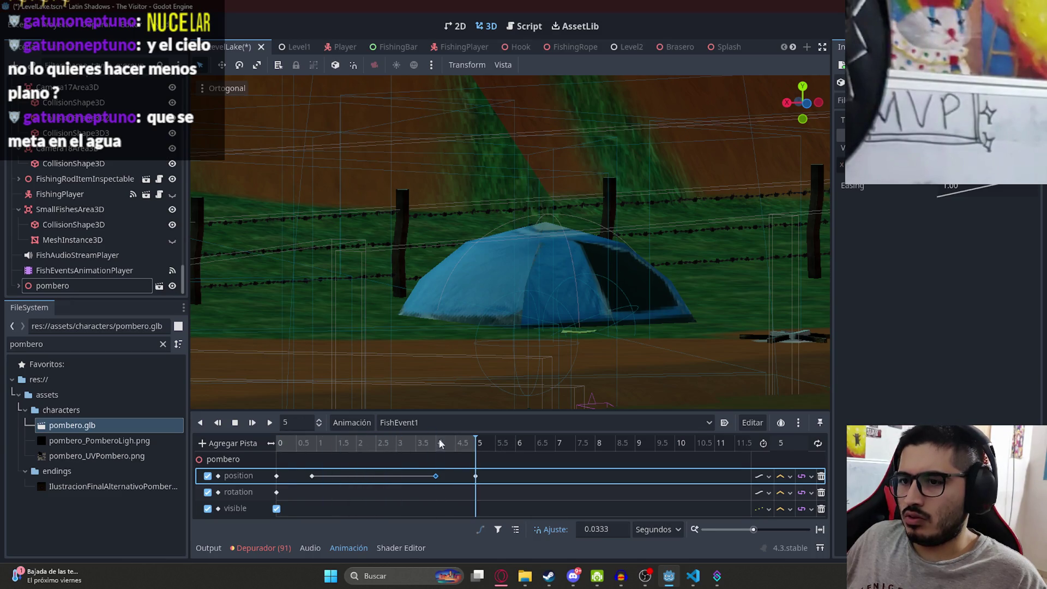
pyautogui.moveTo(287, 446)
pyautogui.mouseDown()
pyautogui.moveTo(473, 443)
pyautogui.moveTo(443, 445)
pyautogui.mouseUp()
# Save LevelLake, switch the animation player to RESET, and open level_lake.gd
pyautogui.hotkey('ctrl', 's')
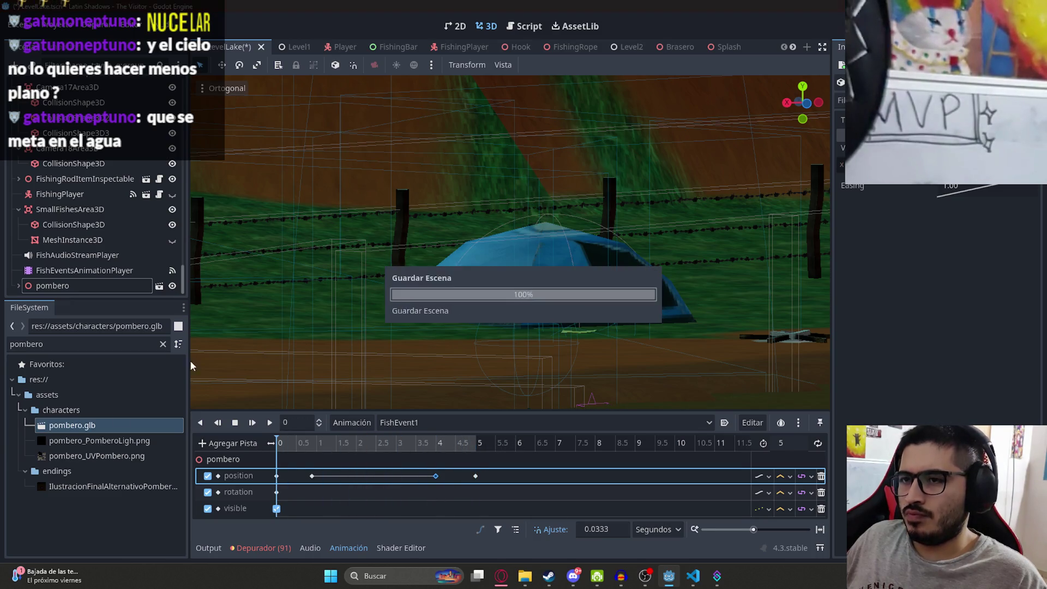
pyautogui.click(406, 423)
pyautogui.click(406, 452)
pyautogui.scroll(-5, 522, 306)
pyautogui.click(523, 26)
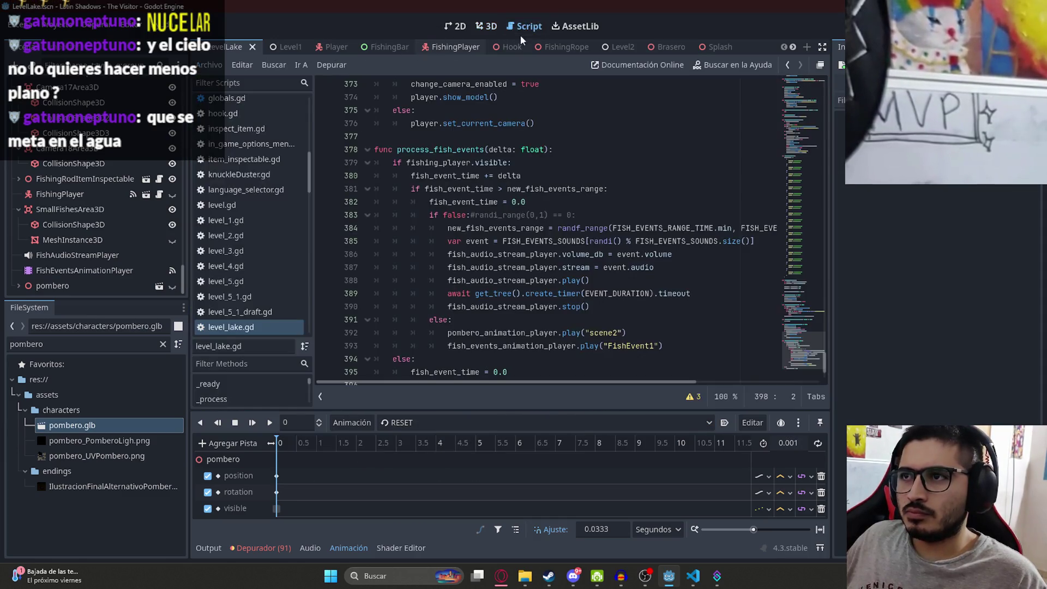
pyautogui.click(457, 27)
pyautogui.hotkey('alt', 'Tab')
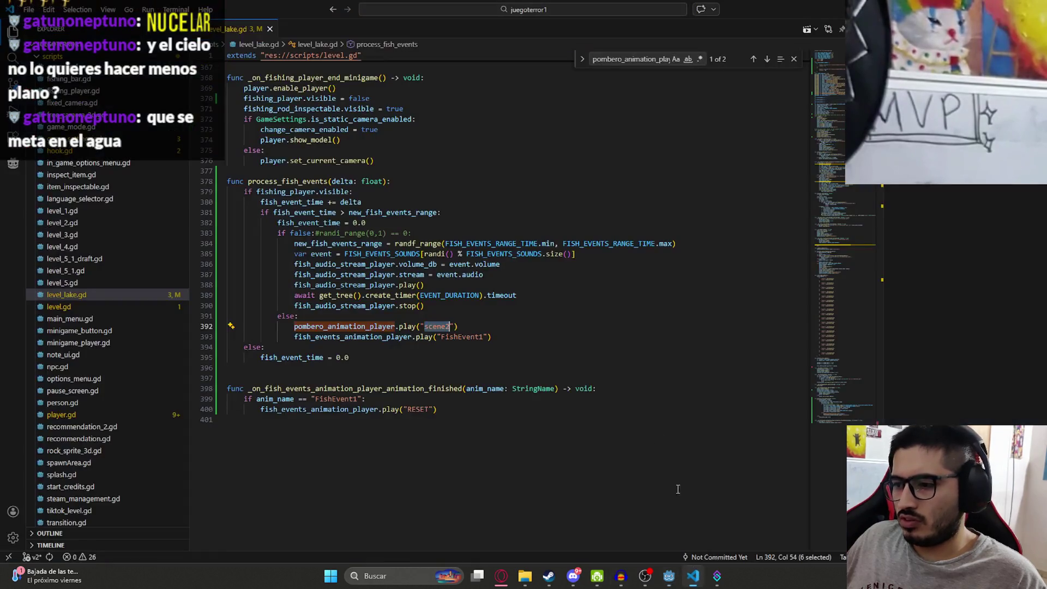
# Change FISH_EVENTS_RANGE_TIME's minimum from 15 to 1 (max 2.0) and save level_lake.gd
pyautogui.press('Down')
pyautogui.press('Down')
pyautogui.press('Down')
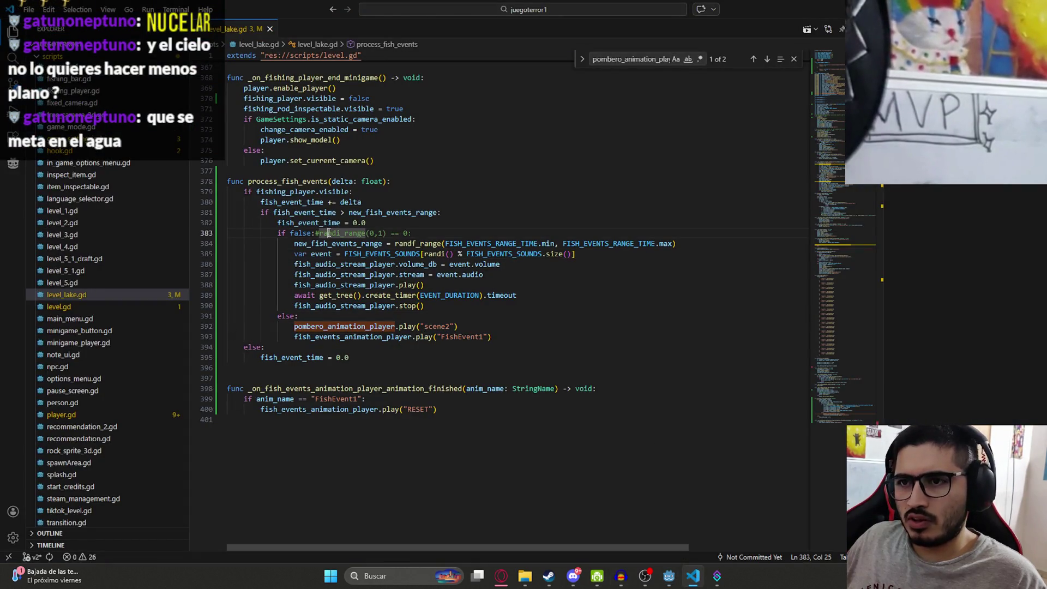
pyautogui.doubleClick(380, 212)
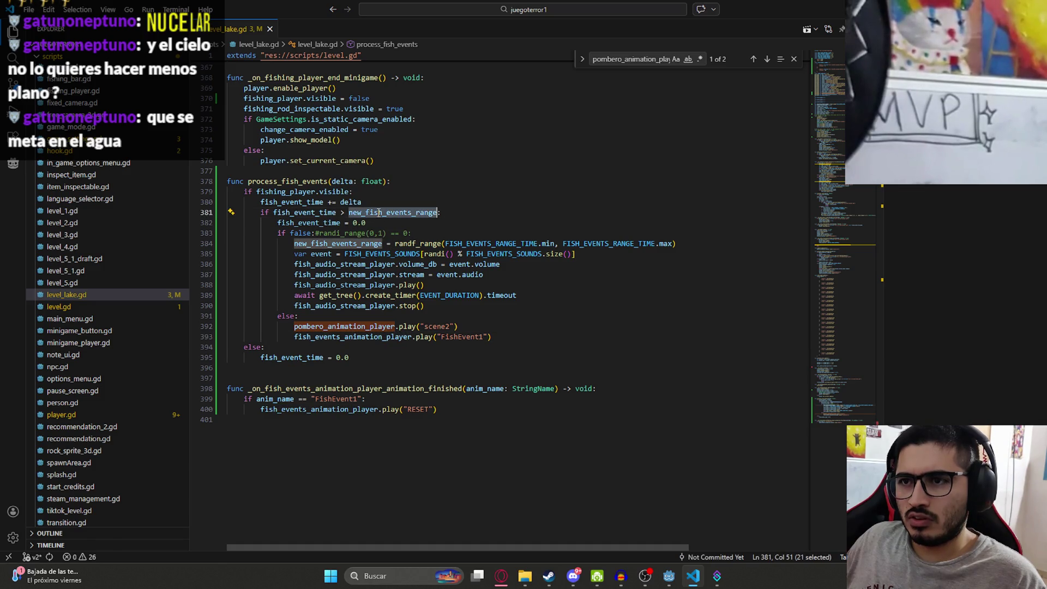
pyautogui.keyDown('ctrl'); pyautogui.click(476, 245); pyautogui.keyUp('ctrl')
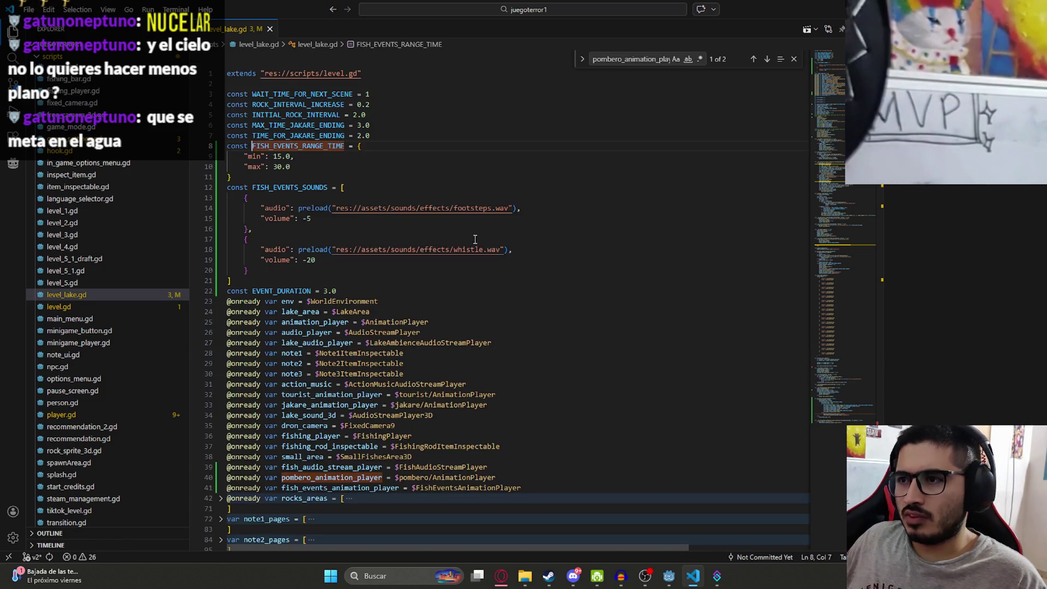
pyautogui.doubleClick(278, 157)
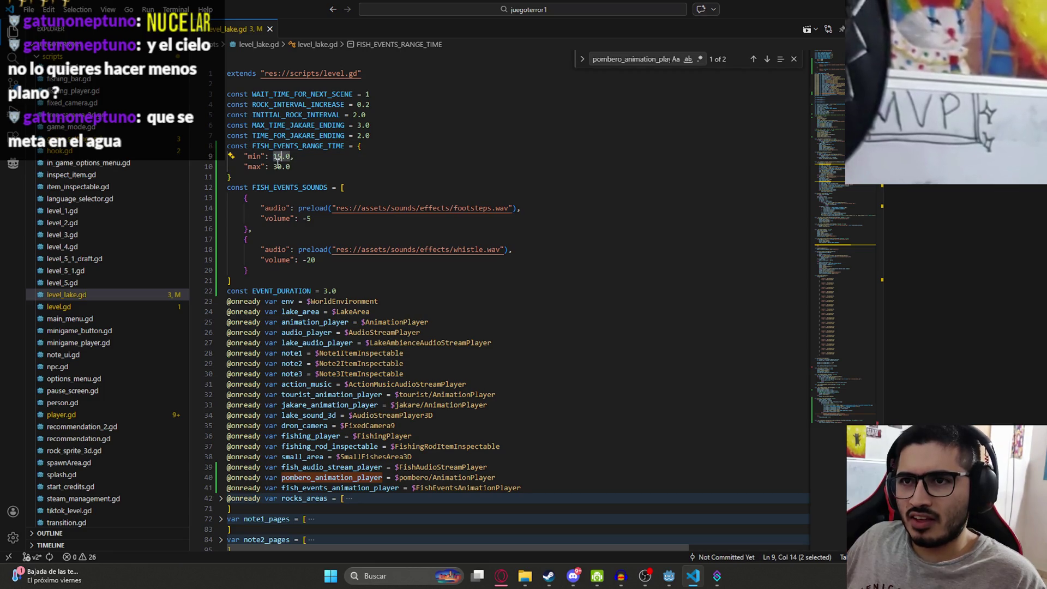
pyautogui.write('1')
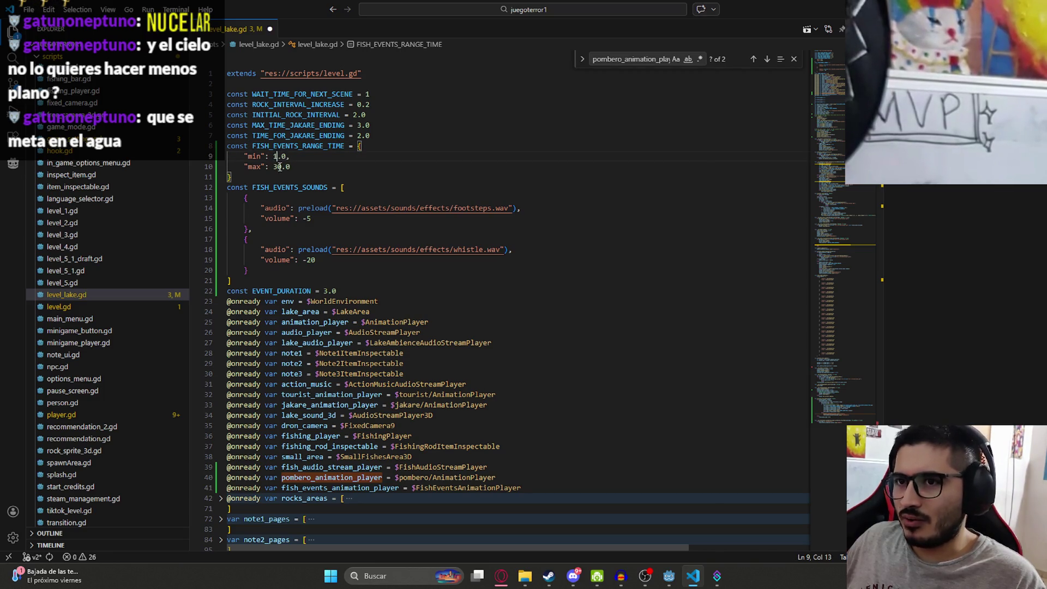
pyautogui.hotkey('ctrl', 's')
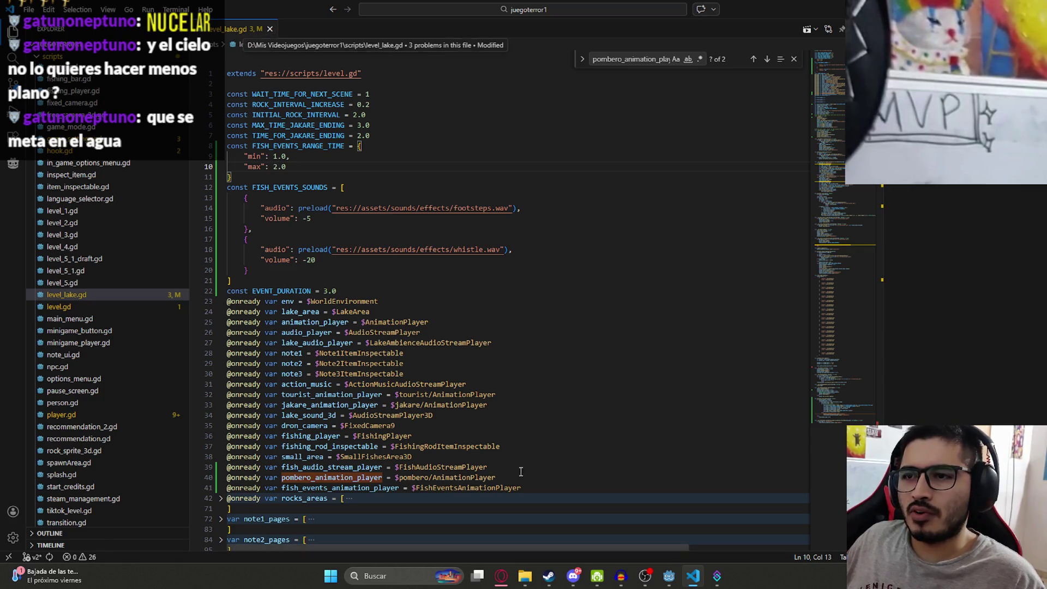
# Back in Godot, save and reload the LevelLake scene
pyautogui.hotkey('alt', 'Tab')
pyautogui.rightClick(230, 47)
pyautogui.click(265, 136)
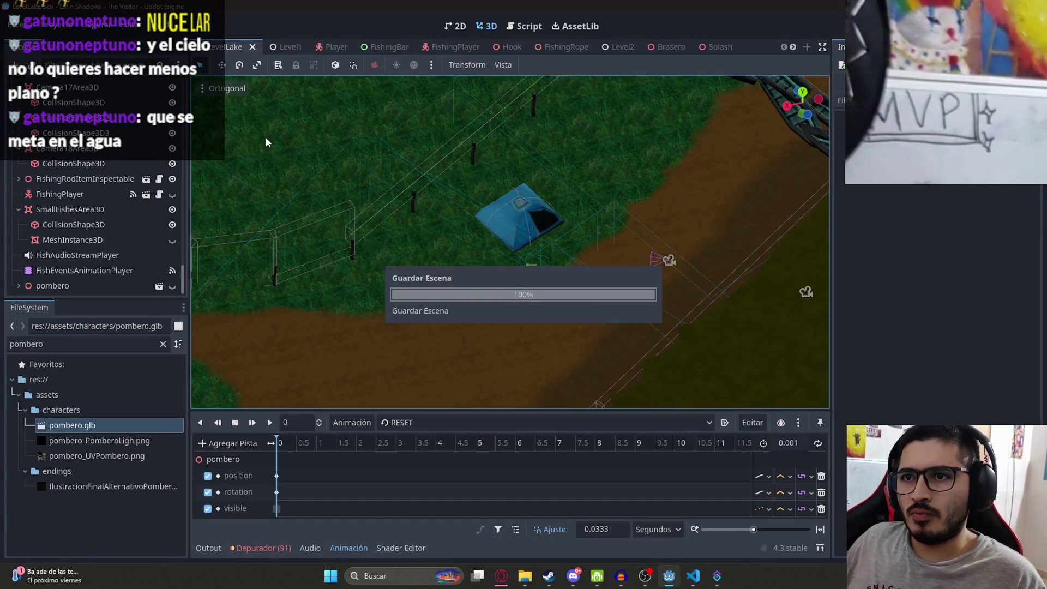
# Confirm the scene reload, then run the game briefly and stop it
pyautogui.press('Return')
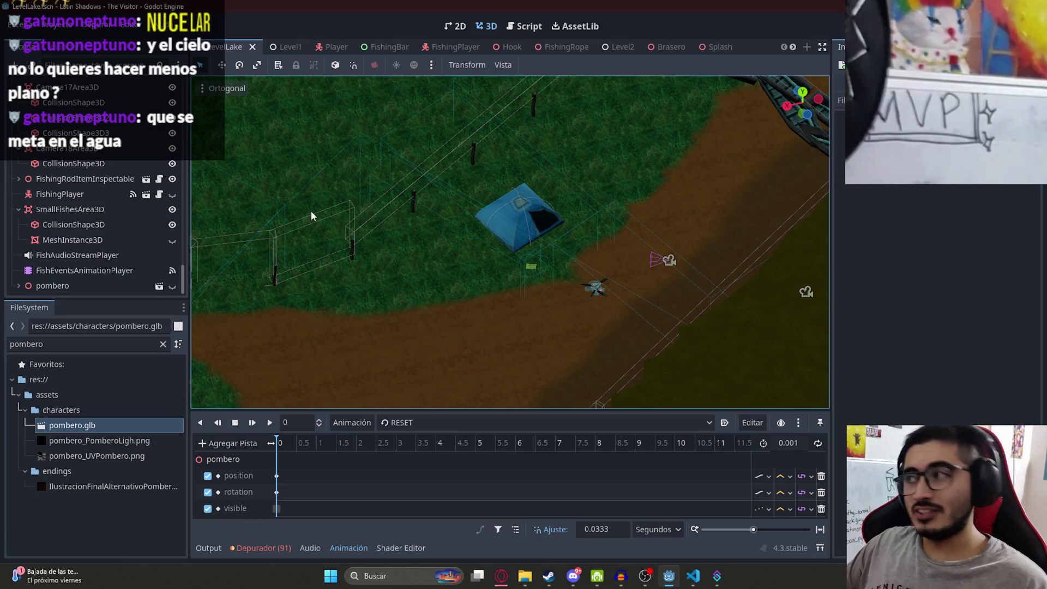
pyautogui.press('F5')
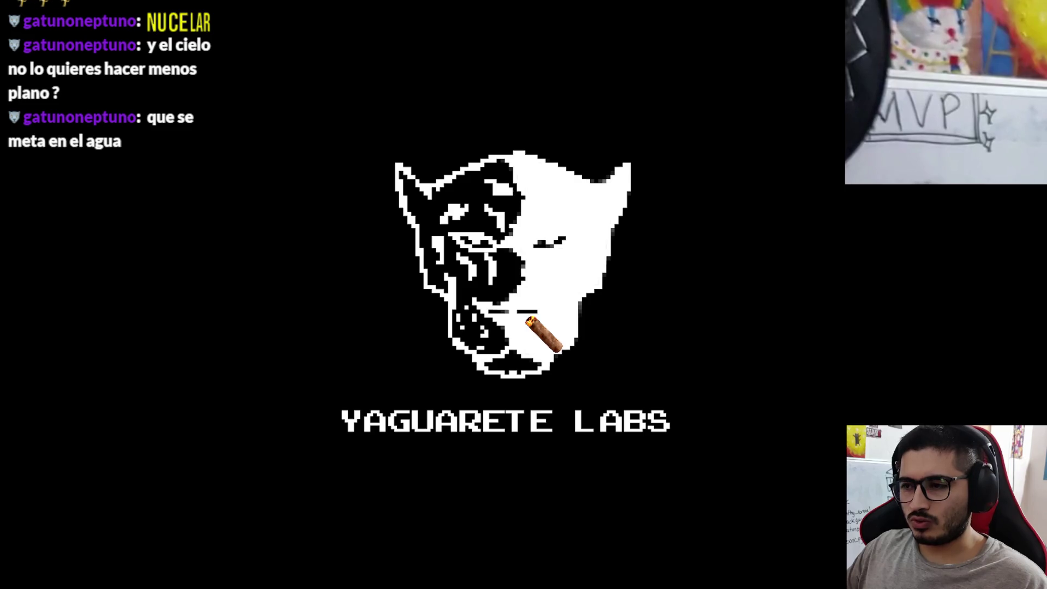
pyautogui.press('F8')
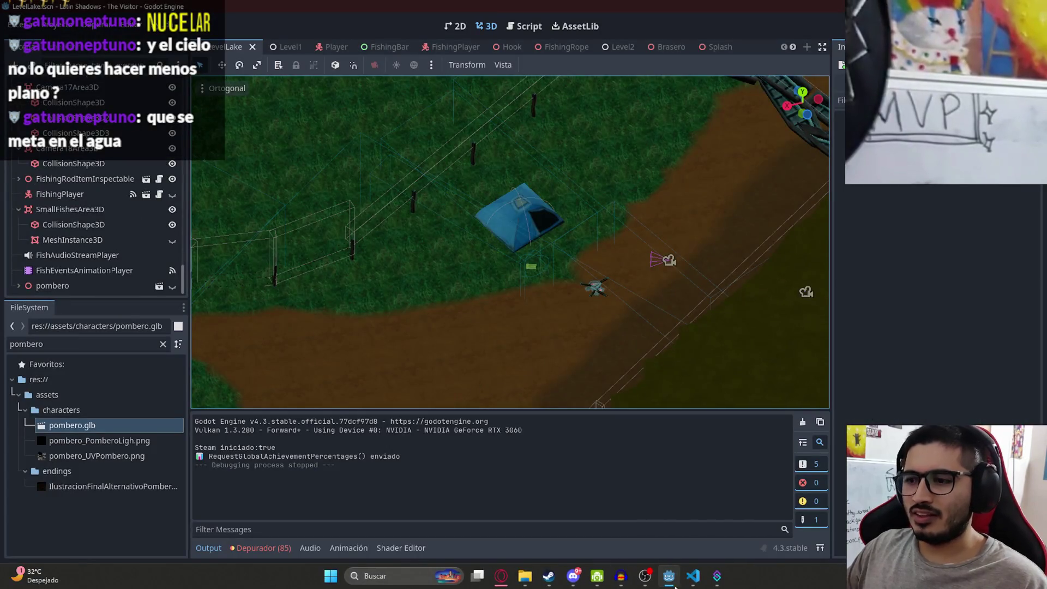
# Check the FishEventsAnimationPlayer's animation list, leaving RESET selected, then return to level_lake.gd
pyautogui.click(692, 576)
pyautogui.click(669, 576)
pyautogui.click(90, 273)
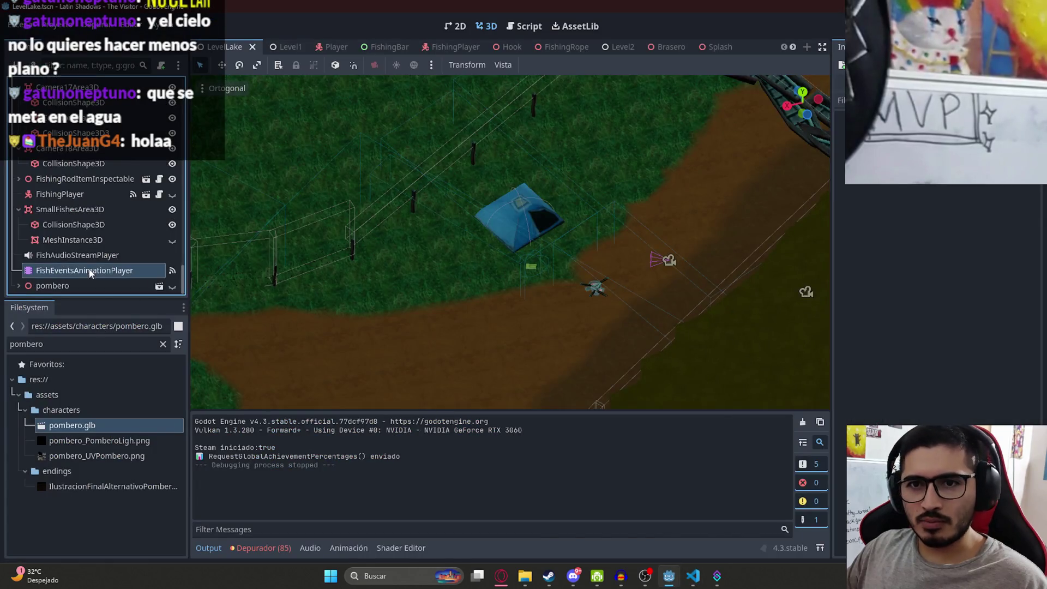
pyautogui.click(90, 271)
pyautogui.click(383, 422)
pyautogui.click(395, 439)
pyautogui.click(415, 422)
pyautogui.click(445, 450)
pyautogui.click(692, 576)
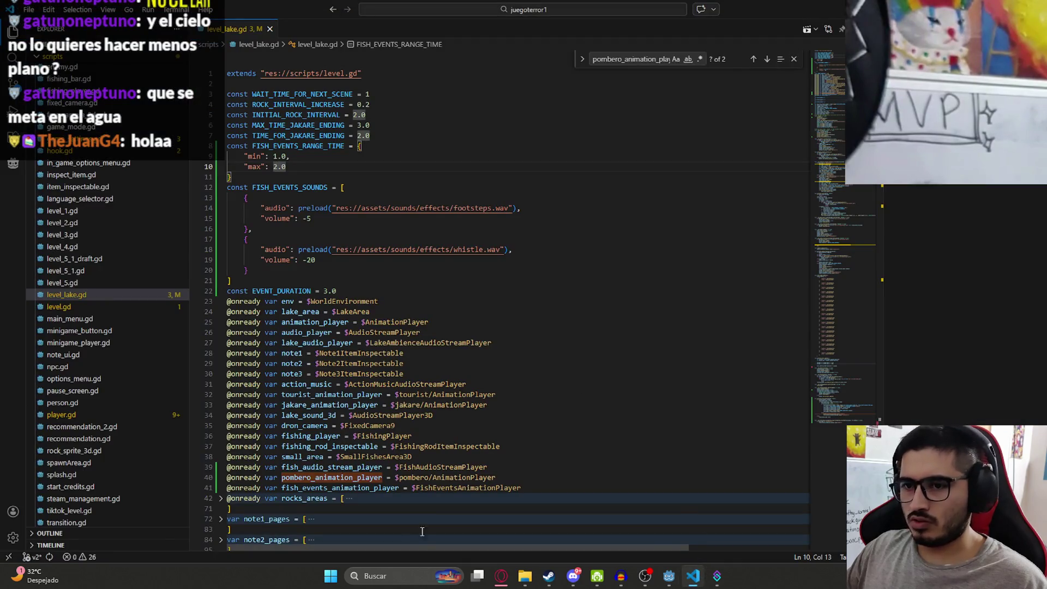
# Set FISH_EVENTS_RANGE_TIME to min 5.0 and max 6.0 in level_lake.gd and save
pyautogui.click(349, 290)
pyautogui.moveTo(275, 158); pyautogui.dragTo(278, 156)
pyautogui.doubleClick(279, 165)
pyautogui.write('6')
pyautogui.hotkey('ctrl', 's')
pyautogui.click(308, 172)
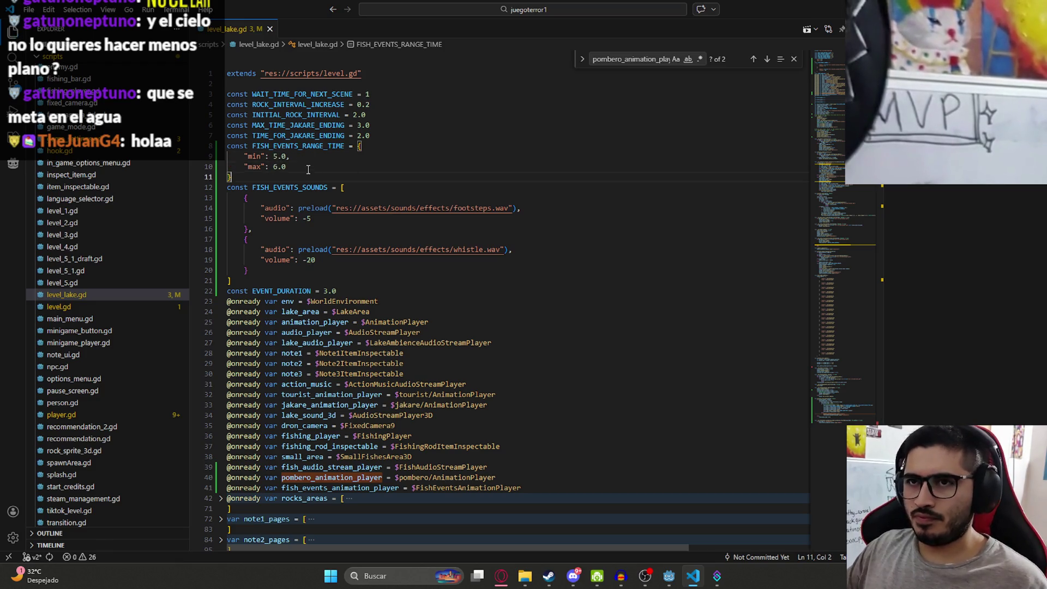
pyautogui.hotkey('alt', 'Tab')
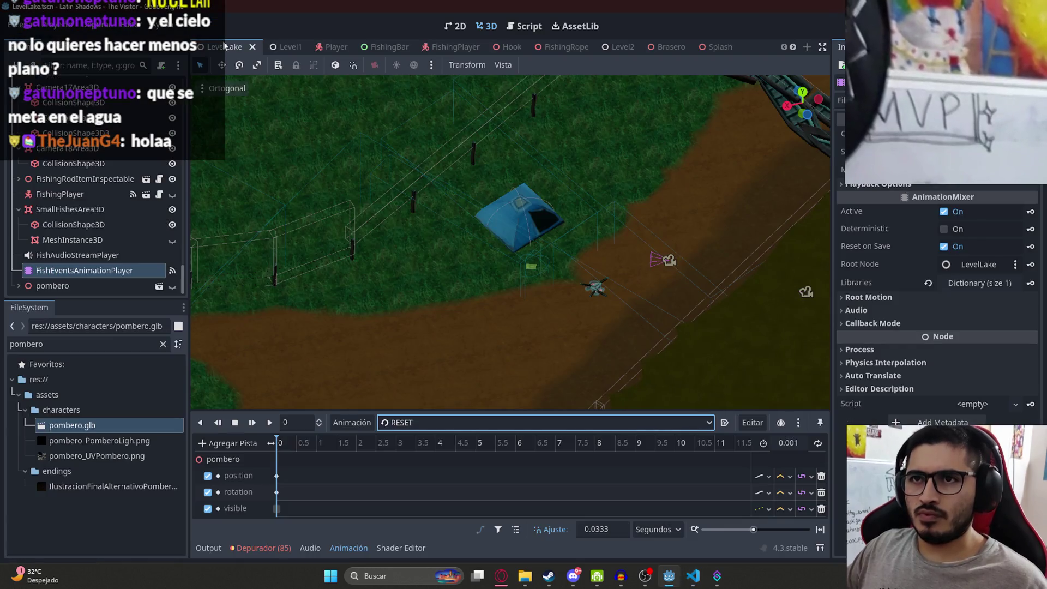
# Save LevelLake, playtest fishing with the rod equipped, and stop the game after zero catches
pyautogui.rightClick(223, 45)
pyautogui.click(294, 135)
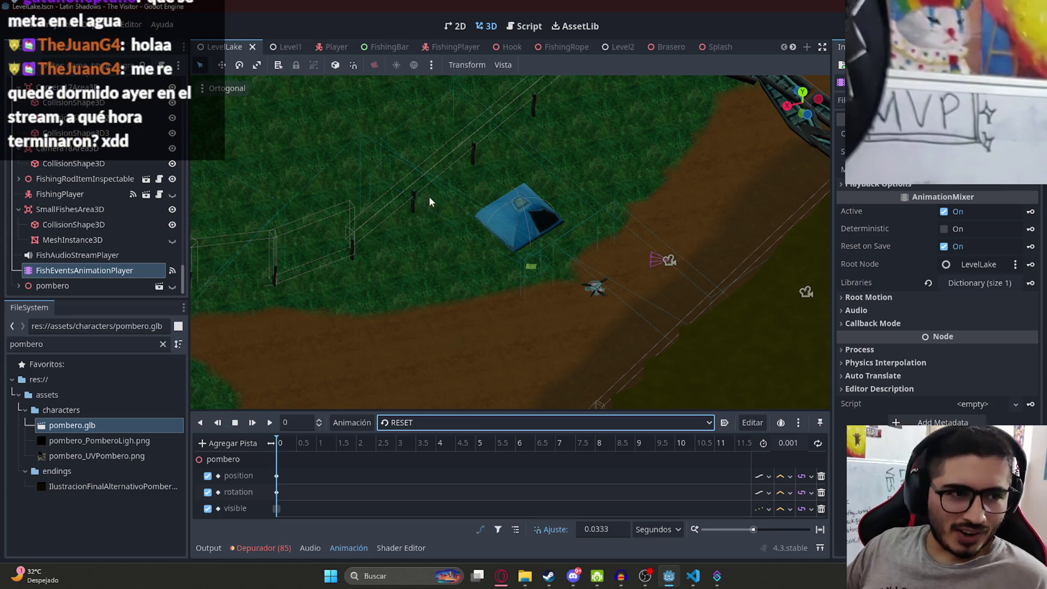
pyautogui.press('F5')
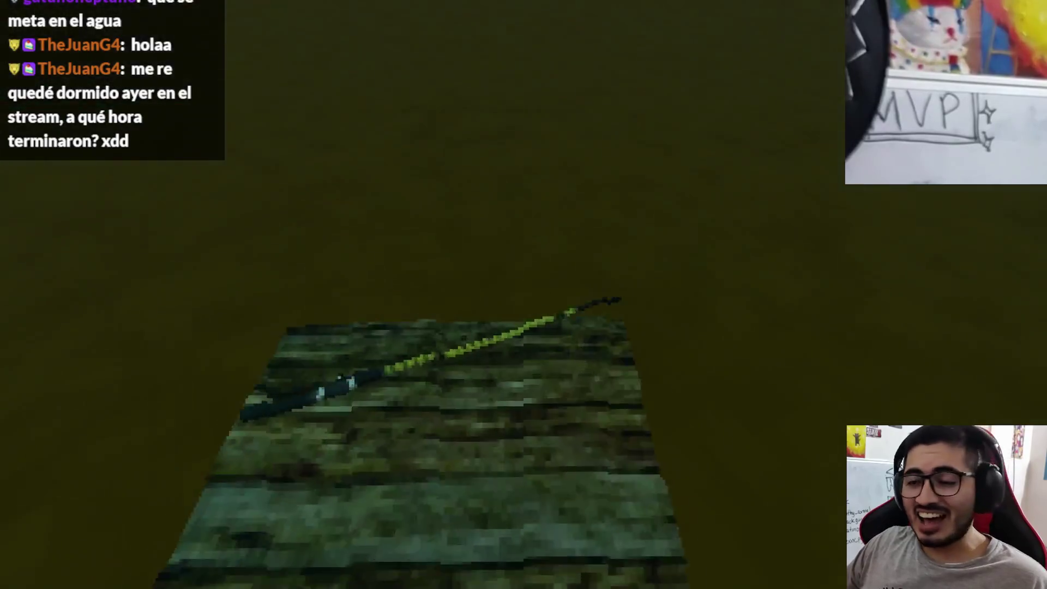
pyautogui.click(328, 511)
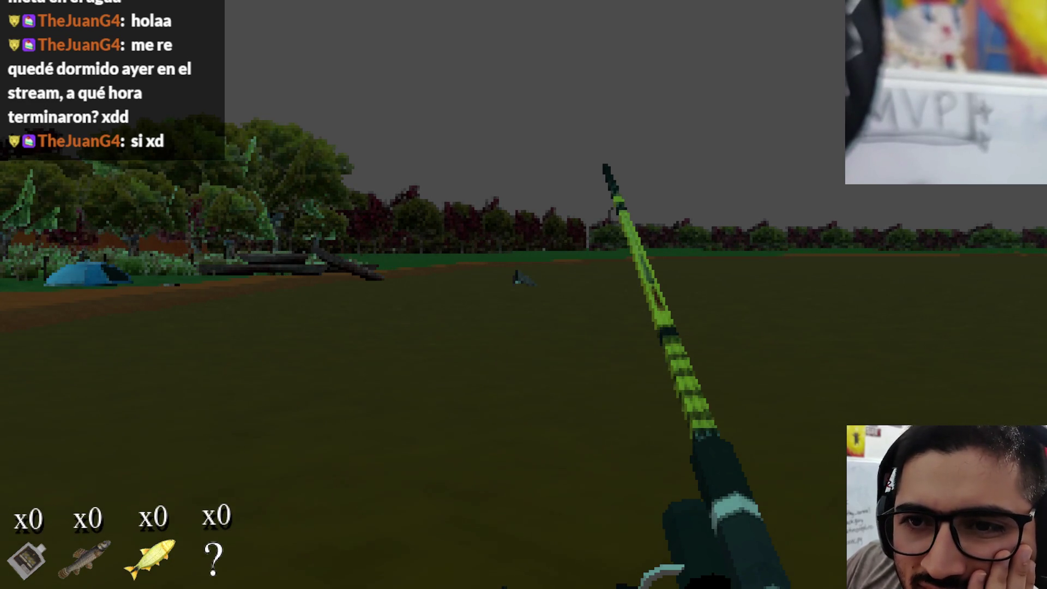
pyautogui.press('F8')
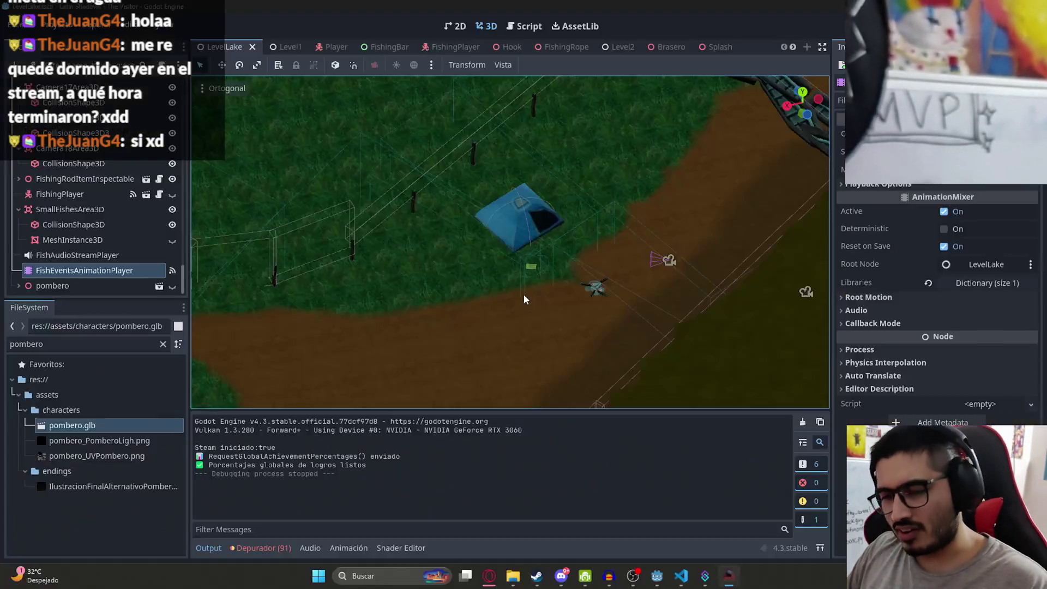
pyautogui.scroll(10, 116, 172)
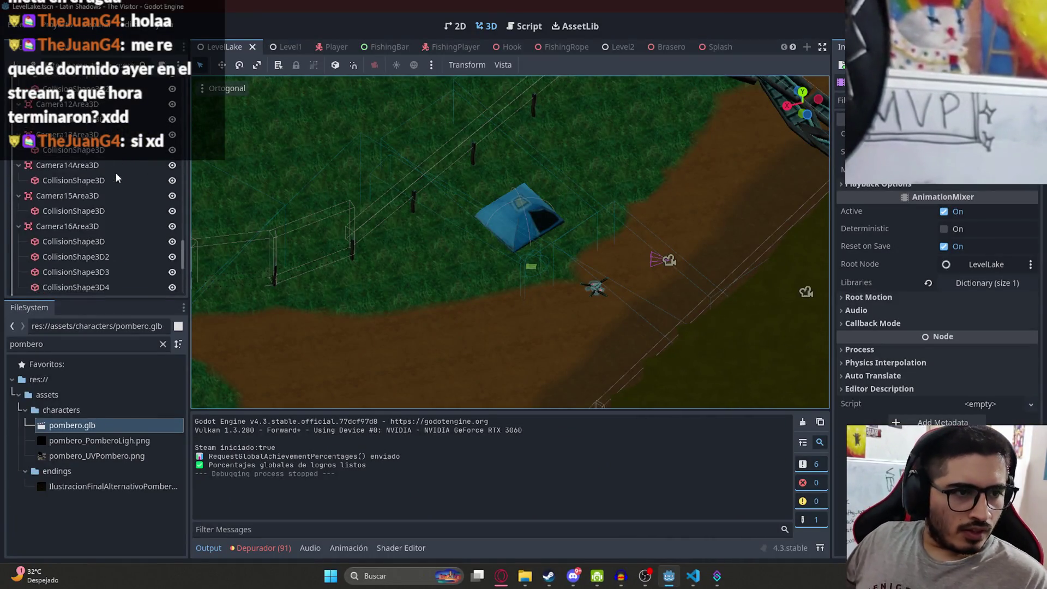
# Quick-load BasicLake.tres as the WorldEnvironment's environment
pyautogui.scroll(5, 126, 165)
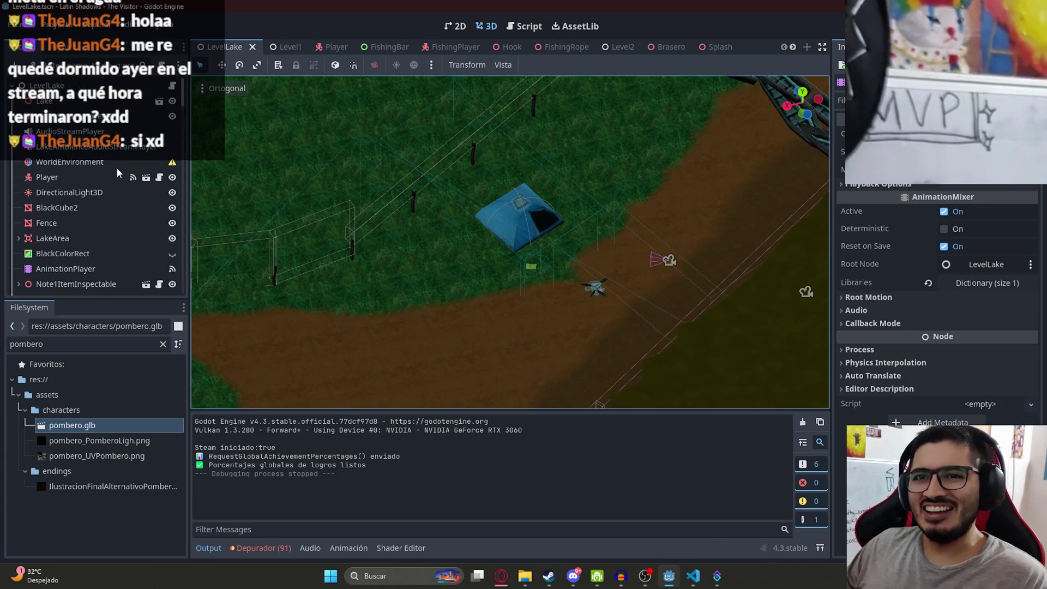
pyautogui.click(107, 162)
pyautogui.click(1031, 134)
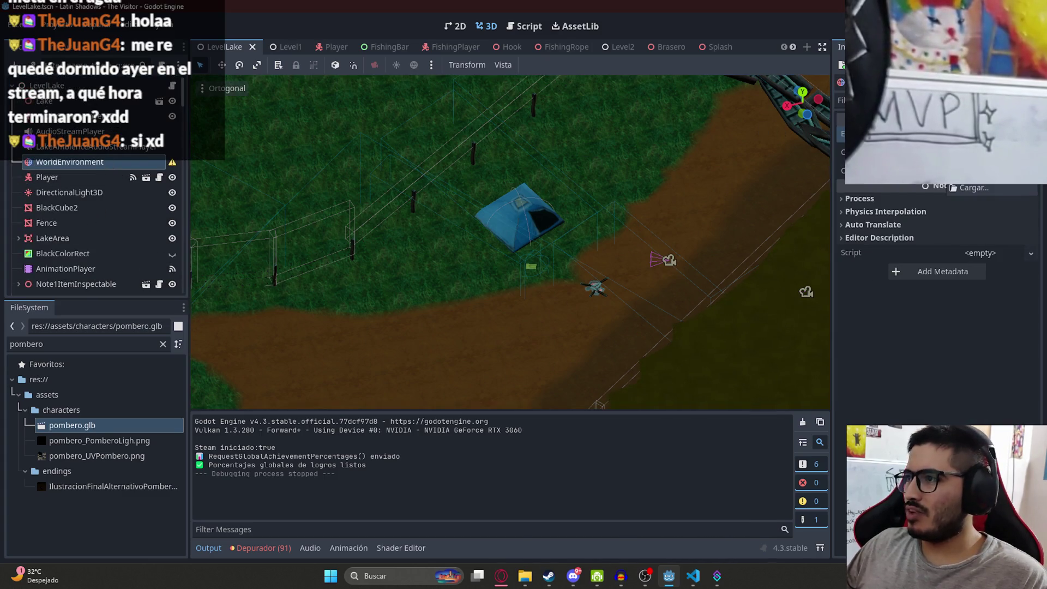
pyautogui.click(976, 163)
pyautogui.click(498, 255)
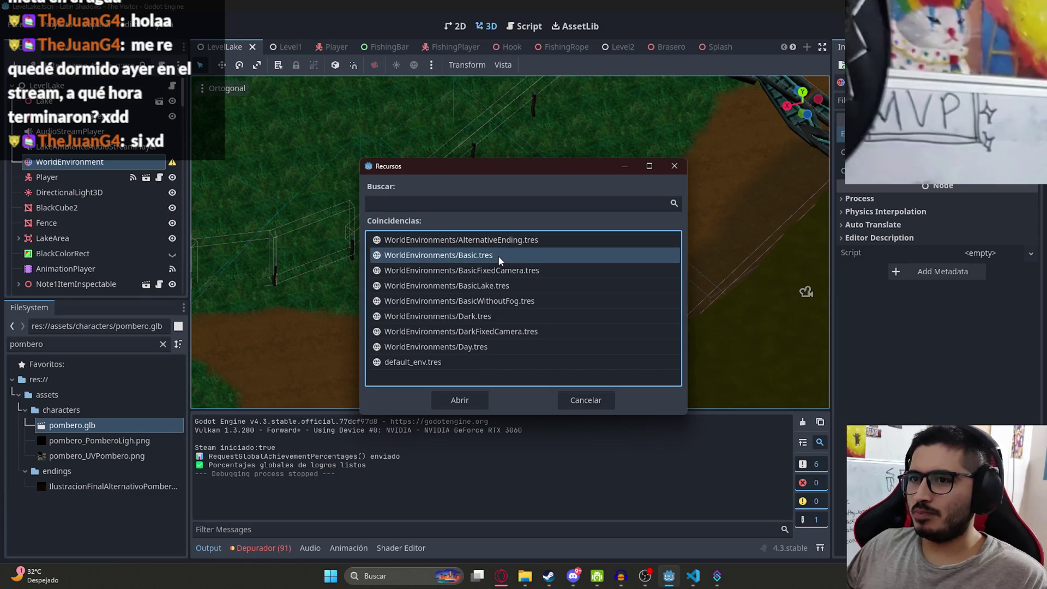
pyautogui.doubleClick(501, 285)
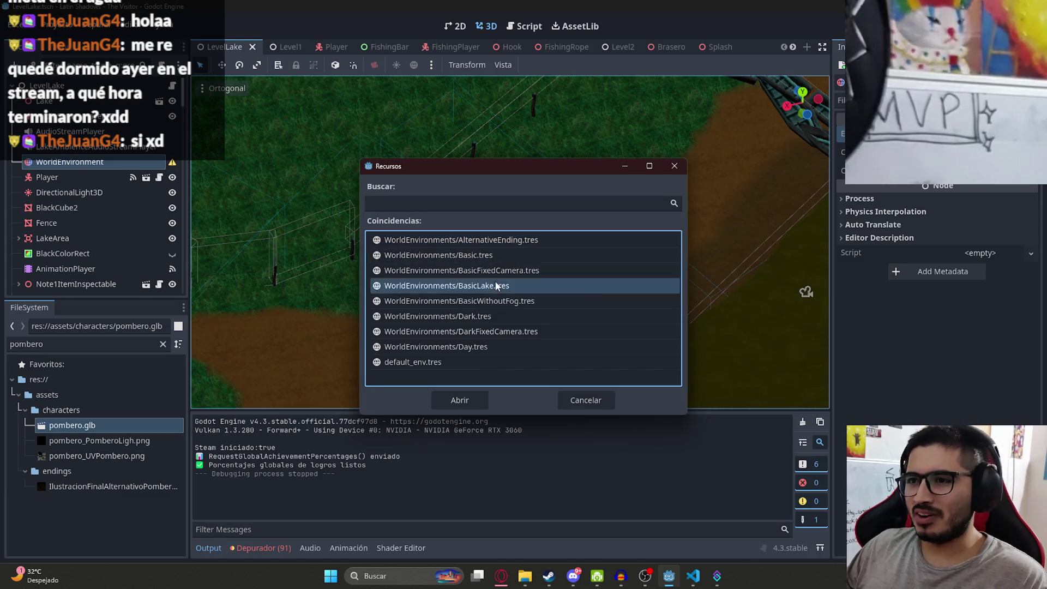
# Playtest the lake level with the new environment, picking up the rod, then stop the game
pyautogui.rightClick(225, 48)
pyautogui.click(310, 158)
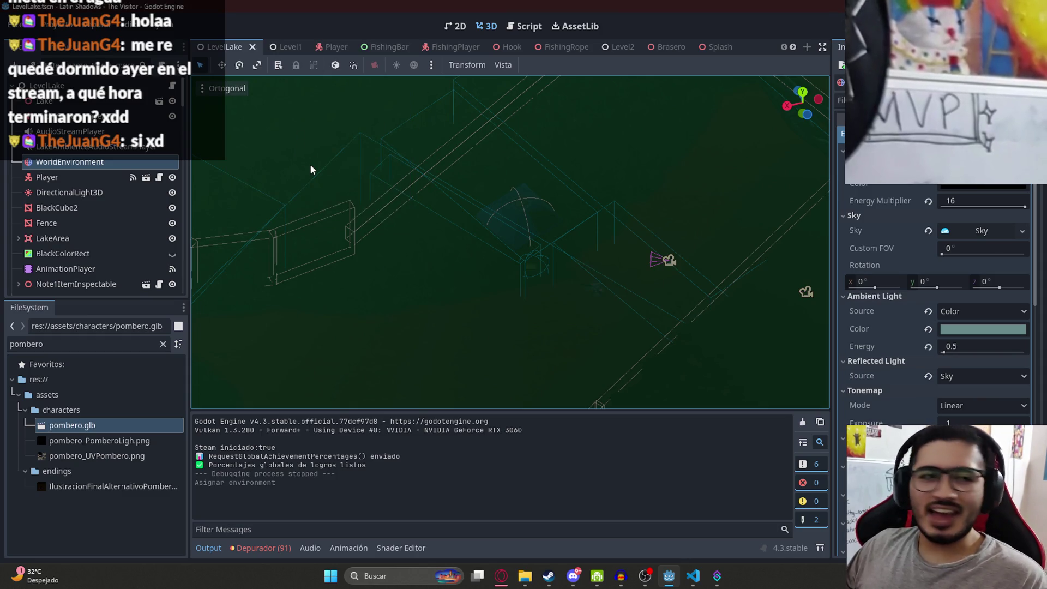
pyautogui.press('F5')
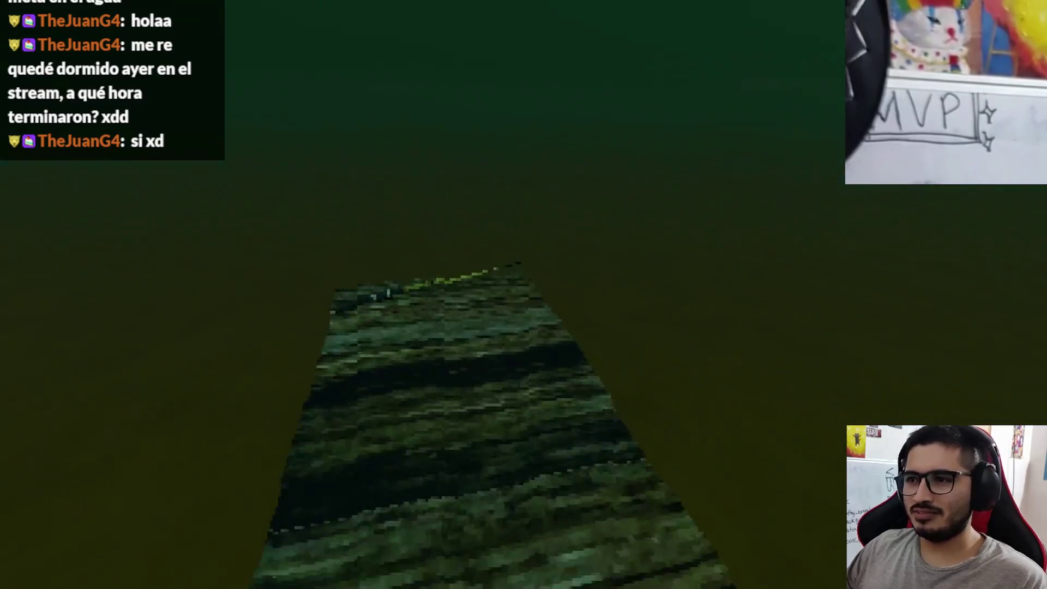
pyautogui.press('Return')
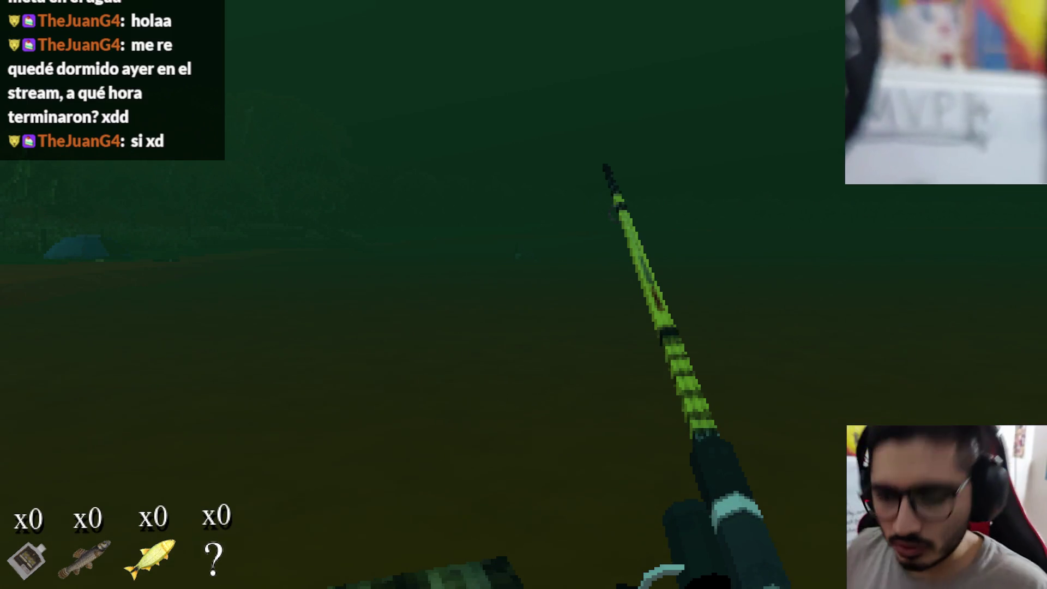
pyautogui.press('F8')
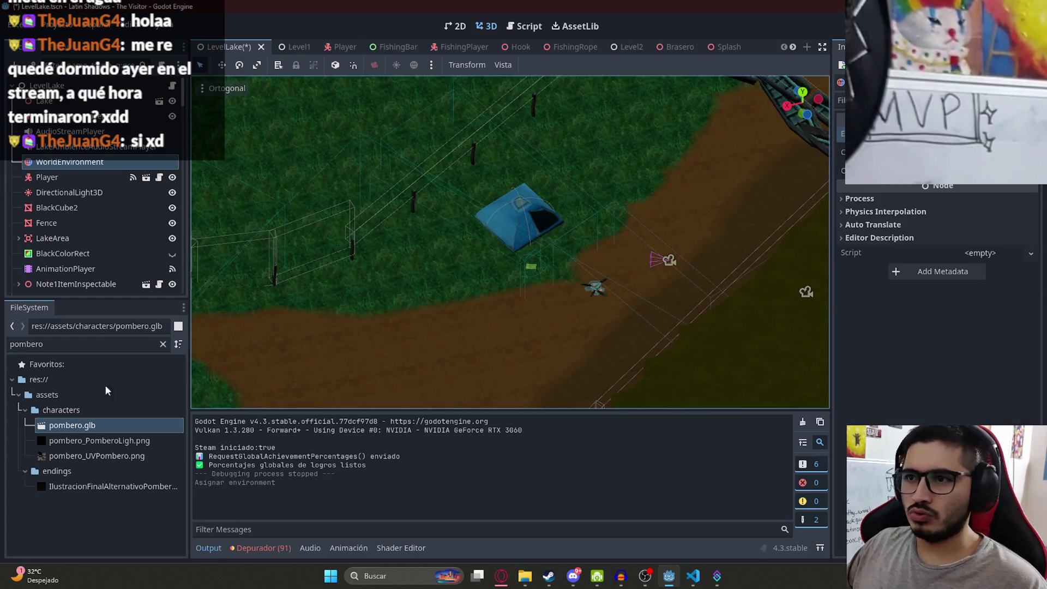
# Switch the FishEventsAnimationPlayer to FishEvent1 and scrub its timeline
pyautogui.click(65, 269)
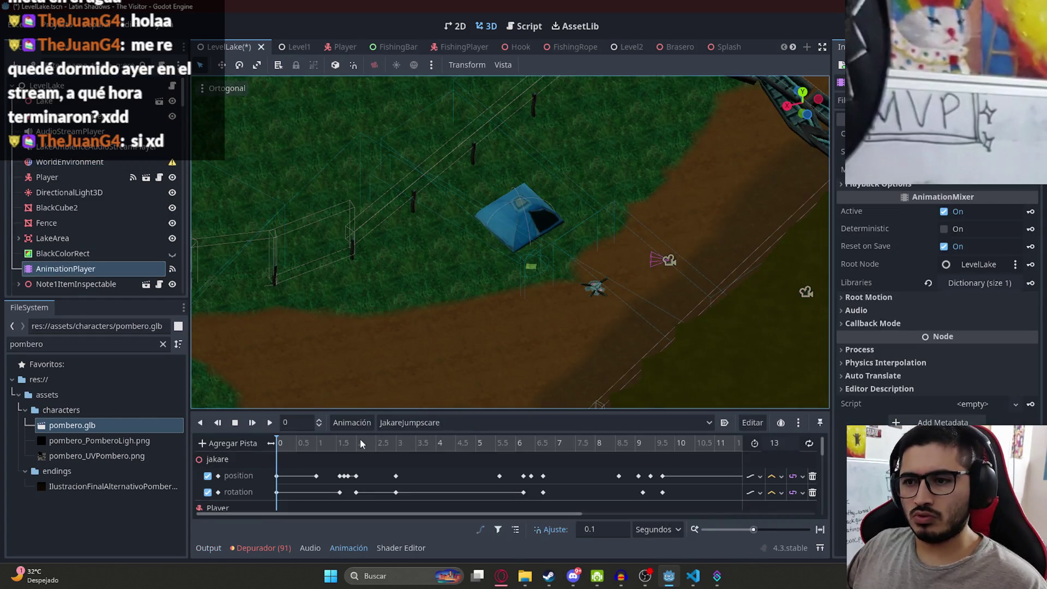
pyautogui.click(406, 423)
pyautogui.scroll(-10, 84, 219)
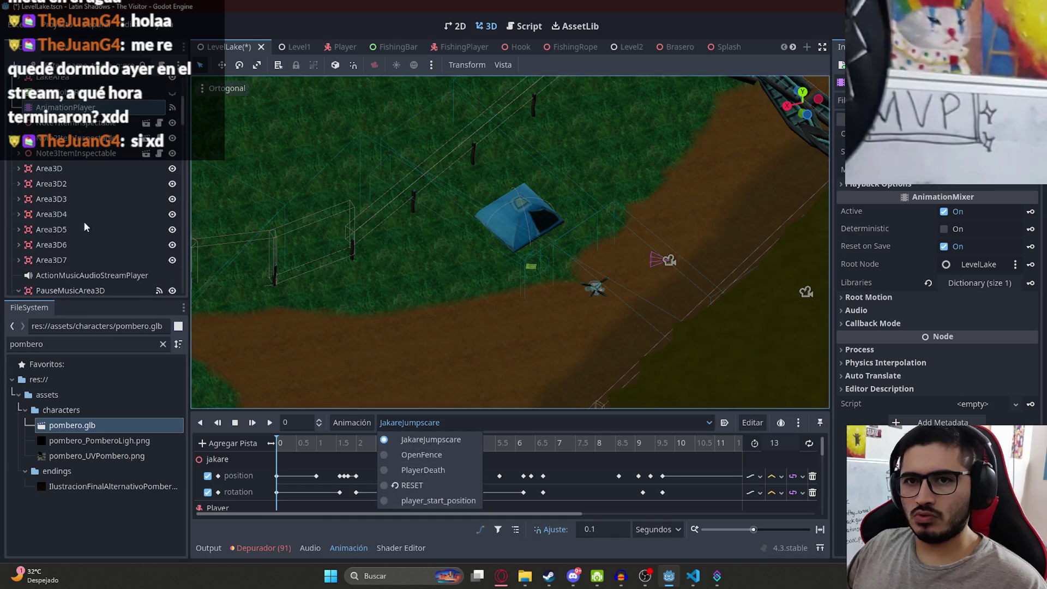
pyautogui.scroll(-5, 90, 218)
pyautogui.click(84, 270)
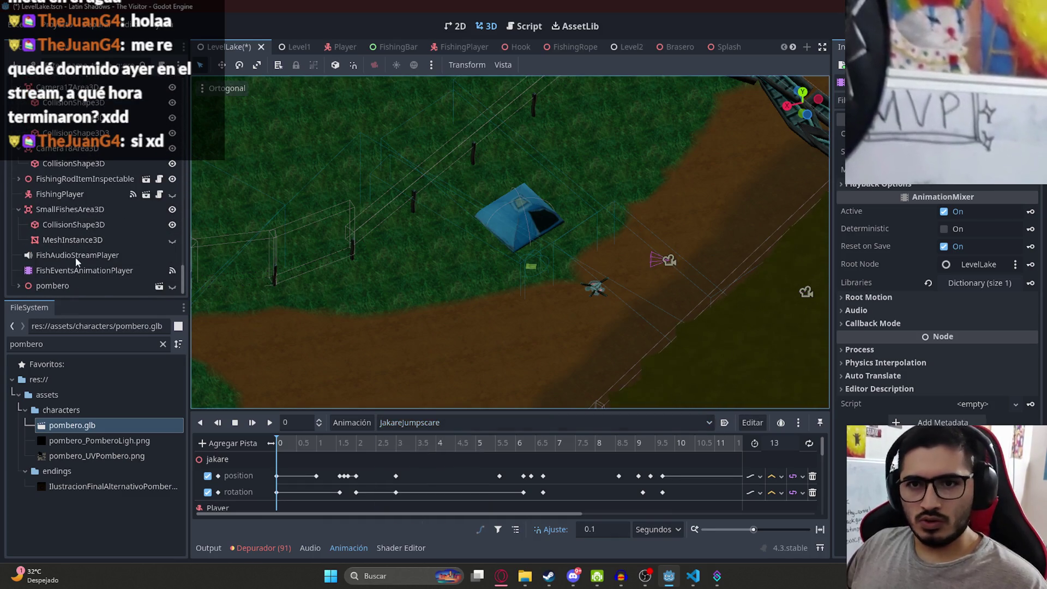
pyautogui.click(85, 270)
pyautogui.click(433, 422)
pyautogui.click(424, 447)
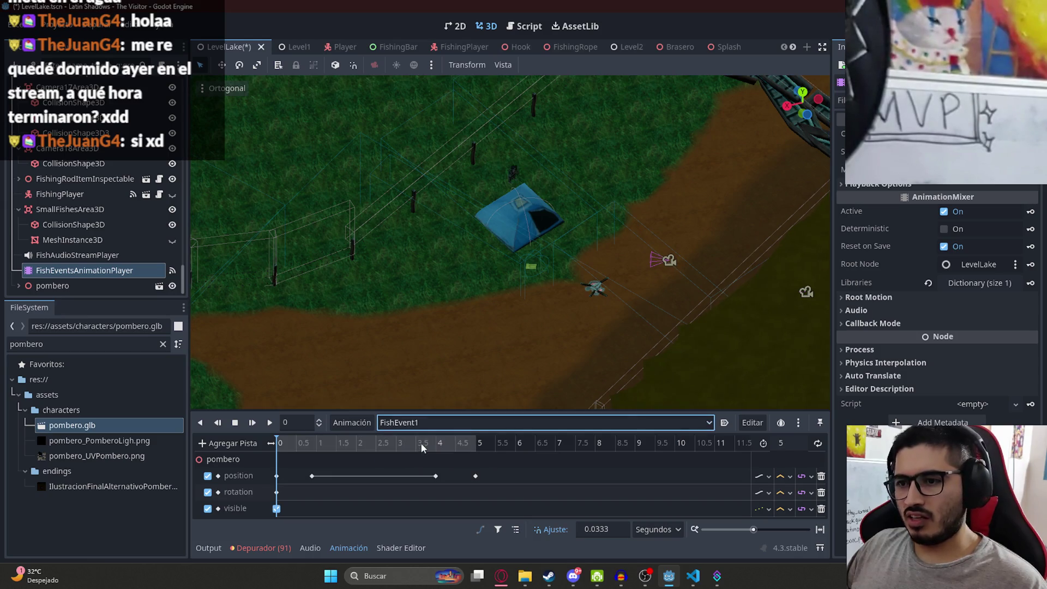
pyautogui.moveTo(313, 442); pyautogui.dragTo(278, 442)
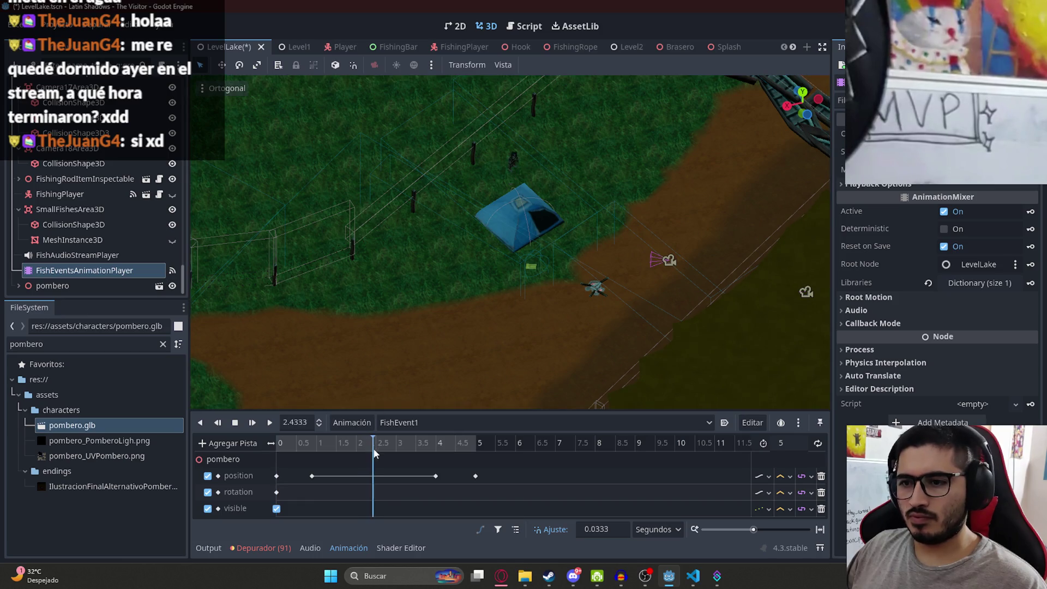
# Turn the pombero slightly around its vertical axis beside the tent
pyautogui.click(52, 285)
pyautogui.scroll(3, 444, 241)
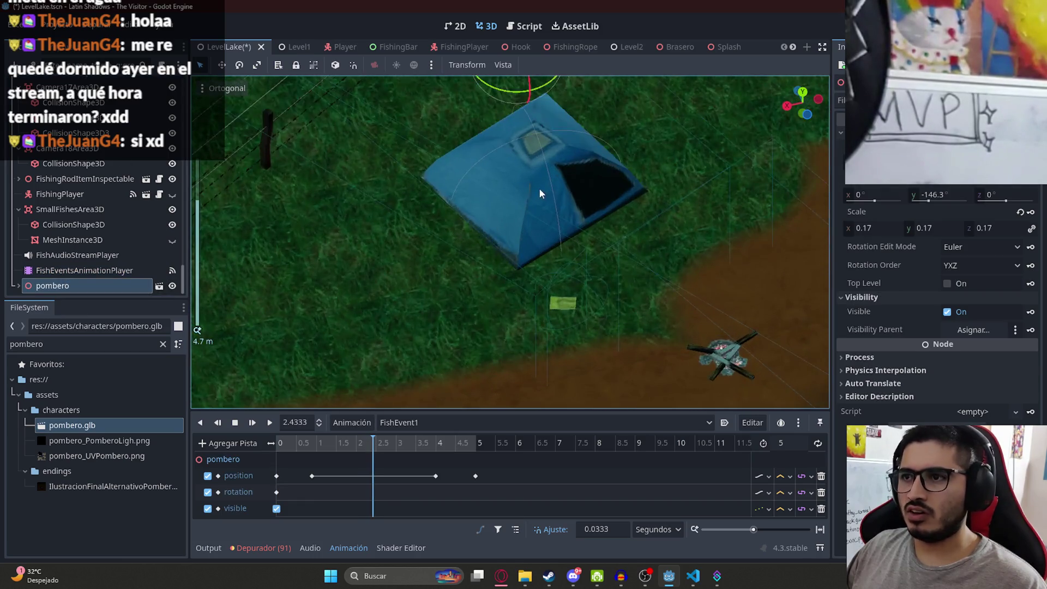
pyautogui.moveTo(530, 170)
pyautogui.mouseDown()
pyautogui.moveTo(492, 281)
pyautogui.moveTo(451, 273)
pyautogui.moveTo(545, 238)
pyautogui.moveTo(626, 188)
pyautogui.moveTo(675, 204)
pyautogui.moveTo(596, 237)
pyautogui.moveTo(582, 228)
pyautogui.mouseUp()
pyautogui.scroll(3, 602, 212)
pyautogui.scroll(2, 602, 213)
pyautogui.moveTo(614, 163)
pyautogui.mouseDown()
pyautogui.moveTo(486, 274)
pyautogui.moveTo(459, 181)
pyautogui.mouseUp()
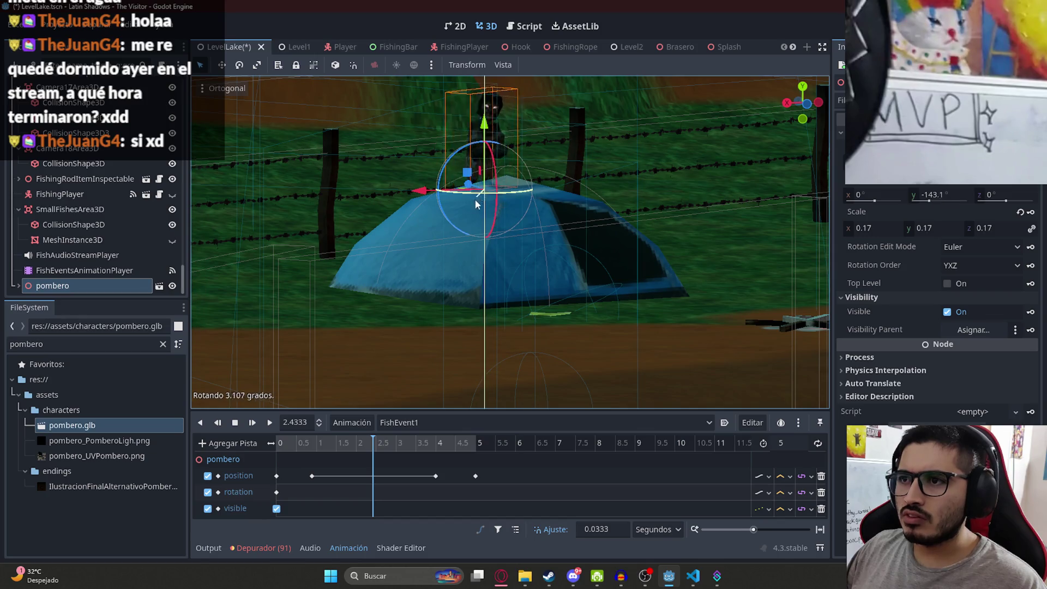
pyautogui.moveTo(495, 198)
pyautogui.mouseDown()
pyautogui.moveTo(507, 333)
pyautogui.moveTo(575, 357)
pyautogui.moveTo(614, 306)
pyautogui.moveTo(630, 262)
pyautogui.mouseUp()
pyautogui.moveTo(504, 200)
pyautogui.mouseDown()
pyautogui.moveTo(545, 292)
pyautogui.moveTo(678, 301)
pyautogui.moveTo(696, 267)
pyautogui.moveTo(655, 262)
pyautogui.mouseUp()
pyautogui.scroll(-3, 506, 298)
pyautogui.scroll(4, 535, 362)
pyautogui.moveTo(517, 203)
pyautogui.mouseDown()
pyautogui.moveTo(532, 207)
pyautogui.moveTo(548, 190)
pyautogui.mouseUp()
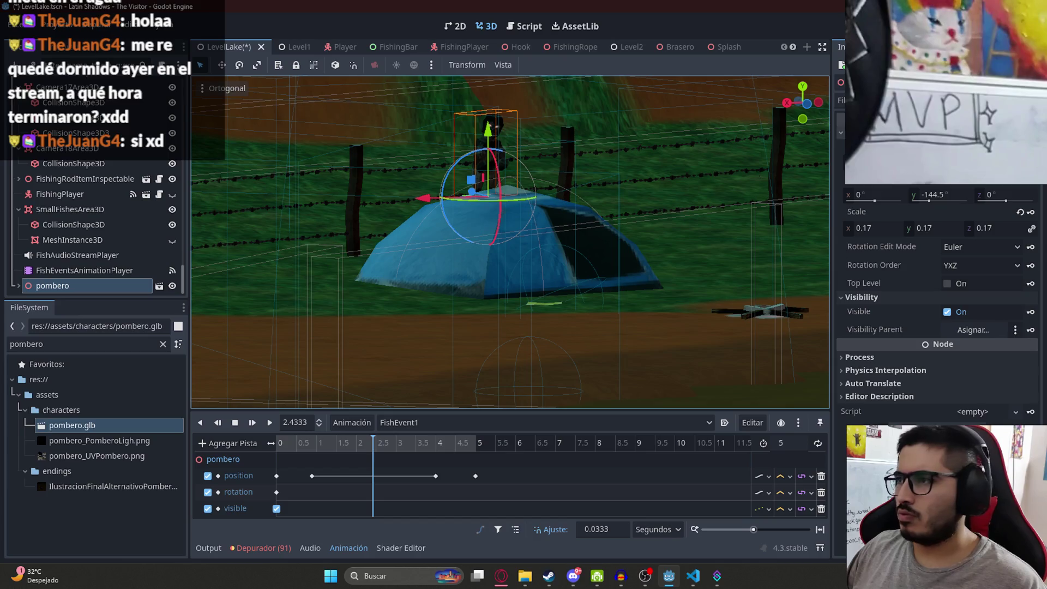
# Delete the mid-animation rotation keyframe, leaving pombero's rotation key only at 0 s
pyautogui.click(276, 490)
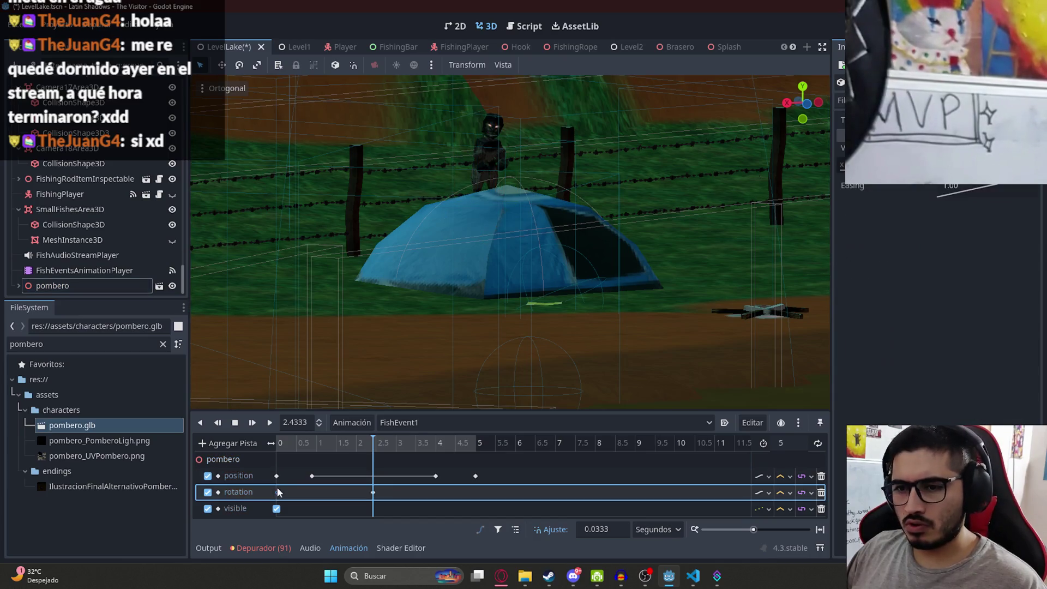
pyautogui.rightClick(276, 491)
pyautogui.click(338, 435)
pyautogui.moveTo(338, 441)
pyautogui.mouseDown()
pyautogui.moveTo(267, 443)
pyautogui.moveTo(380, 456)
pyautogui.mouseUp()
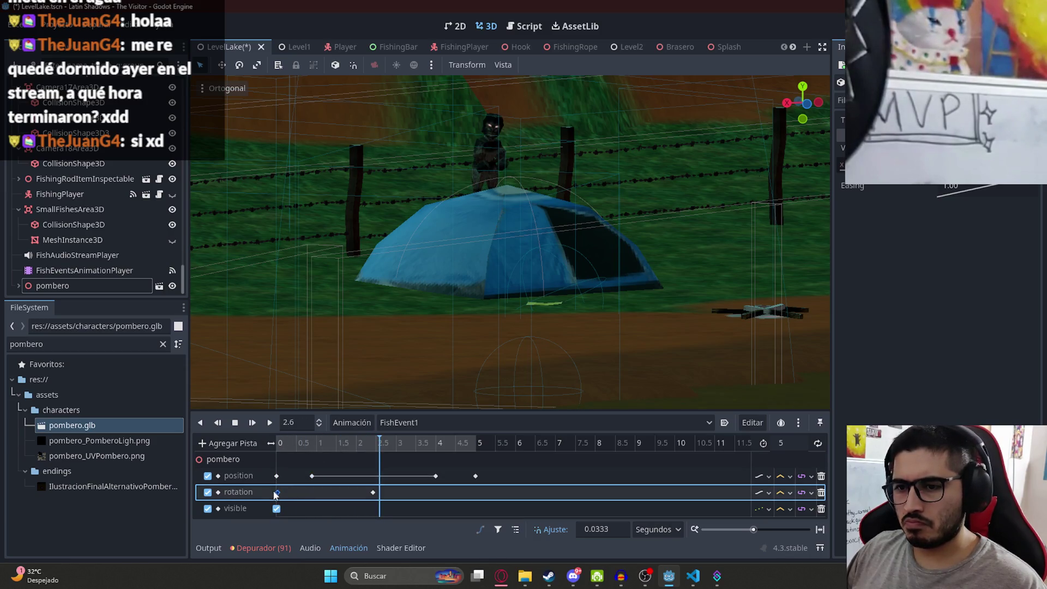
pyautogui.rightClick(275, 494)
pyautogui.click(324, 553)
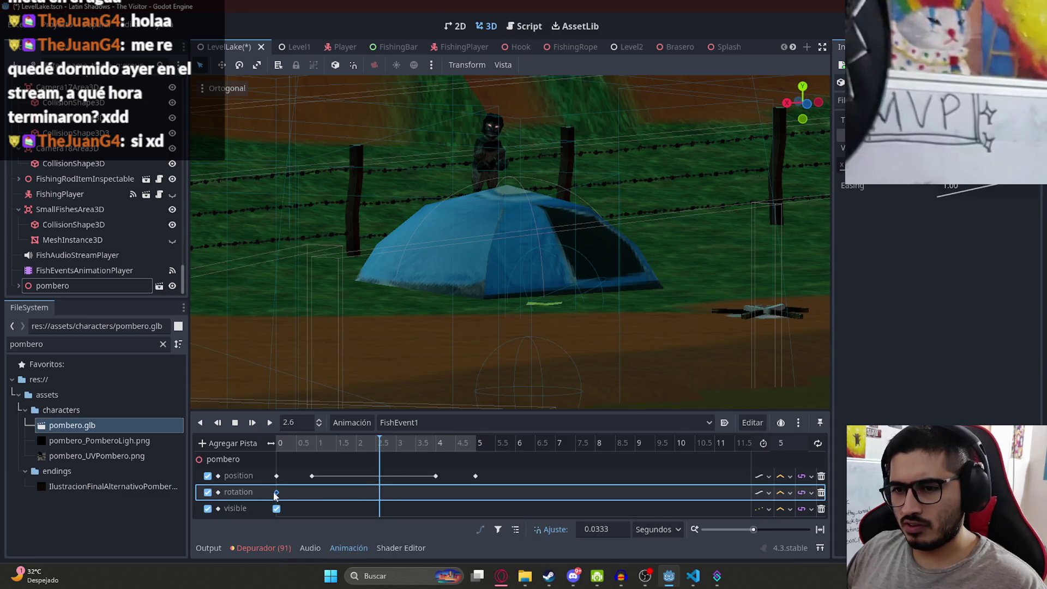
pyautogui.click(281, 446)
# Save the scene and start duplicating FishEvent1 as FishEvent1_2
pyautogui.hotkey('ctrl', 's')
pyautogui.click(354, 424)
pyautogui.click(374, 478)
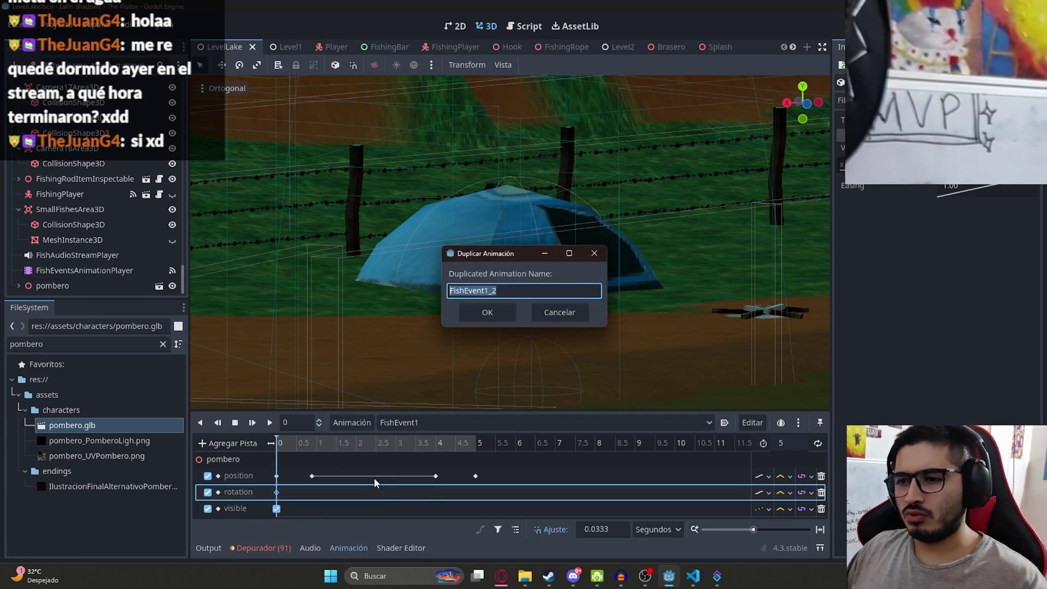
# Name the duplicated animation FishEvent2 and move pombero onto the boat near the shore
pyautogui.write('FishEvent2')
pyautogui.press('Return')
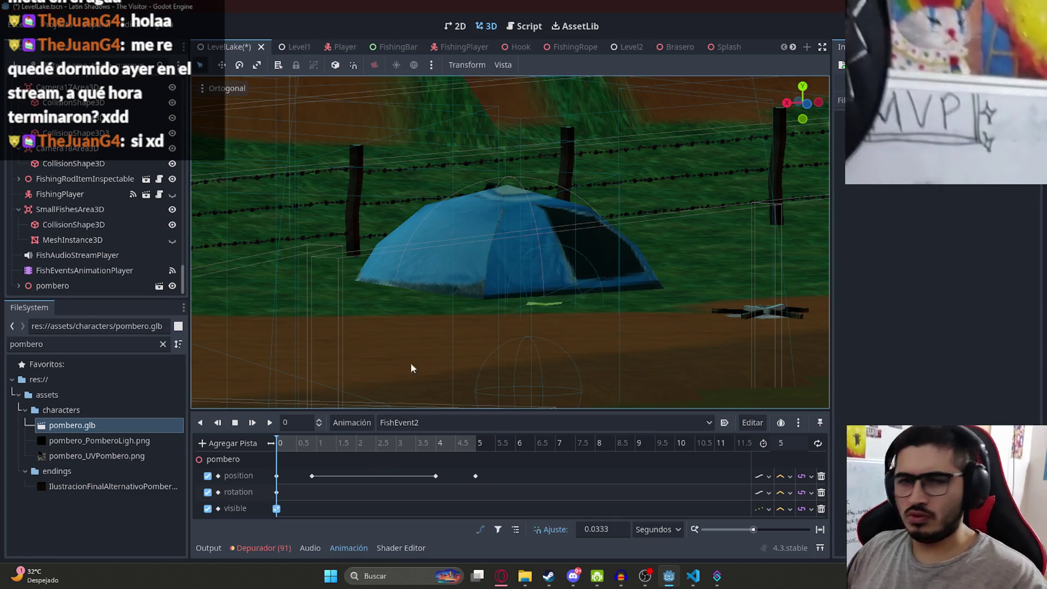
pyautogui.scroll(-10, 507, 230)
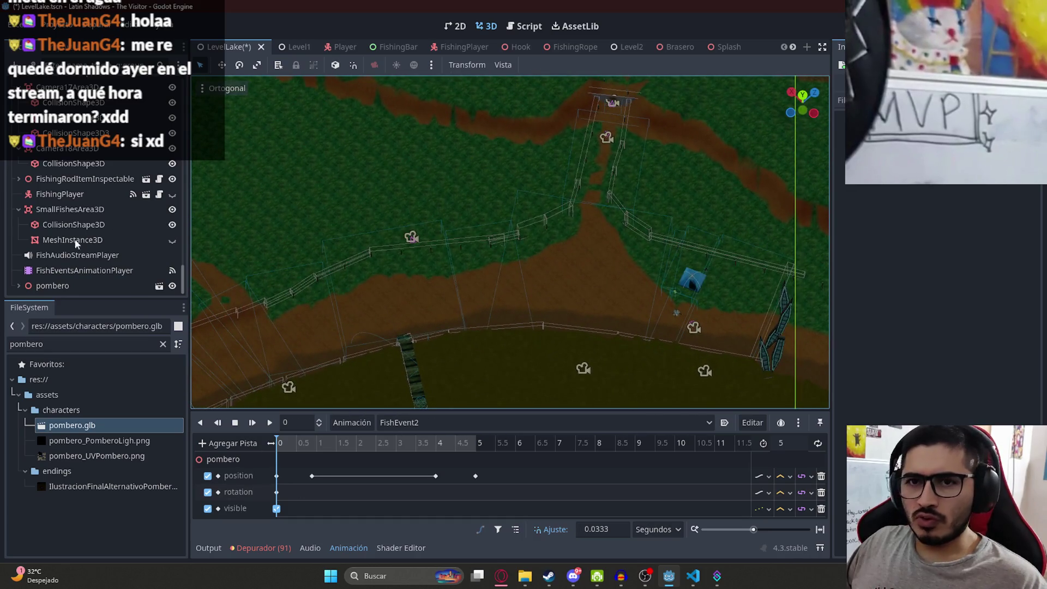
pyautogui.click(65, 286)
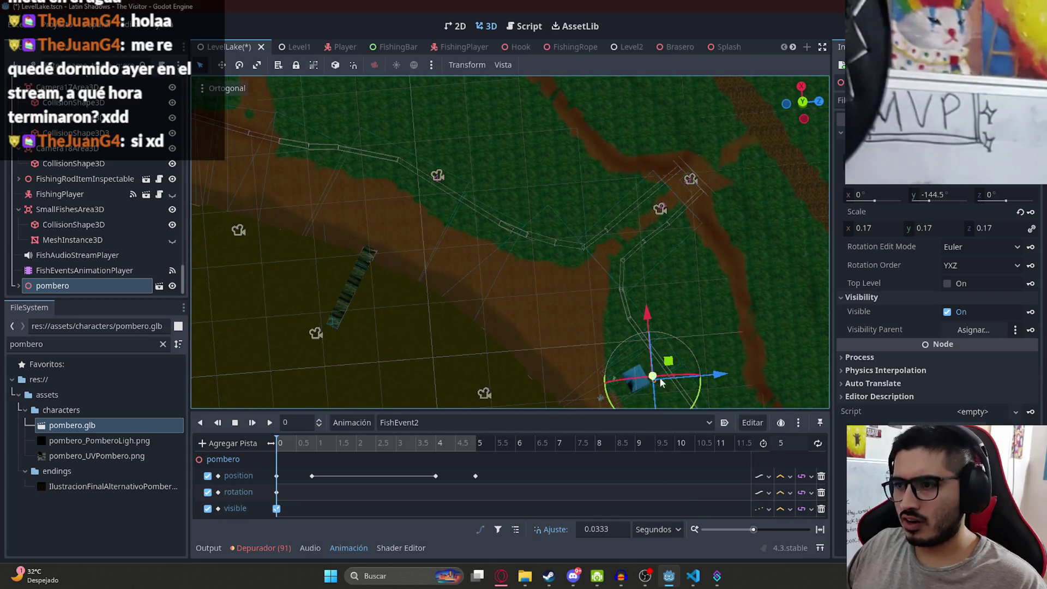
pyautogui.moveTo(668, 363)
pyautogui.mouseDown()
pyautogui.moveTo(319, 222)
pyautogui.moveTo(309, 175)
pyautogui.mouseUp()
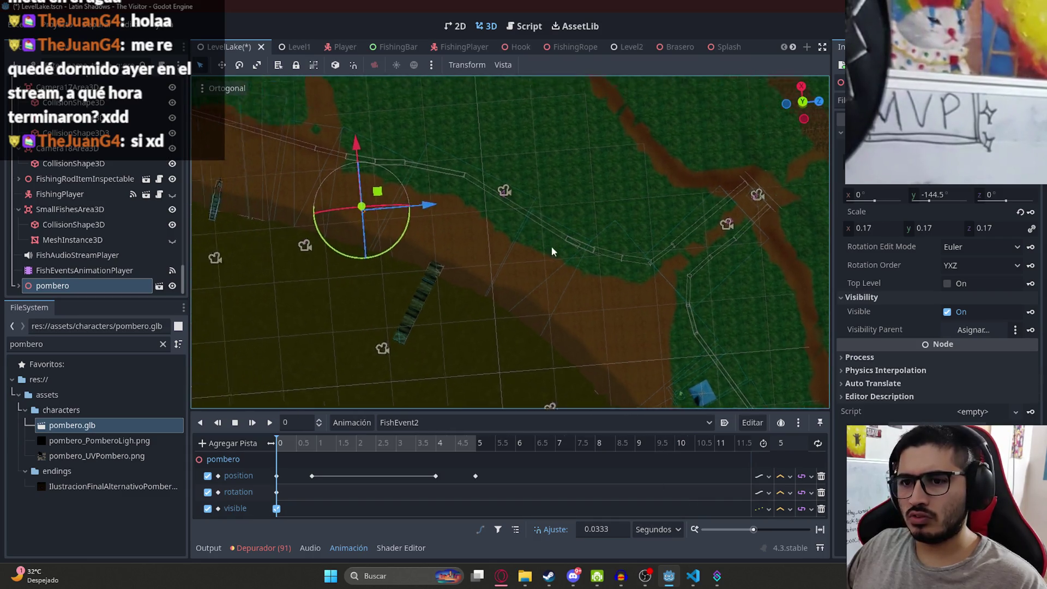
# Rotate pombero to about -0.5 on Y so it faces forward, and lower it slightly
pyautogui.moveTo(471, 266)
pyautogui.mouseDown()
pyautogui.moveTo(602, 295)
pyautogui.moveTo(479, 136)
pyautogui.moveTo(452, 147)
pyautogui.mouseUp()
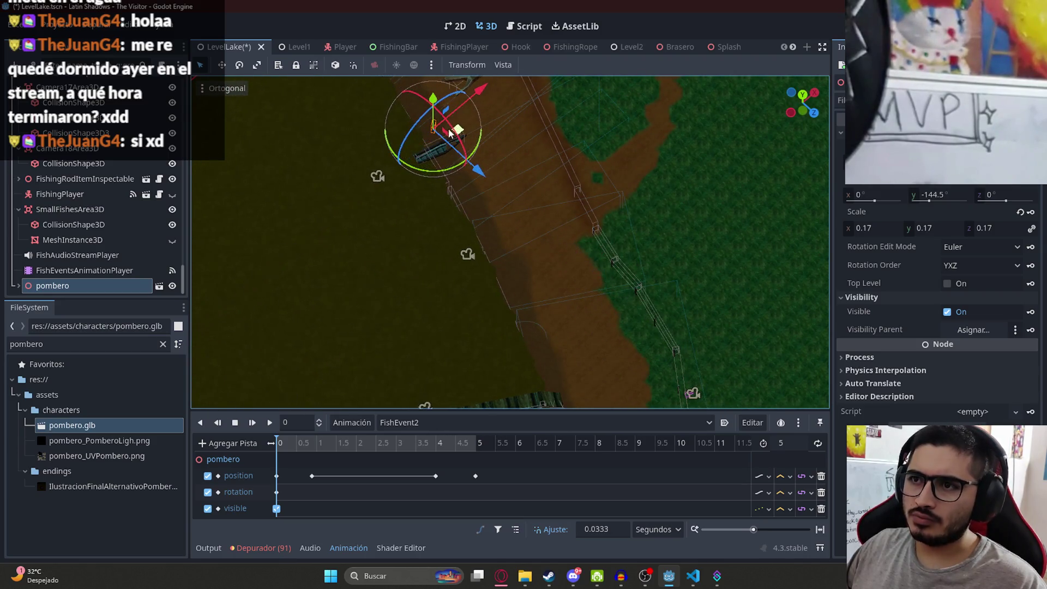
pyautogui.scroll(10, 522, 297)
pyautogui.scroll(12, 587, 325)
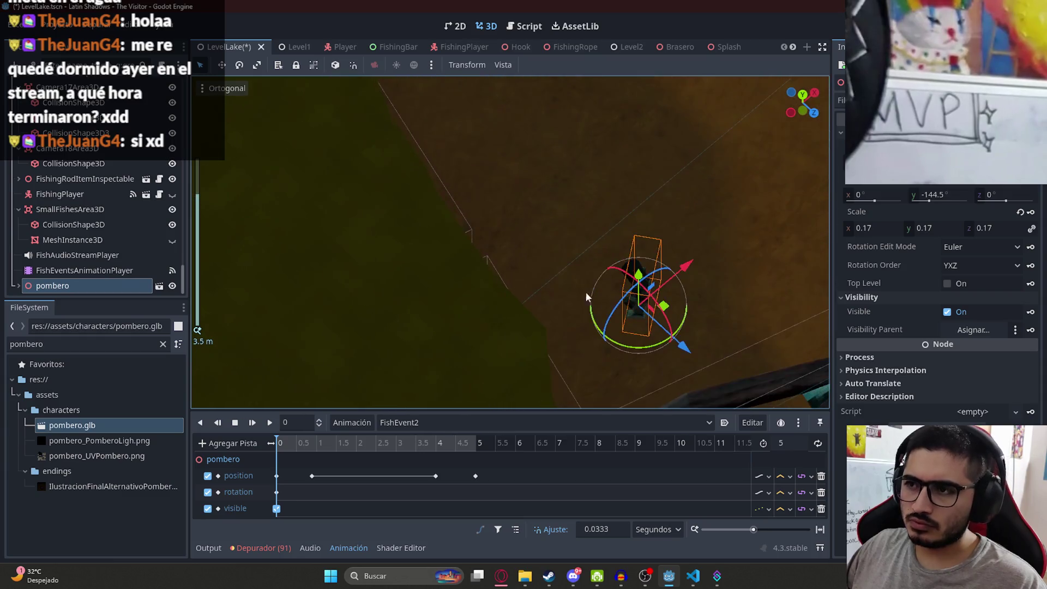
pyautogui.moveTo(487, 202)
pyautogui.mouseDown()
pyautogui.moveTo(577, 117)
pyautogui.moveTo(569, 133)
pyautogui.mouseUp()
pyautogui.moveTo(507, 202)
pyautogui.mouseDown()
pyautogui.moveTo(551, 191)
pyautogui.moveTo(561, 250)
pyautogui.moveTo(585, 243)
pyautogui.moveTo(566, 224)
pyautogui.moveTo(519, 261)
pyautogui.moveTo(518, 280)
pyautogui.mouseUp()
pyautogui.scroll(-10, 511, 187)
pyautogui.scroll(5, 554, 197)
pyautogui.scroll(-5, 563, 230)
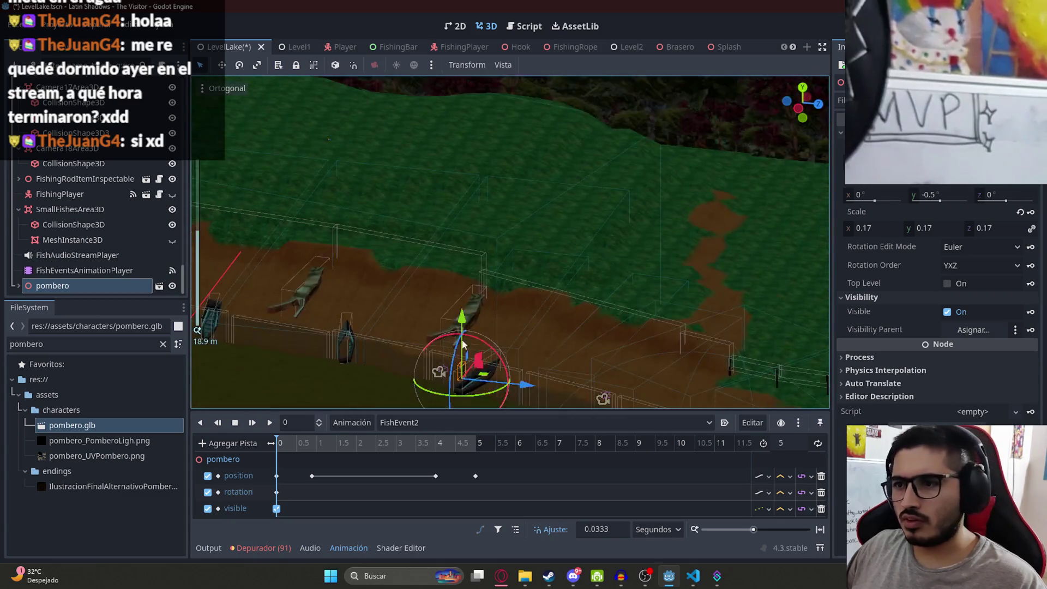
pyautogui.scroll(5, 549, 295)
pyautogui.scroll(-5, 541, 281)
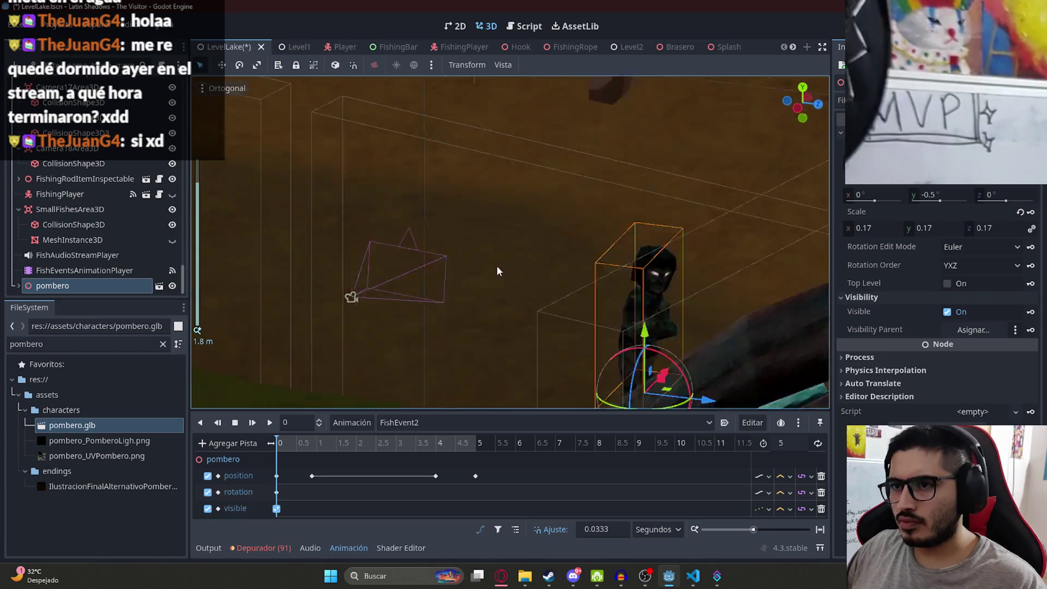
pyautogui.scroll(4, 503, 282)
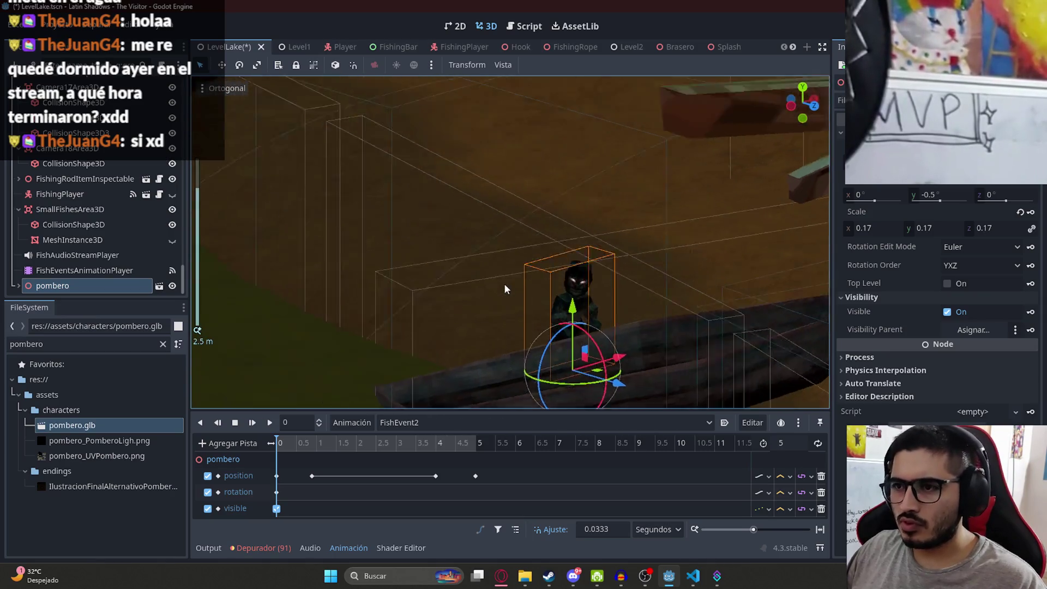
pyautogui.scroll(-6, 518, 277)
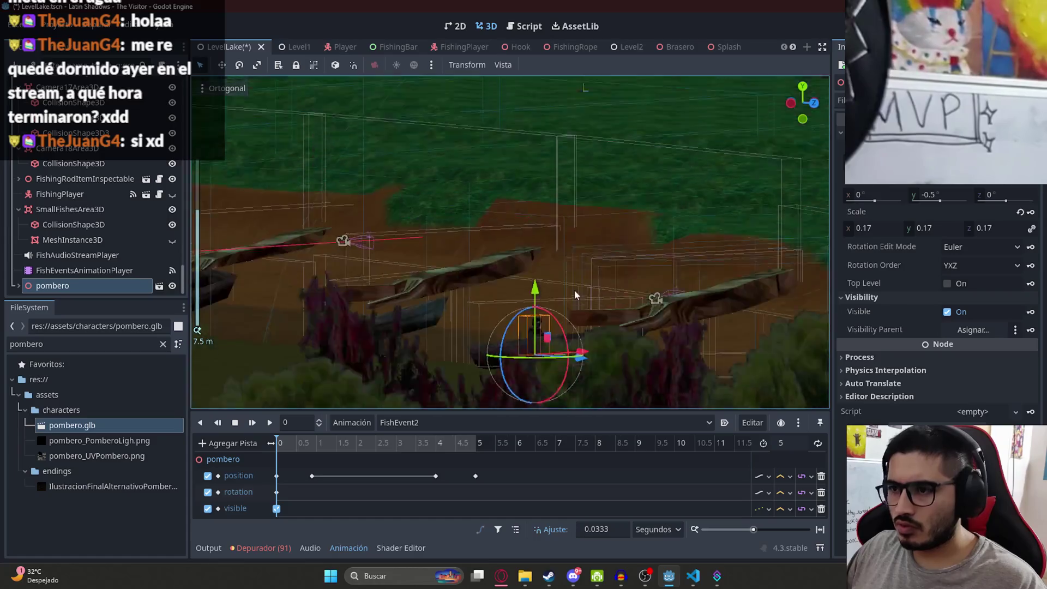
pyautogui.scroll(5, 568, 305)
pyautogui.scroll(2, 548, 341)
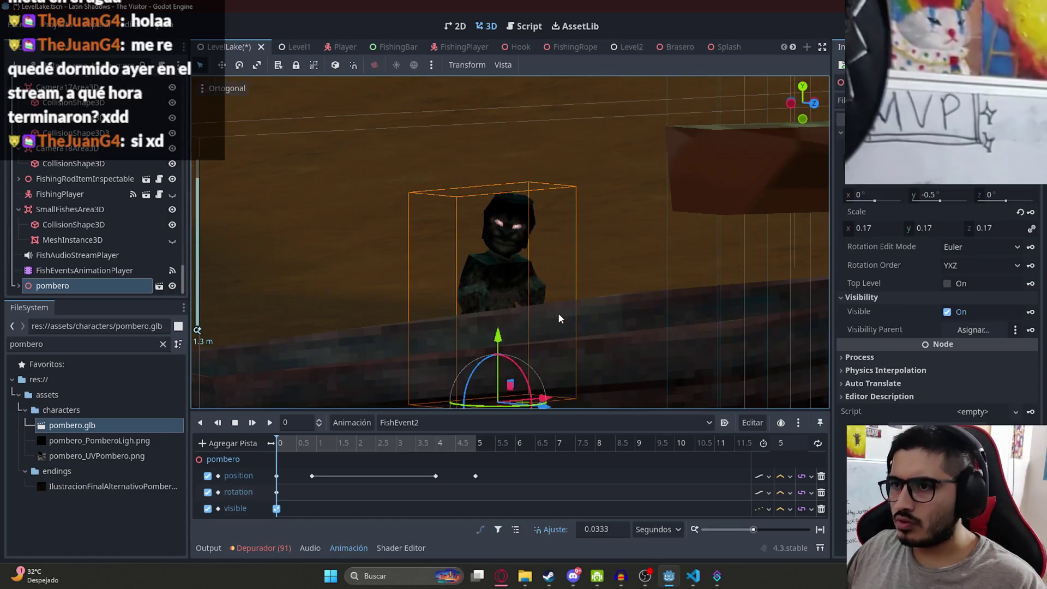
pyautogui.moveTo(505, 285); pyautogui.dragTo(512, 357)
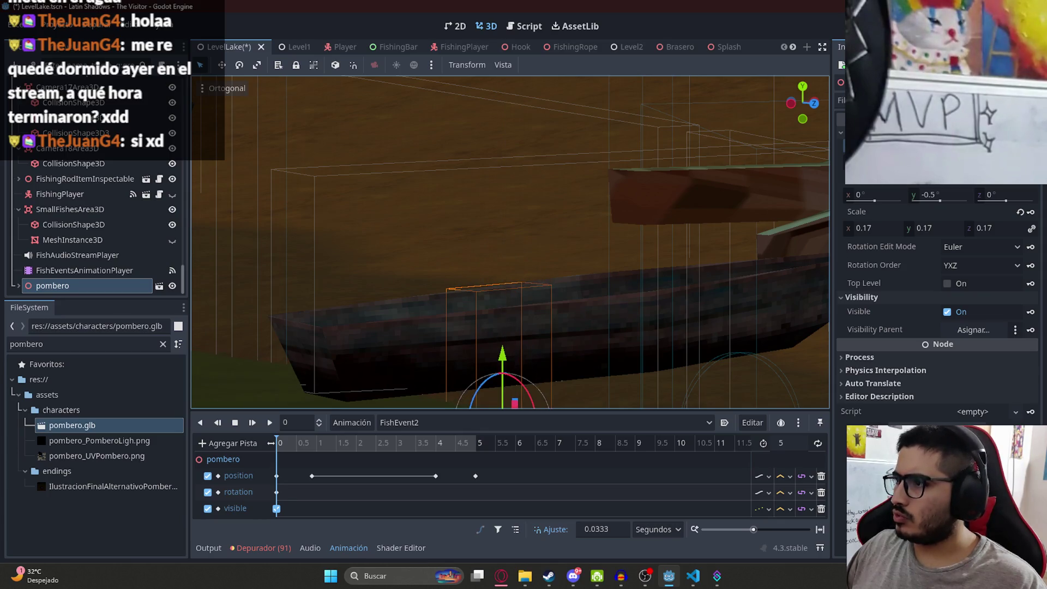
pyautogui.click(290, 445)
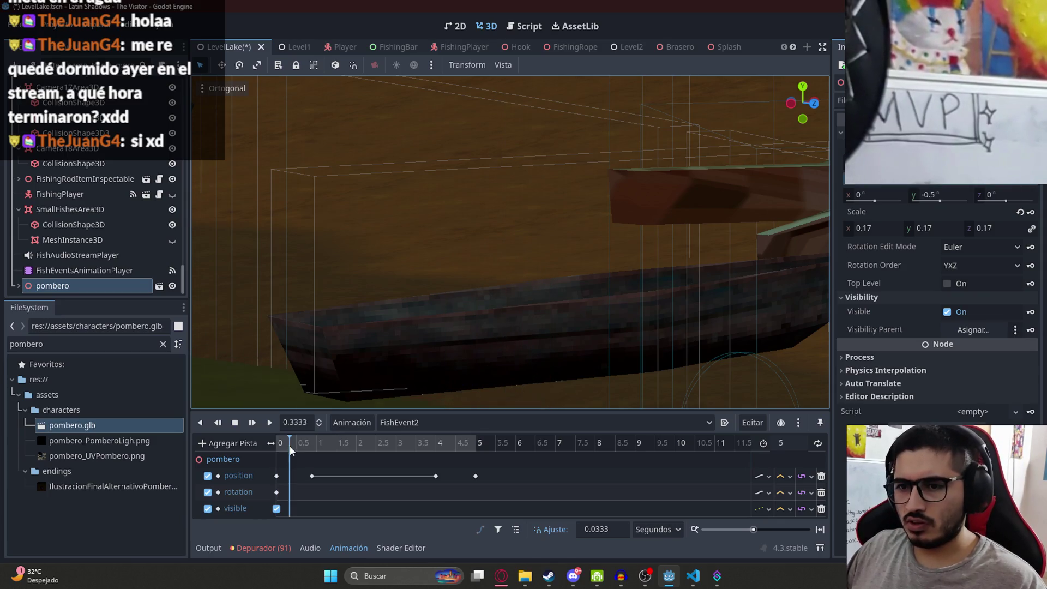
# Delete FishEvent2's old keys and key pombero raised up from behind the boat
pyautogui.click(309, 449)
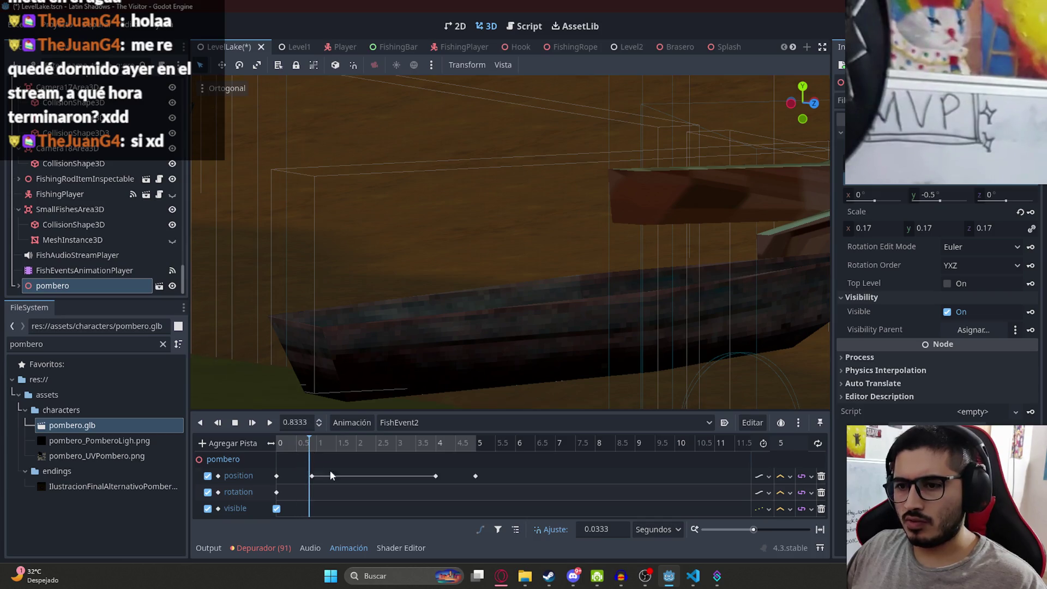
pyautogui.rightClick(434, 483)
pyautogui.click(475, 554)
pyautogui.click(317, 442)
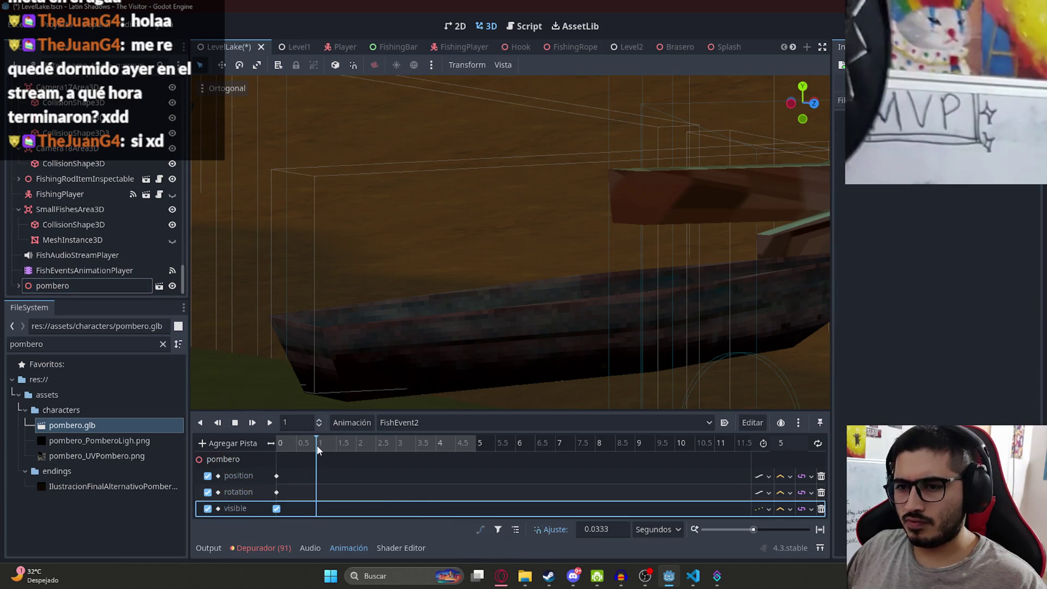
pyautogui.click(74, 287)
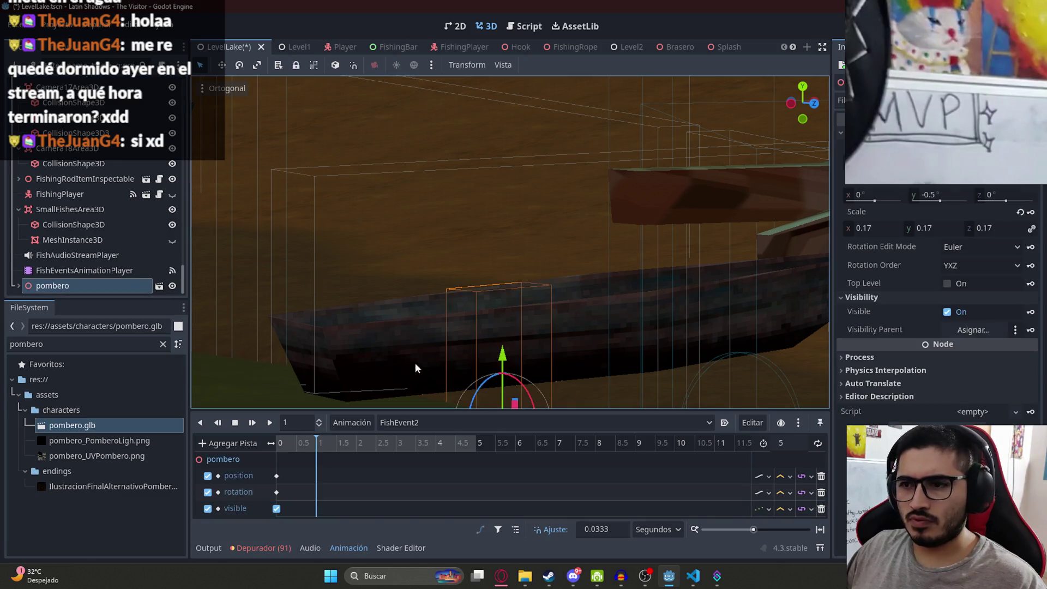
pyautogui.moveTo(493, 360)
pyautogui.mouseDown()
pyautogui.moveTo(505, 254)
pyautogui.moveTo(500, 295)
pyautogui.moveTo(514, 249)
pyautogui.moveTo(514, 284)
pyautogui.mouseUp()
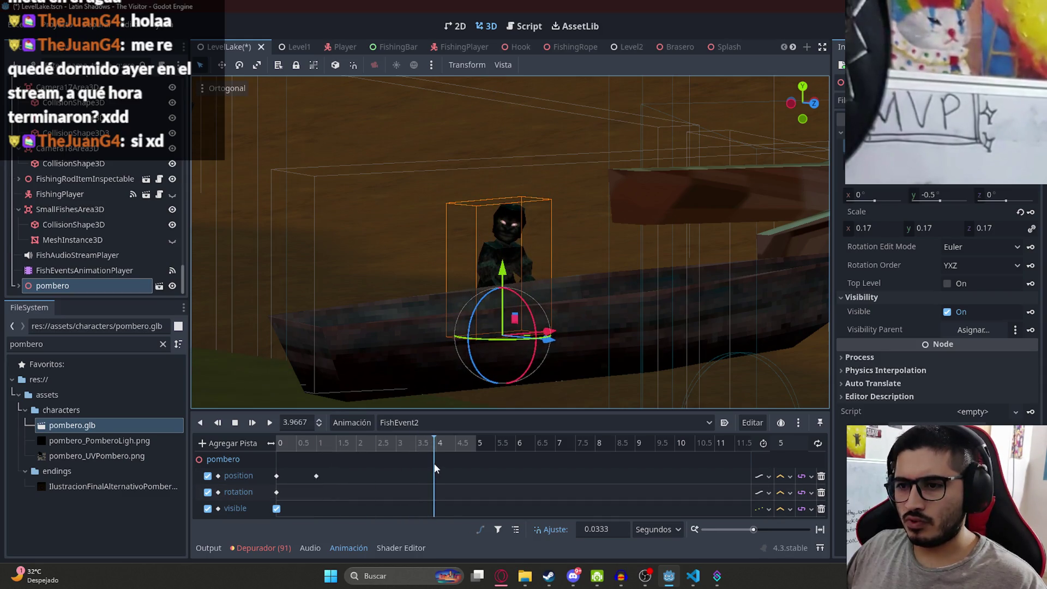
pyautogui.press('k')
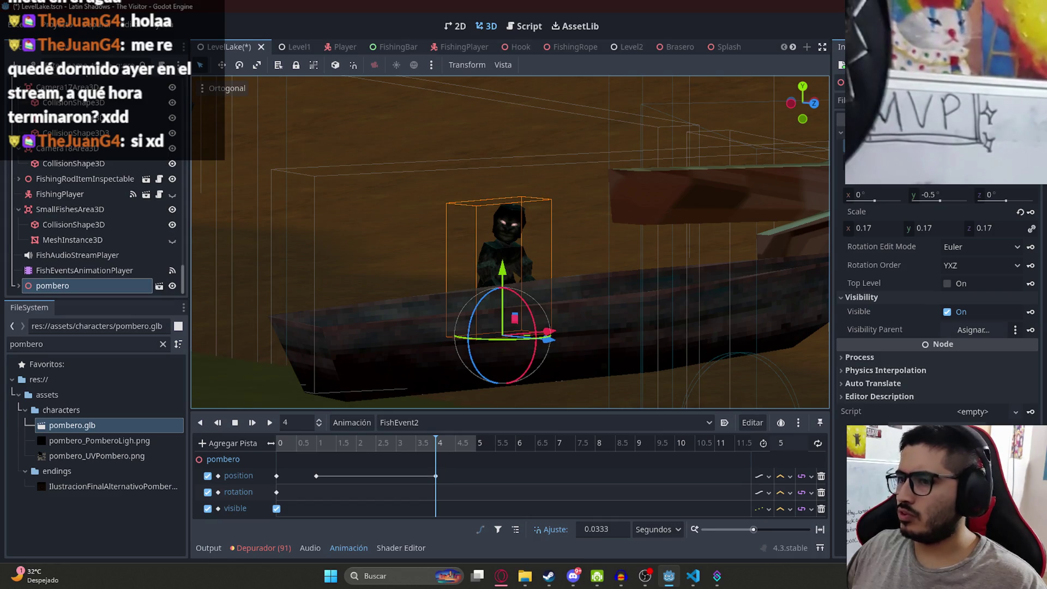
# Insert a pombero position key at 5 seconds, preview the motion, and save the scene
pyautogui.click(276, 476)
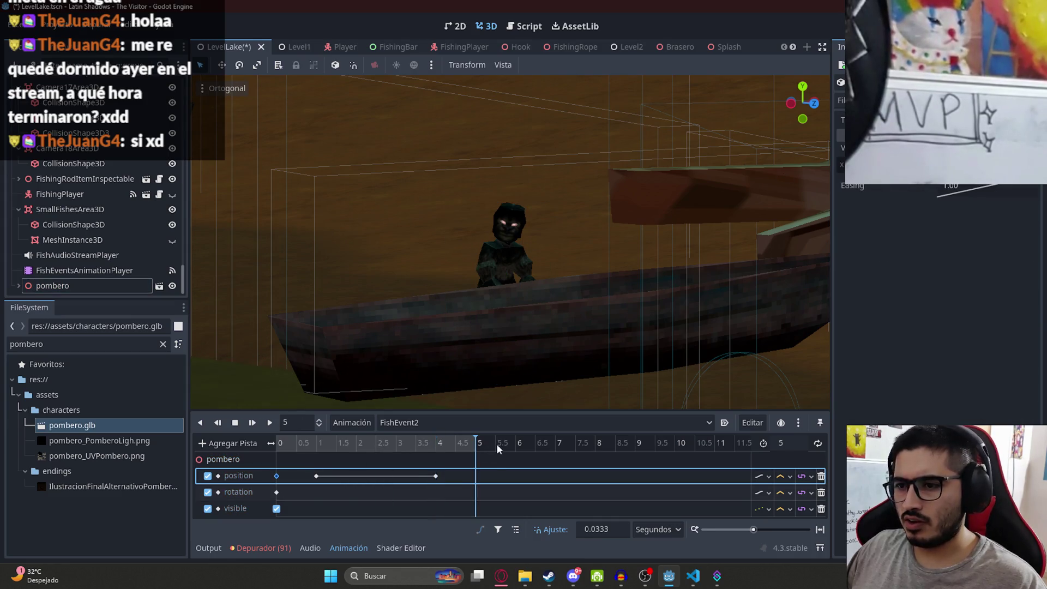
pyautogui.rightClick(476, 476)
pyautogui.click(502, 486)
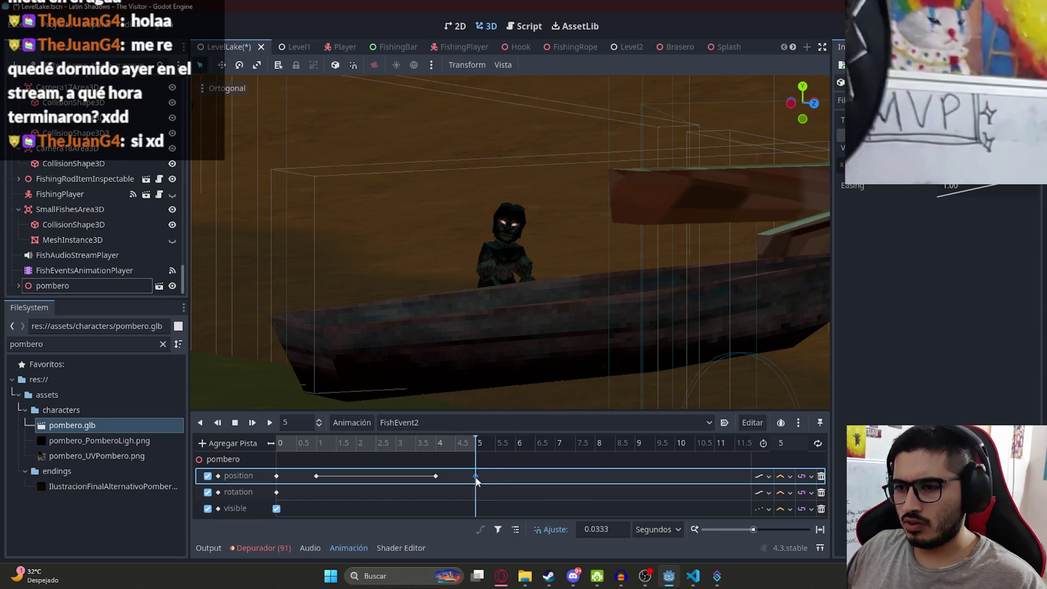
pyautogui.moveTo(276, 442)
pyautogui.mouseDown()
pyautogui.moveTo(535, 450)
pyautogui.moveTo(234, 440)
pyautogui.mouseUp()
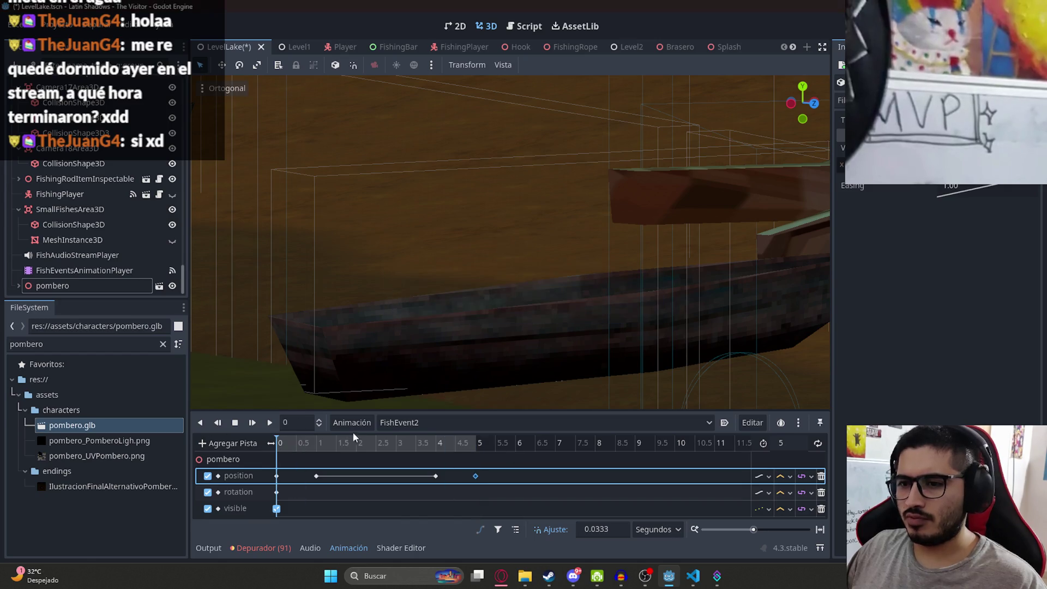
pyautogui.hotkey('ctrl', 's')
pyautogui.click(415, 425)
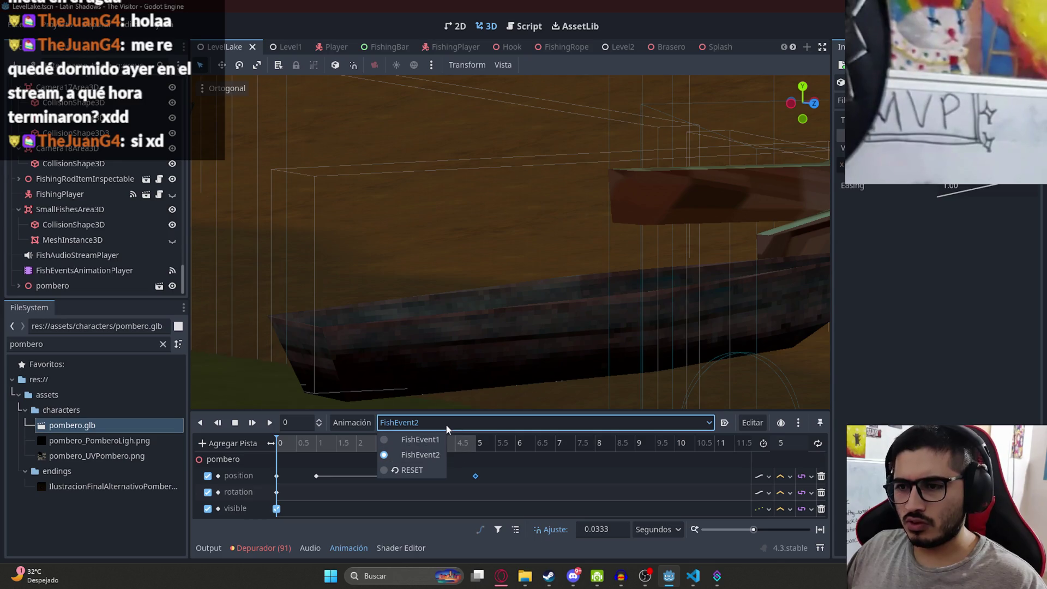
# Make level_lake.gd's pombero branch play FishEvent2 instead of FishEvent1, then return to Godot
pyautogui.click(229, 312)
pyautogui.hotkey('alt', 'Tab')
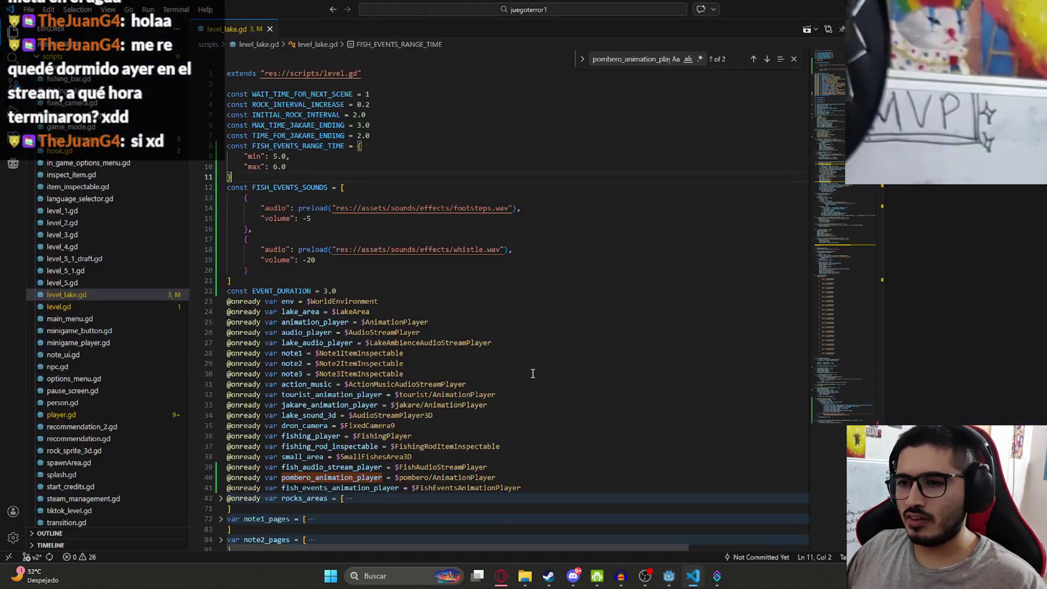
pyautogui.scroll(-20, 449, 323)
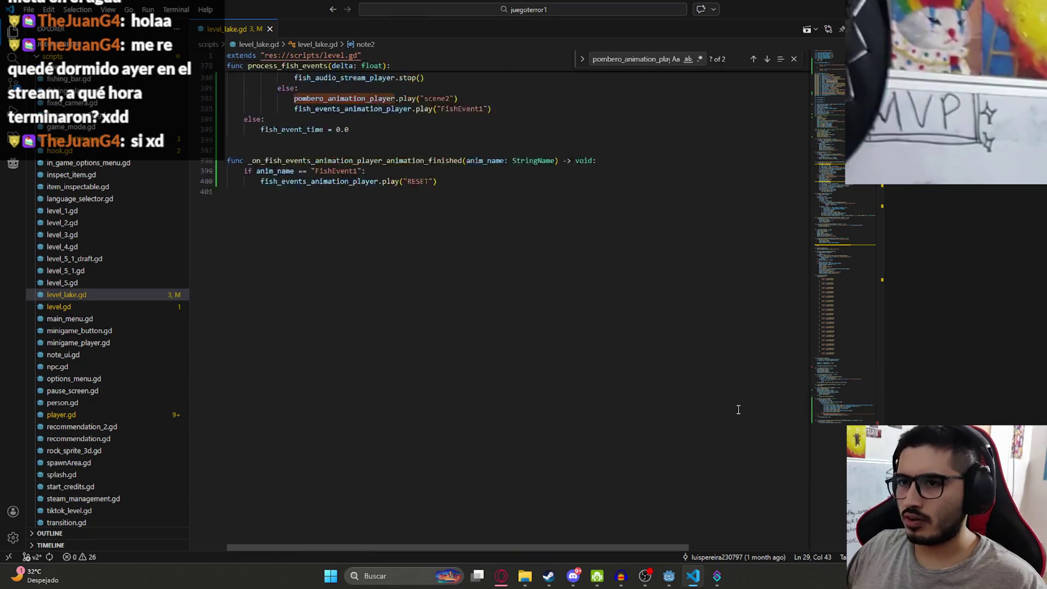
pyautogui.press('Delete')
pyautogui.write('2')
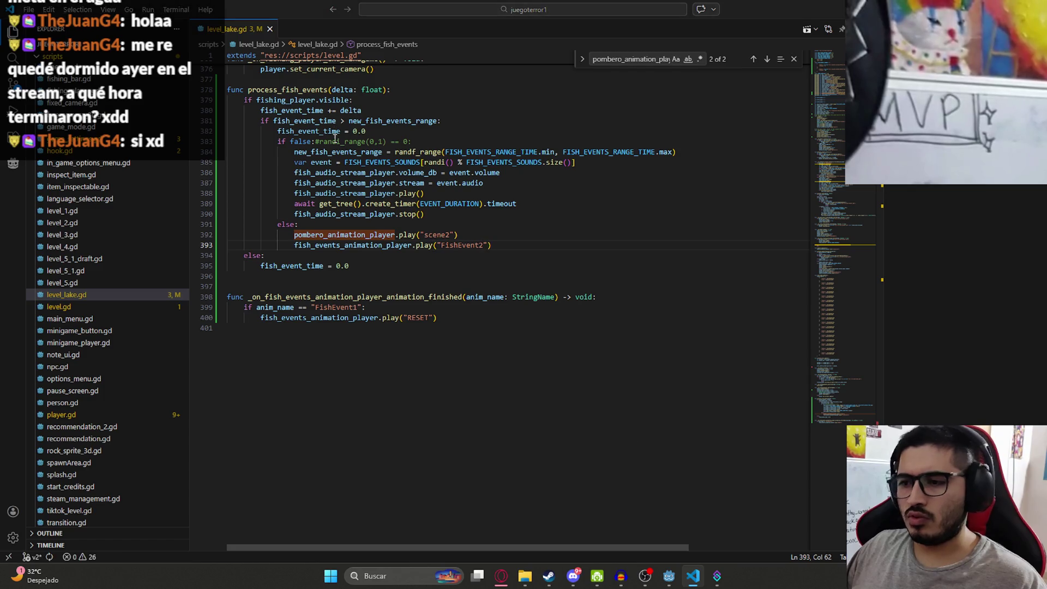
pyautogui.hotkey('alt', 'Tab')
pyautogui.rightClick(224, 46)
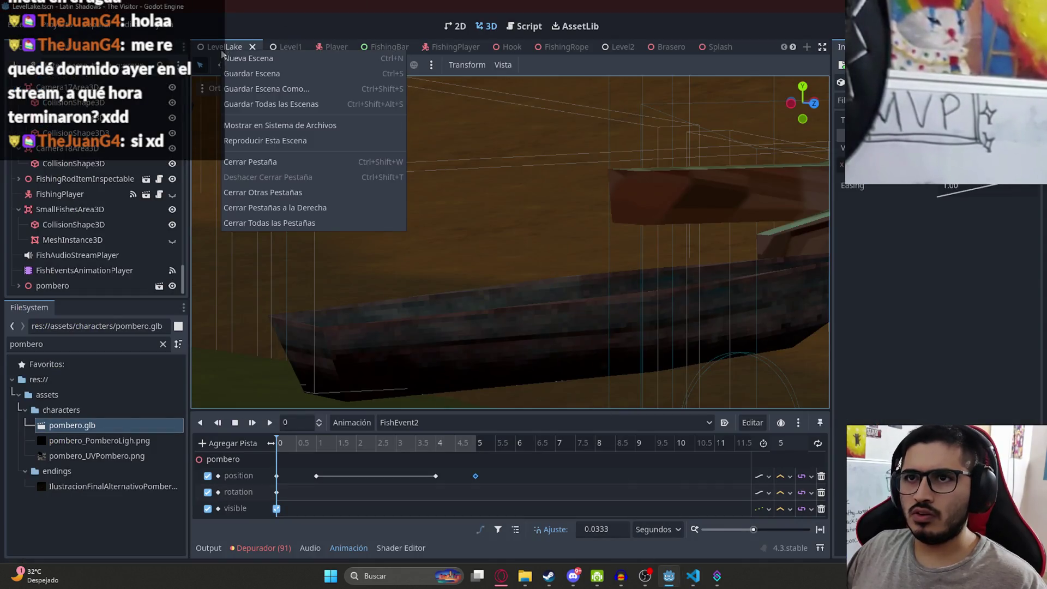
# Run the LevelLake scene, choose Pescar to start fishing, then stop the game with F8
pyautogui.click(263, 138)
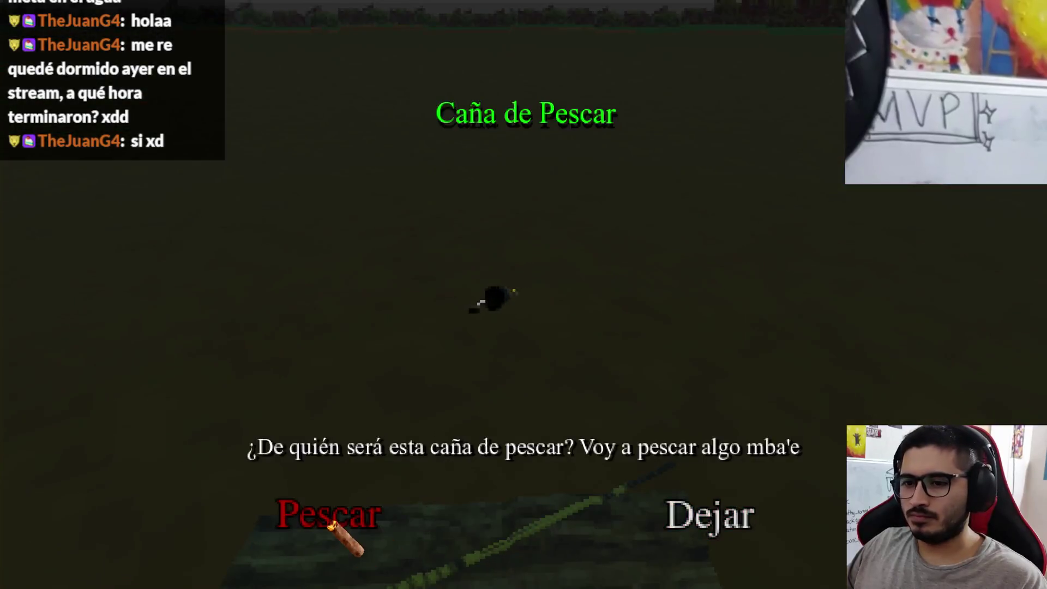
pyautogui.click(344, 531)
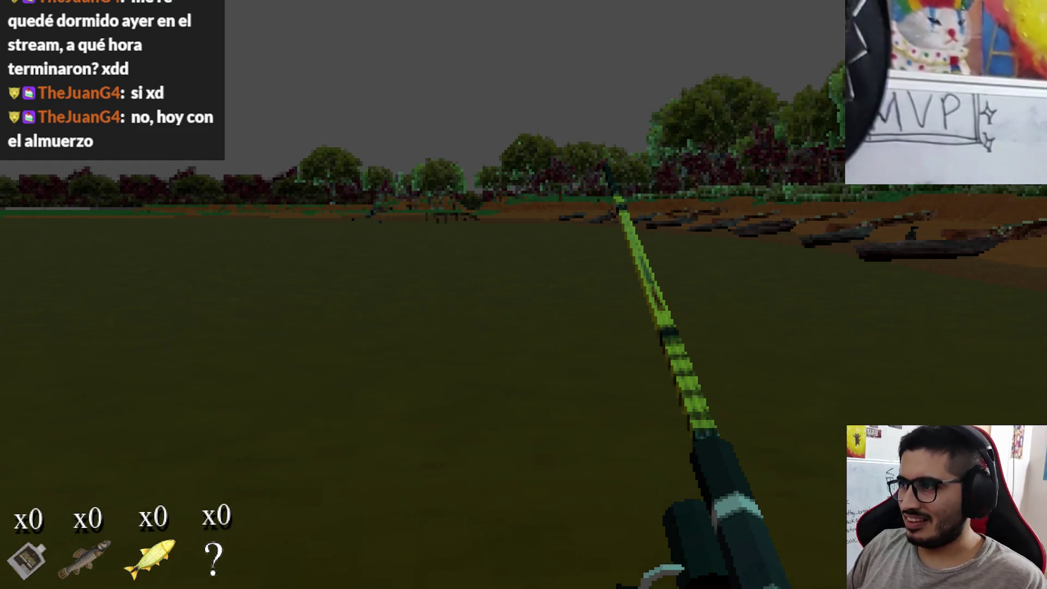
pyautogui.press('F8')
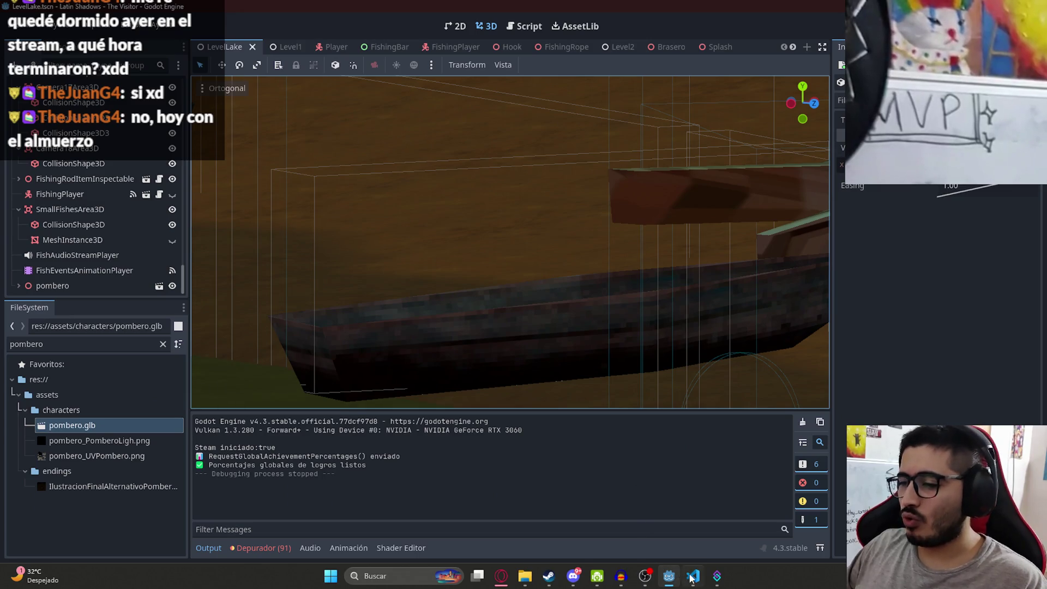
# On line 393 replace FishEvent2 with "FishEvent" + str(randi_range(1,2))
pyautogui.click(691, 577)
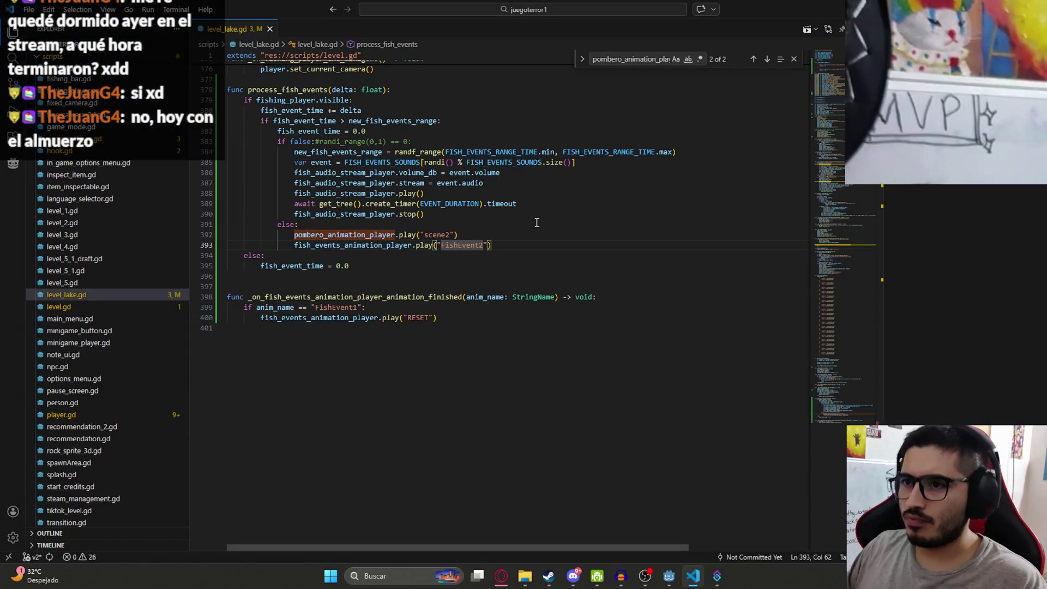
pyautogui.press('BackSpace')
pyautogui.write('+ str(')
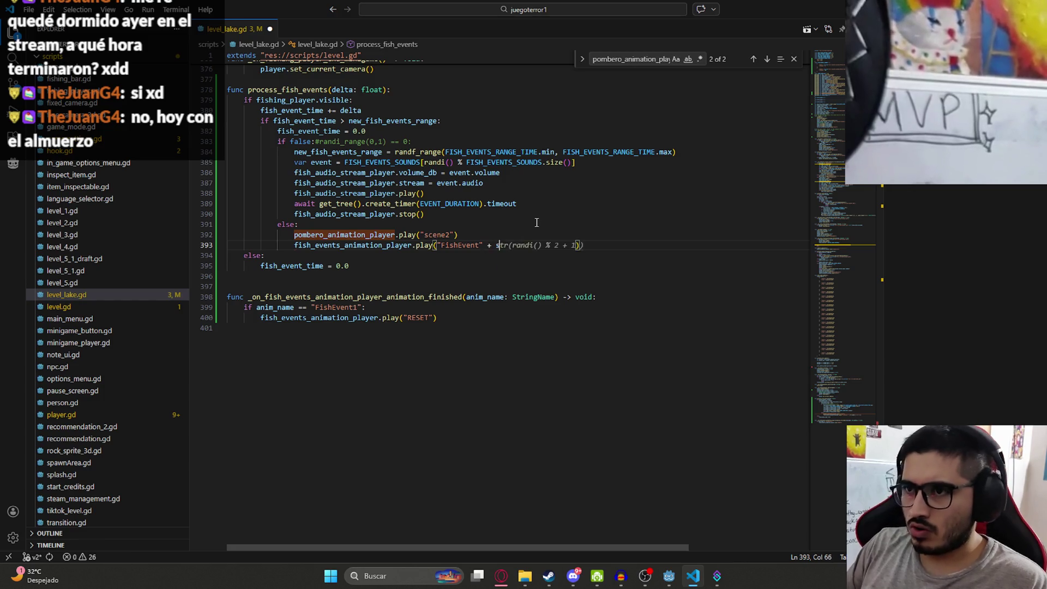
pyautogui.press('Tab')
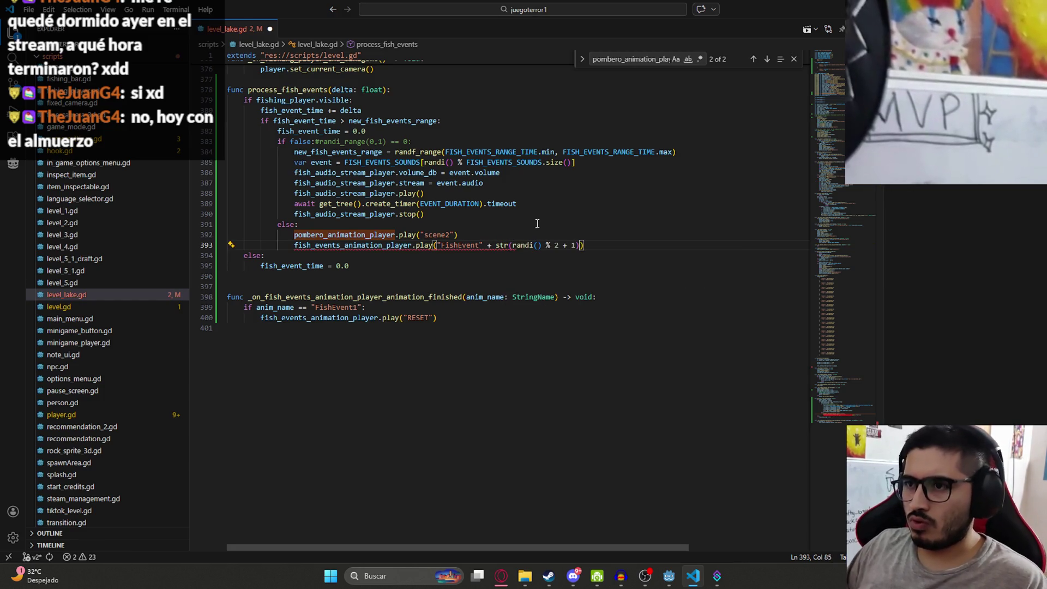
pyautogui.click(579, 228)
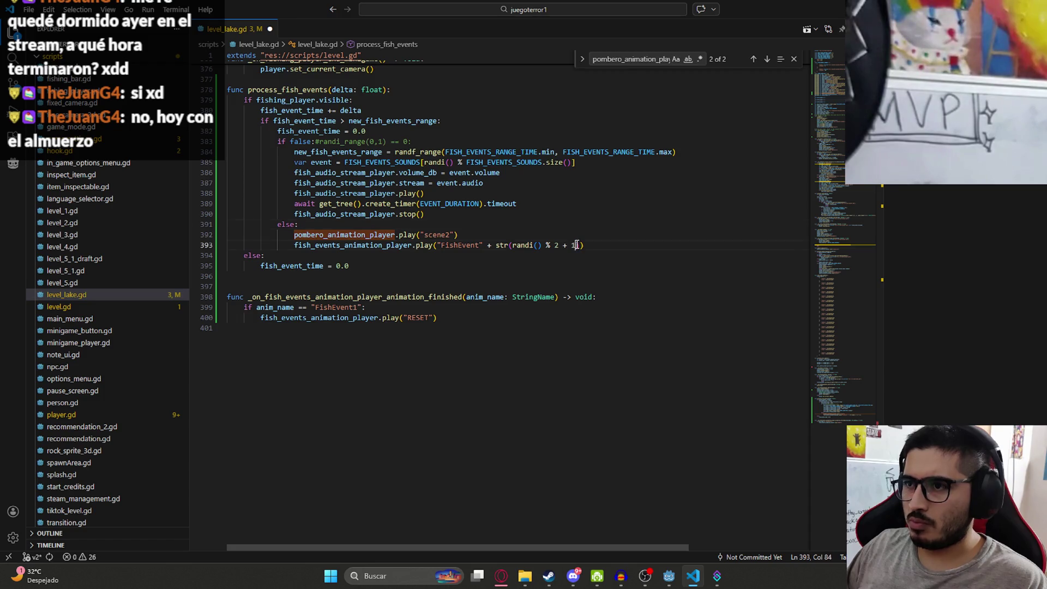
pyautogui.moveTo(577, 245); pyautogui.dragTo(516, 243)
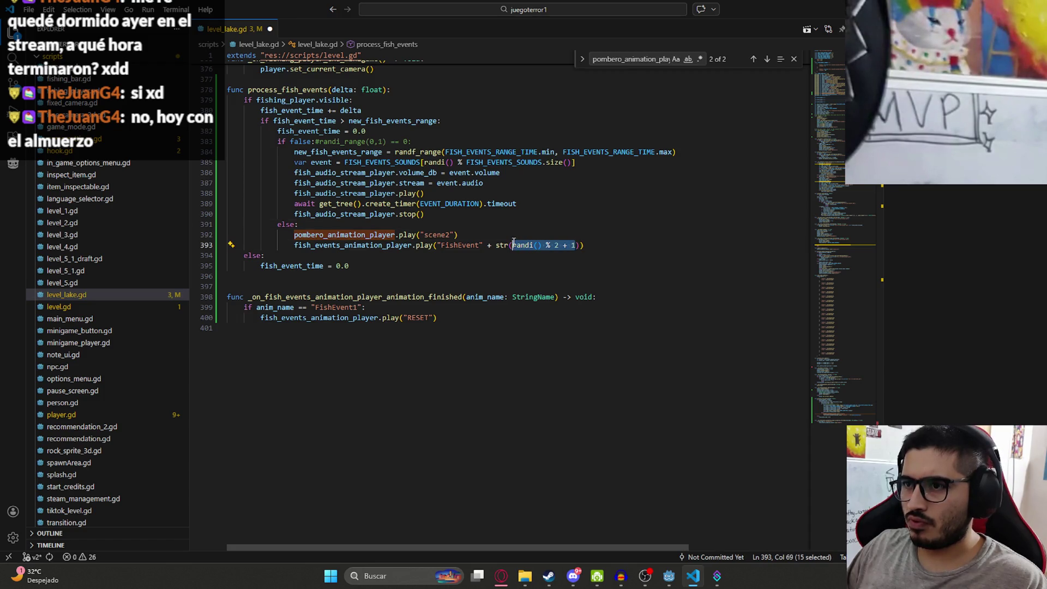
pyautogui.write('randi_r')
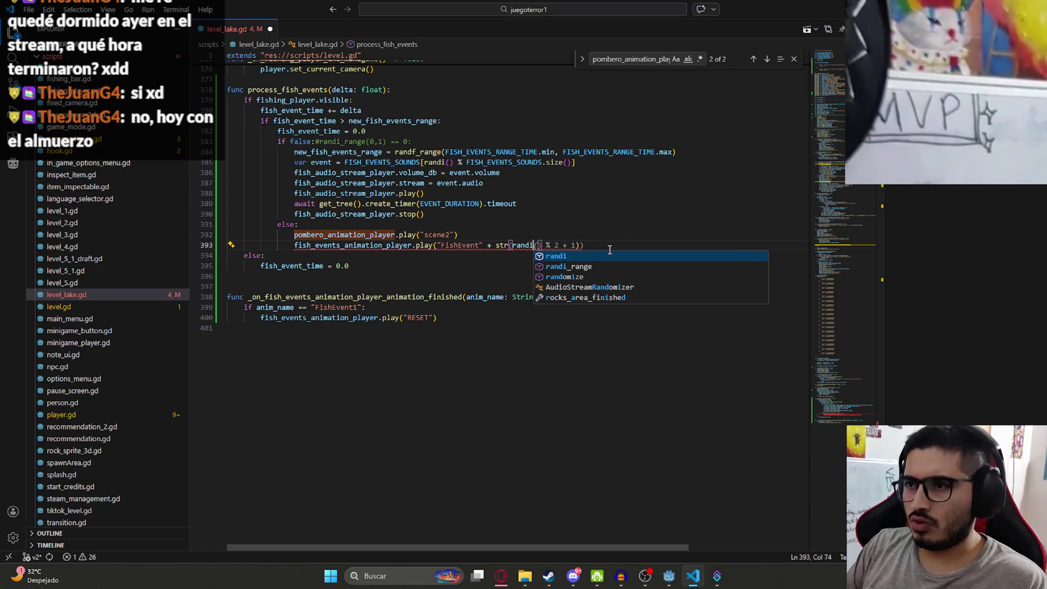
pyautogui.press('Tab')
pyautogui.write('(1,2')
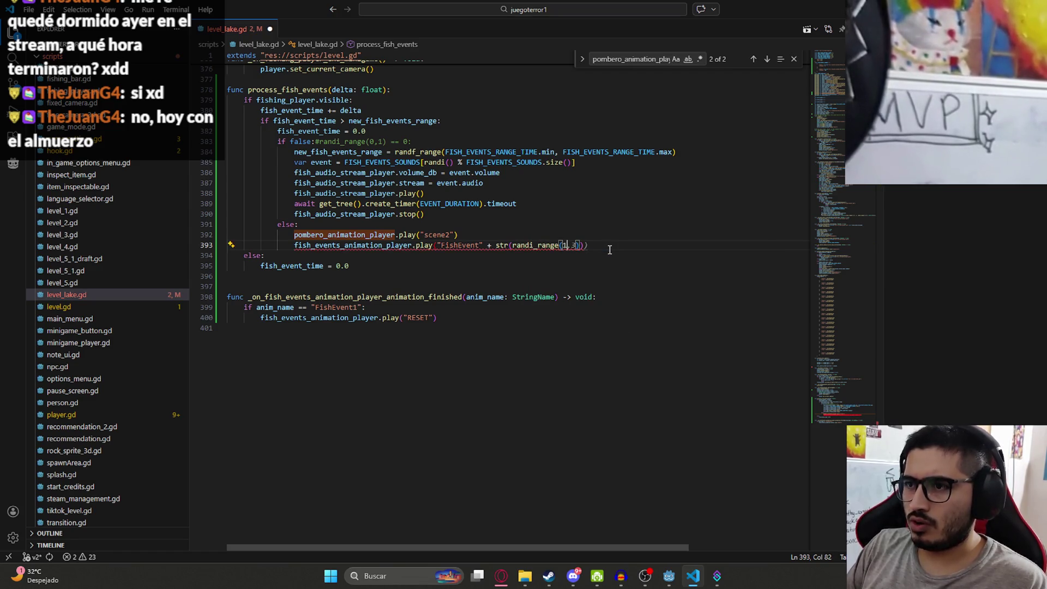
pyautogui.write(')')
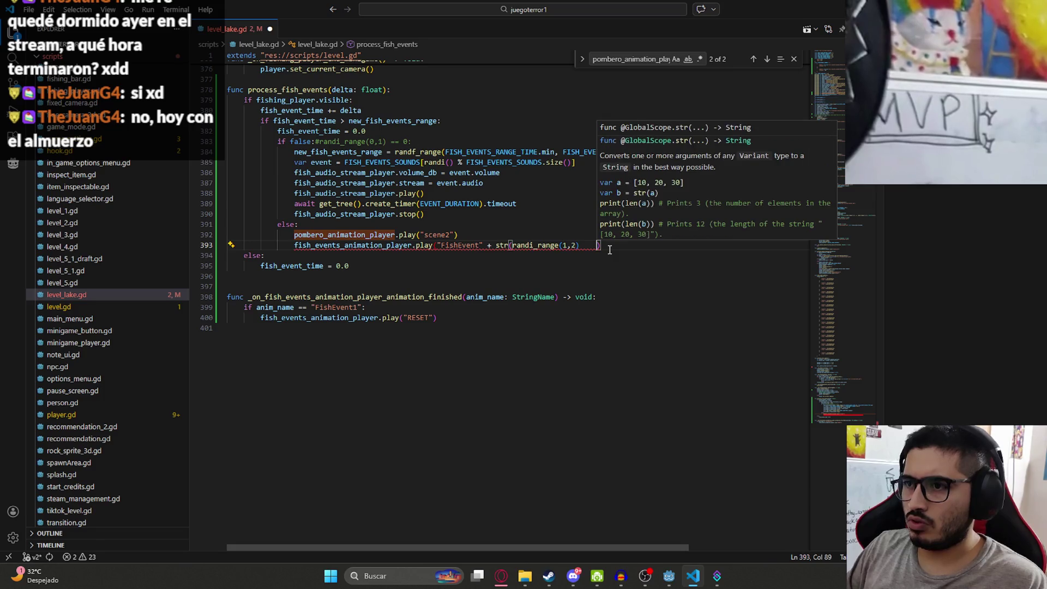
# Fix the closing parentheses on line 393 and save level_lake.gd
pyautogui.click(681, 276)
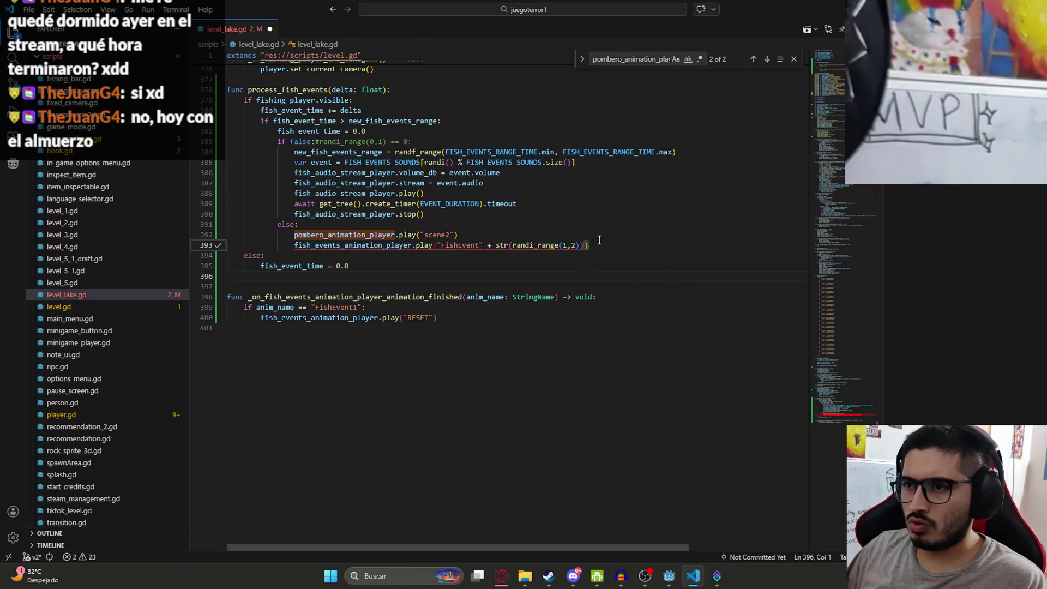
pyautogui.click(603, 246)
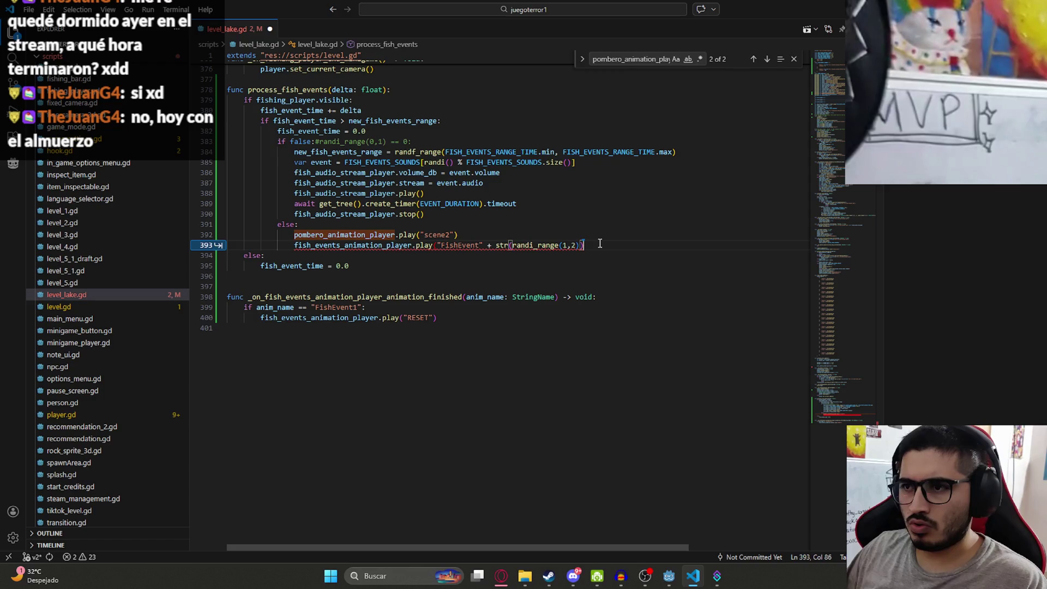
pyautogui.click(568, 245)
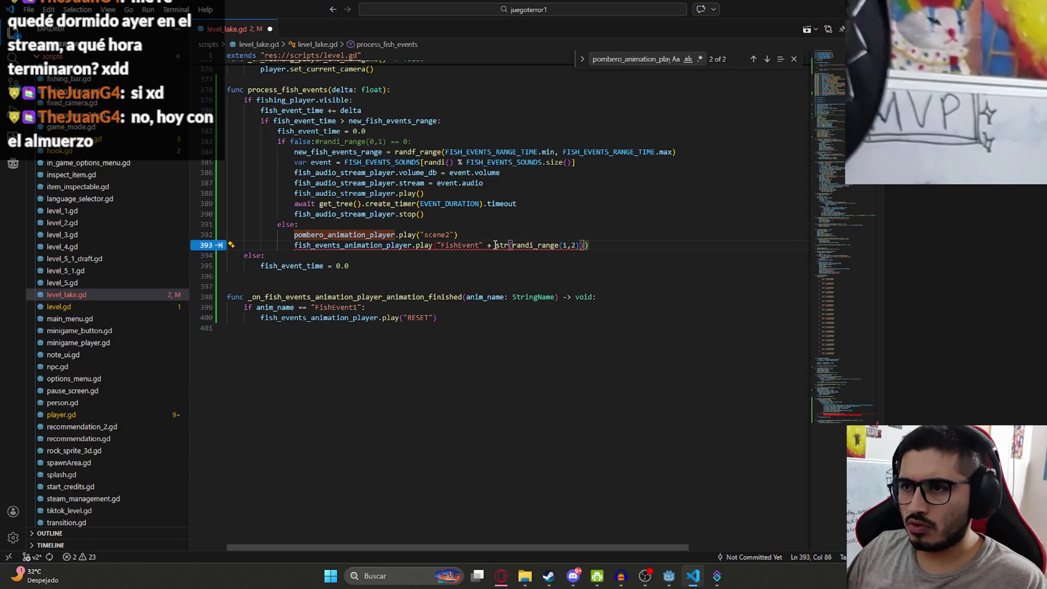
pyautogui.write(')')
pyautogui.click(604, 242)
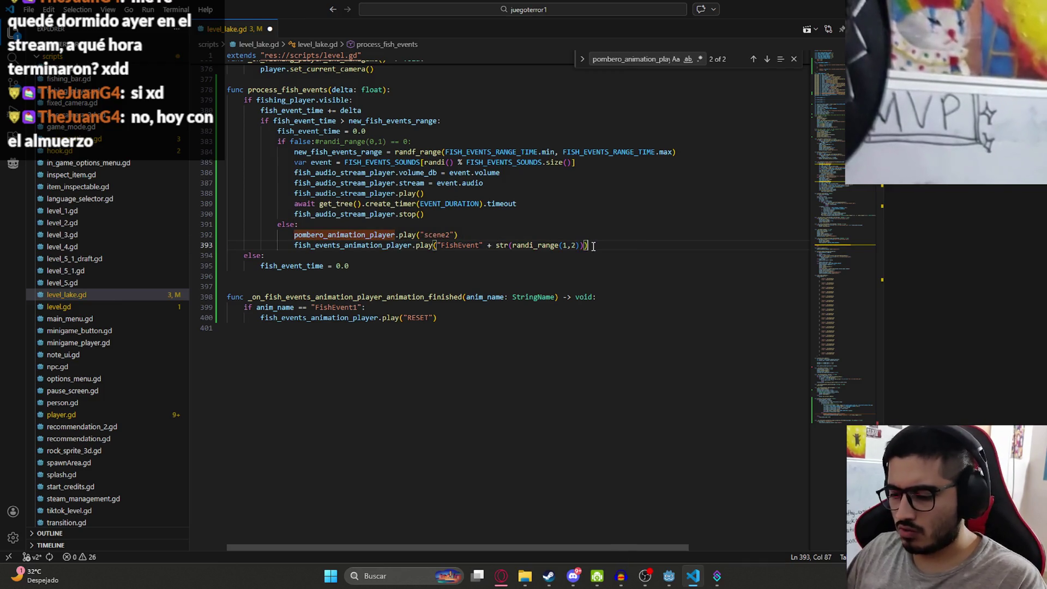
pyautogui.press('BackSpace')
pyautogui.press('BackSpace')
pyautogui.press('Left')
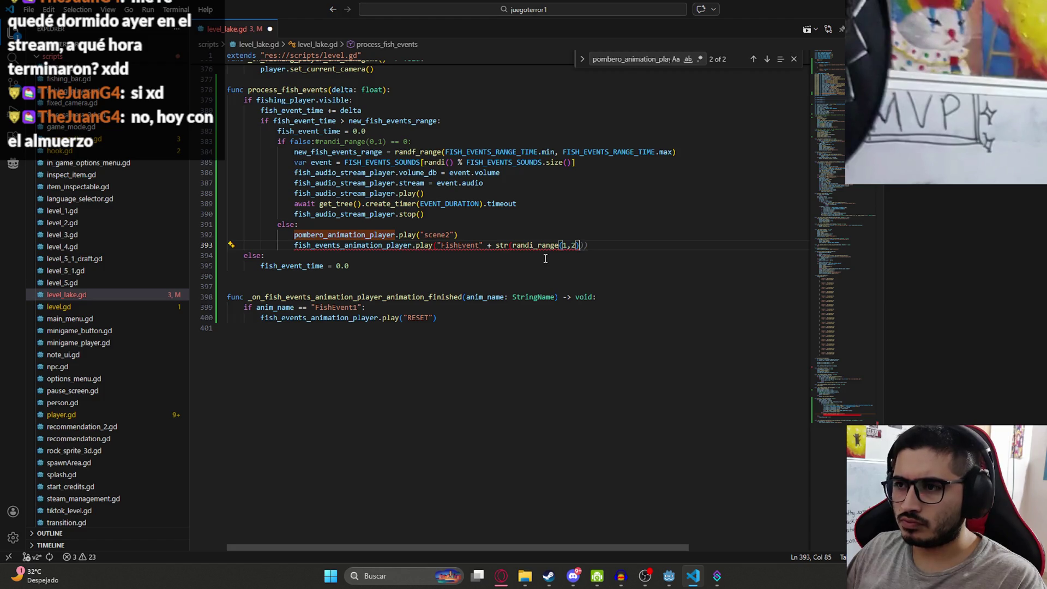
pyautogui.write(')')
pyautogui.hotkey('ctrl', 's')
# Extend line 399's check with or anim_name == "FishEvent2" and save
pyautogui.click(479, 238)
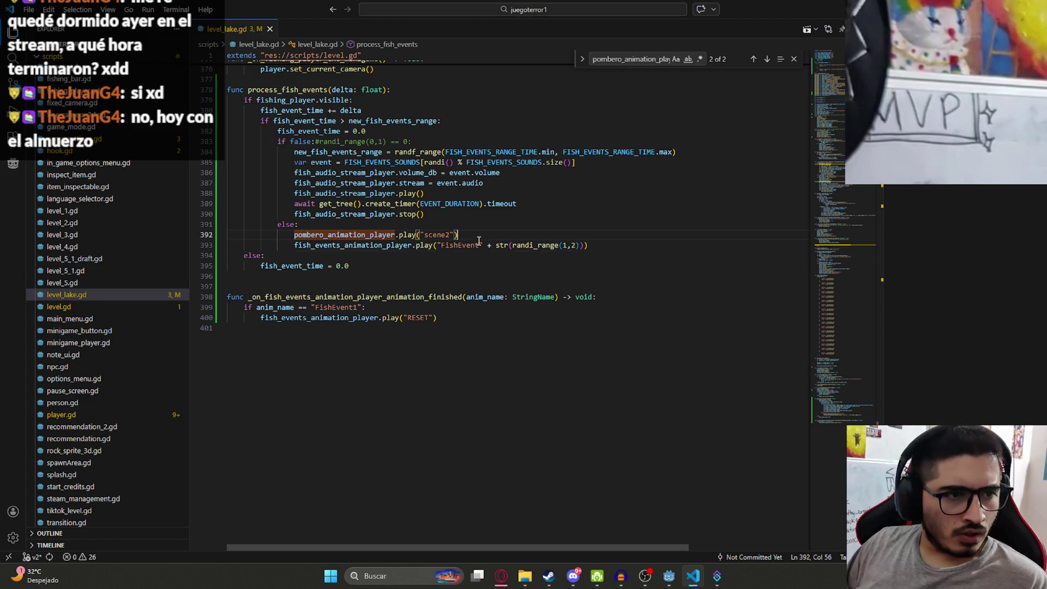
pyautogui.doubleClick(518, 245)
pyautogui.doubleClick(456, 246)
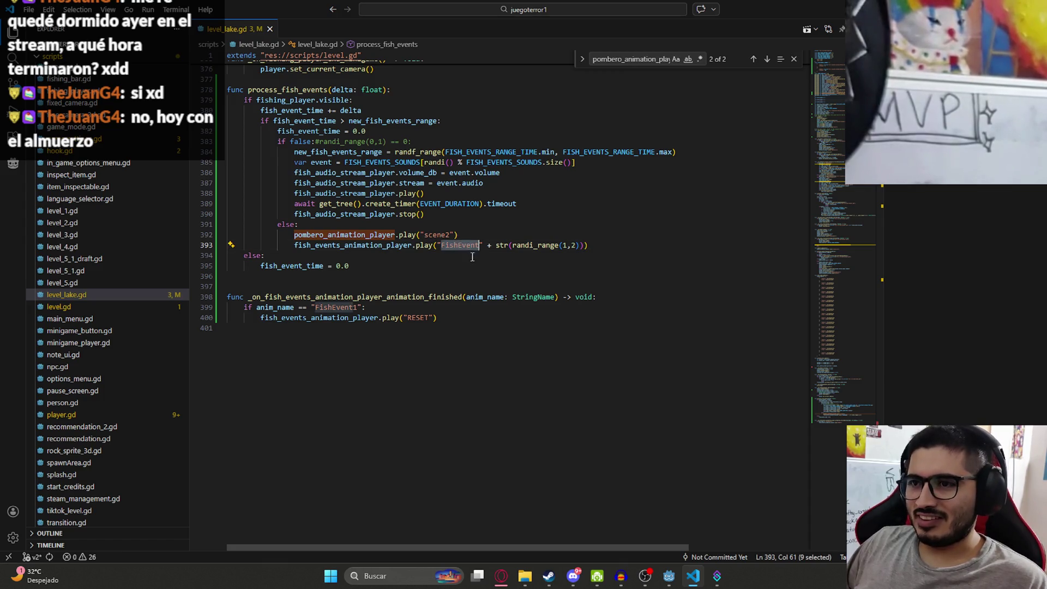
pyautogui.scroll(1, 453, 273)
pyautogui.moveTo(364, 335); pyautogui.dragTo(256, 335)
pyautogui.click(362, 335)
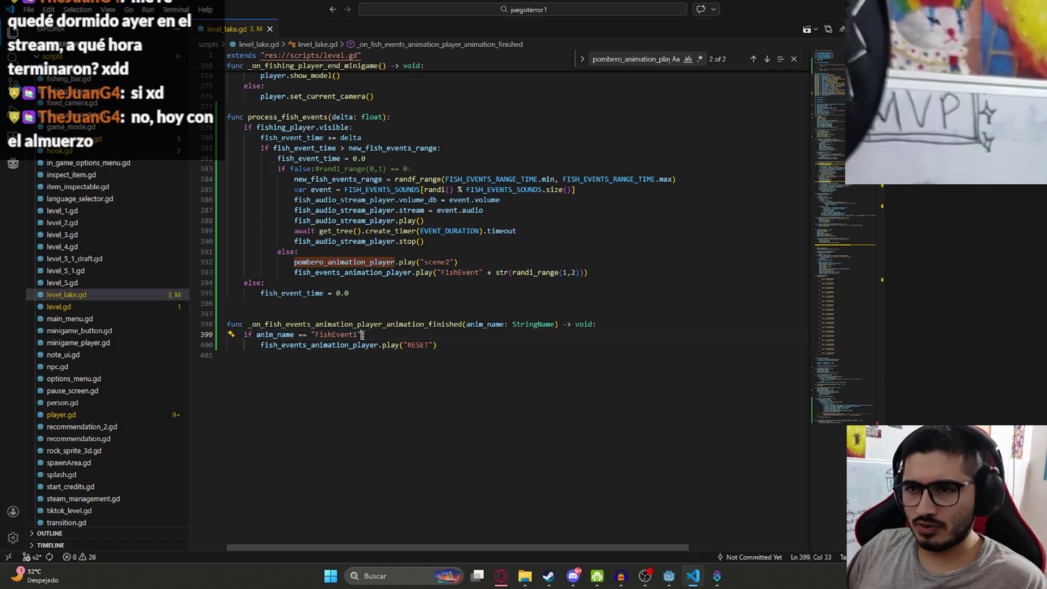
pyautogui.press('Tab')
pyautogui.press('Left')
pyautogui.press('BackSpace')
pyautogui.write('2')
pyautogui.hotkey('ctrl', 's')
pyautogui.click(487, 293)
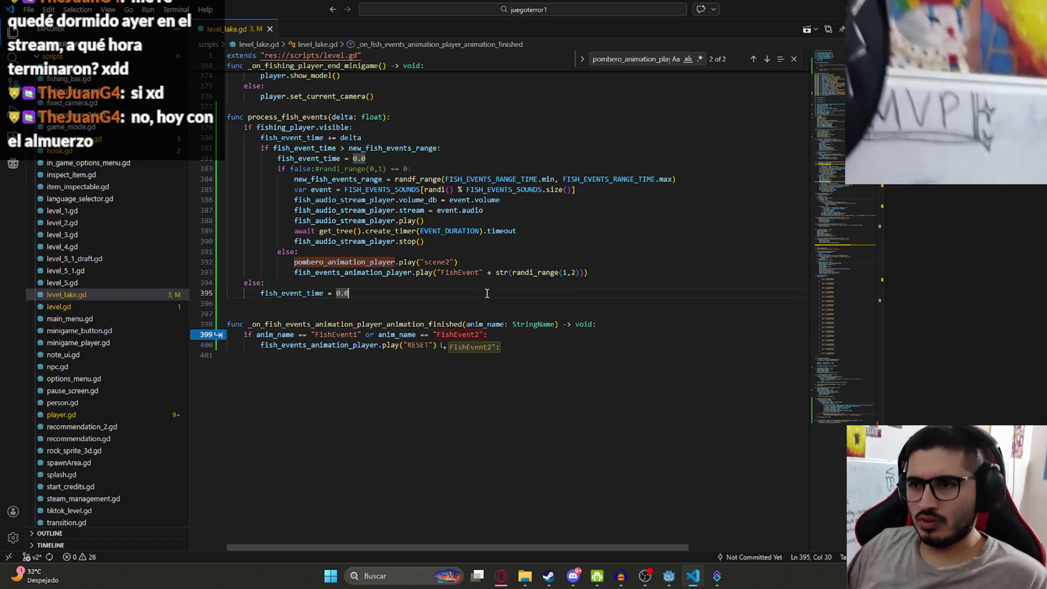
pyautogui.click(457, 335)
pyautogui.click(369, 336)
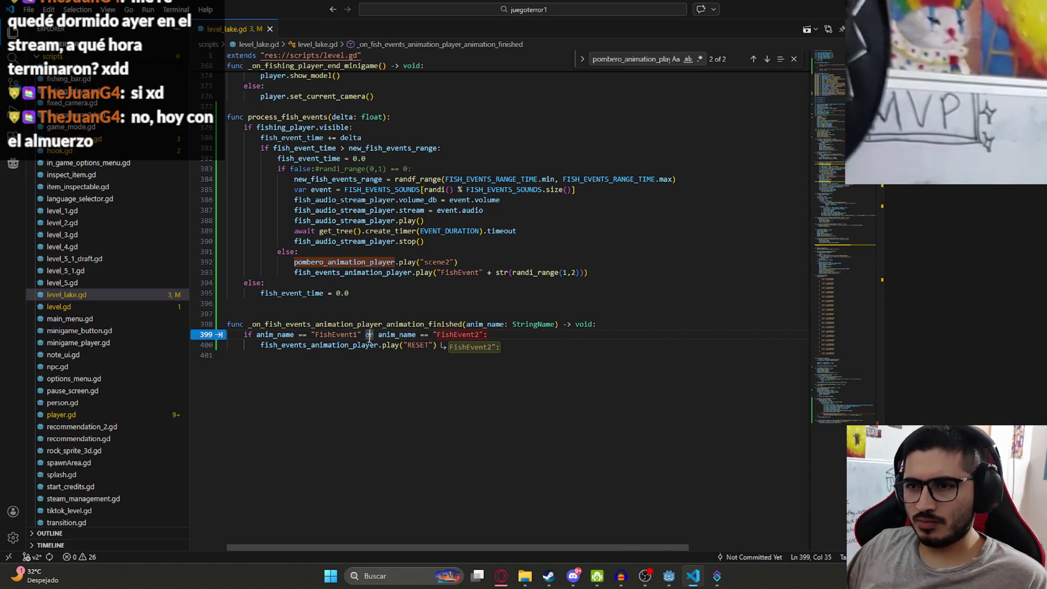
pyautogui.press('Tab')
pyautogui.click(441, 341)
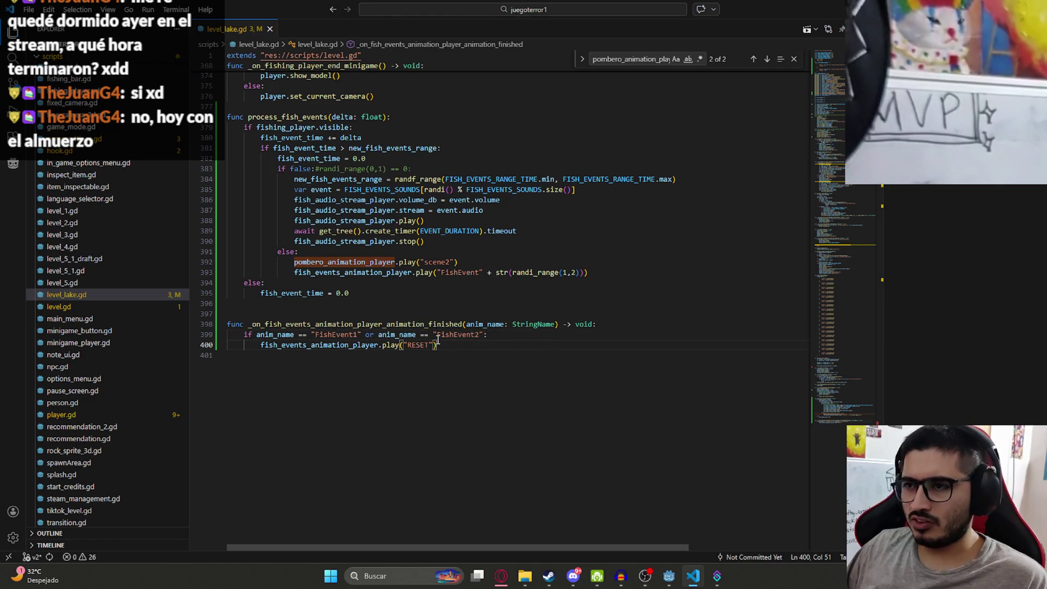
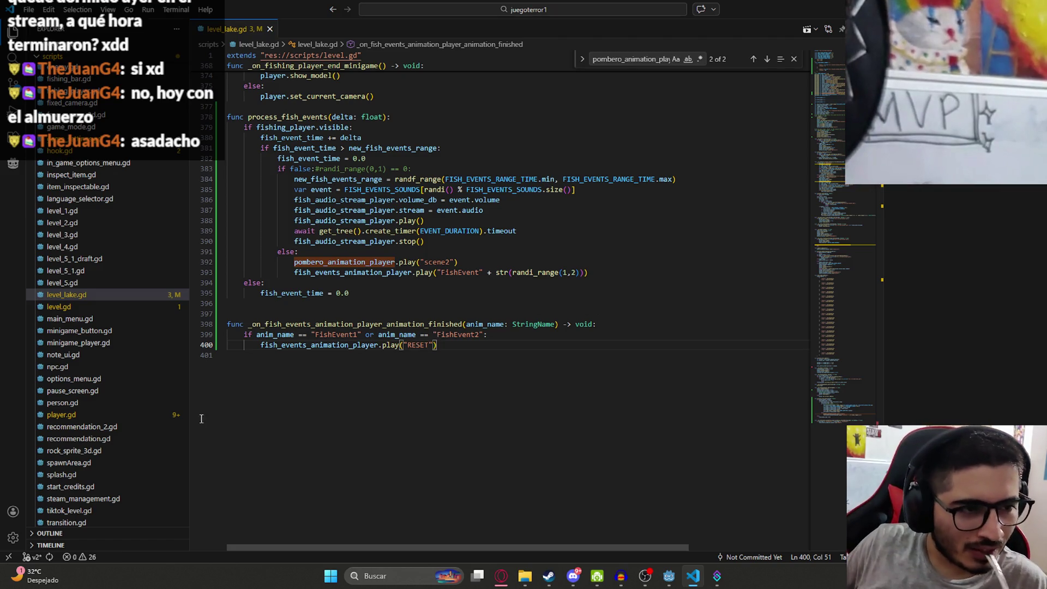
# Review the FishEvent2 check on line 399 and the scene2/pombero animation call on line 392
pyautogui.doubleClick(473, 334)
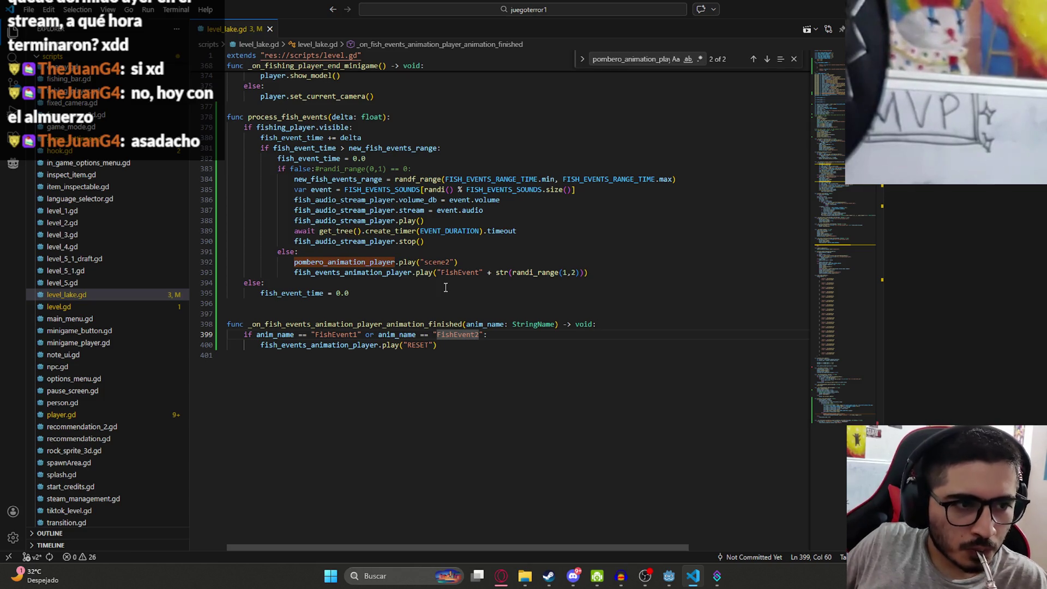
pyautogui.click(510, 254)
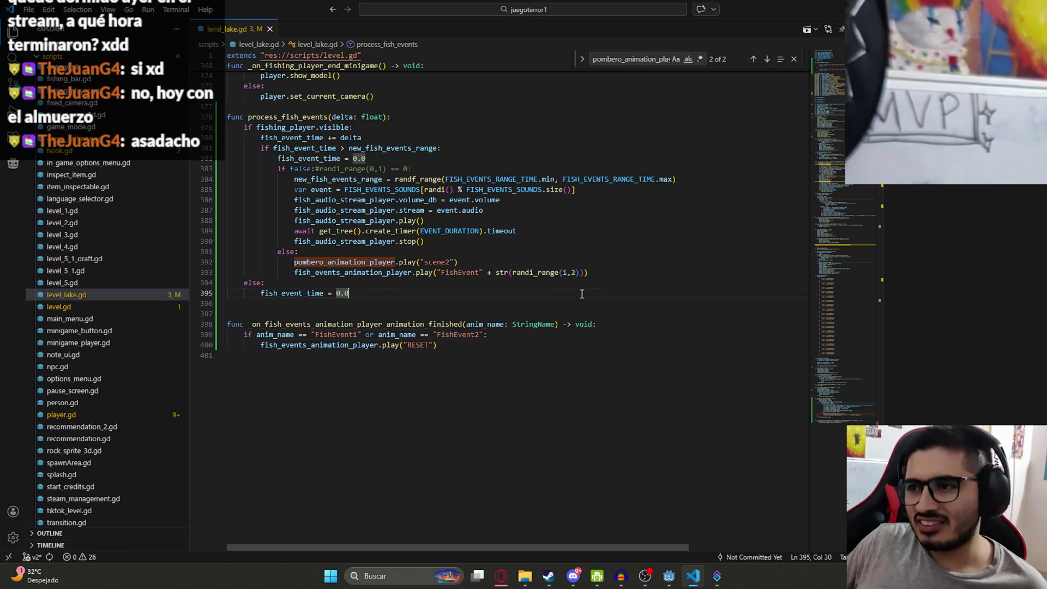
pyautogui.tripleClick(457, 262)
pyautogui.click(457, 263)
pyautogui.doubleClick(436, 262)
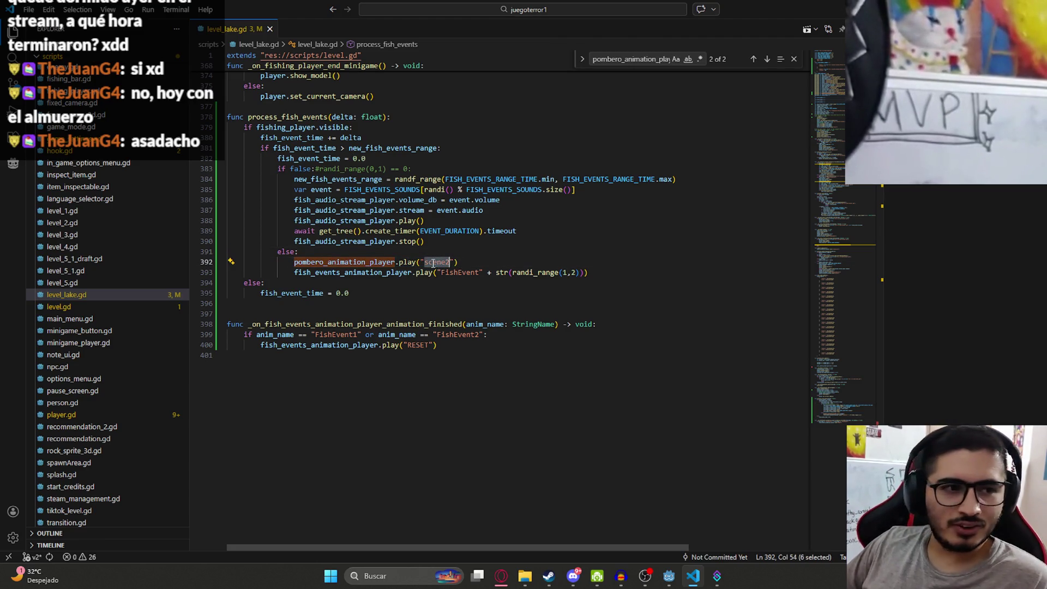
pyautogui.click(464, 264)
pyautogui.click(450, 334)
pyautogui.doubleClick(438, 262)
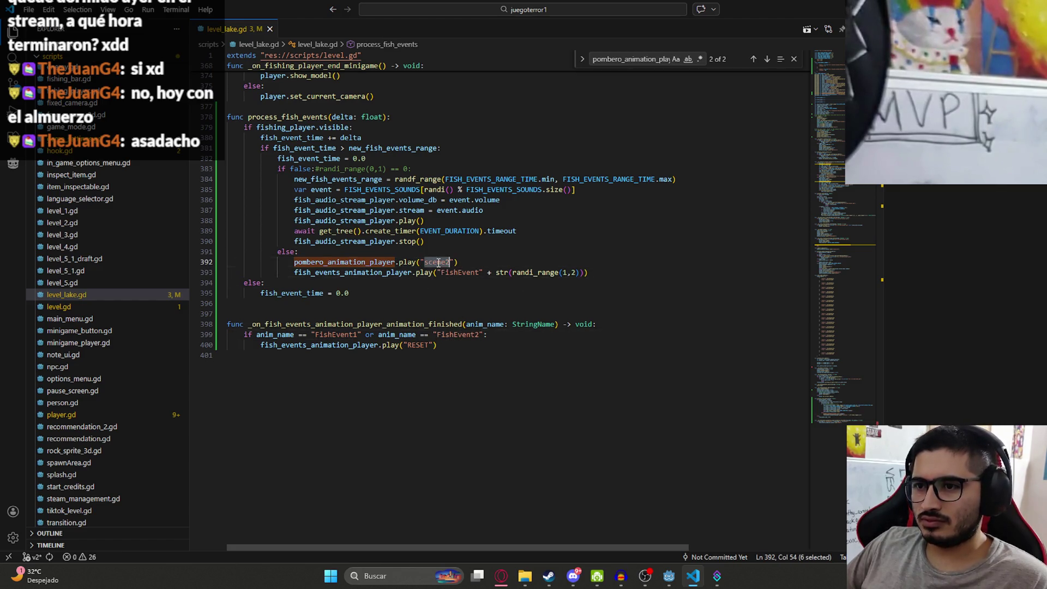
pyautogui.click(567, 264)
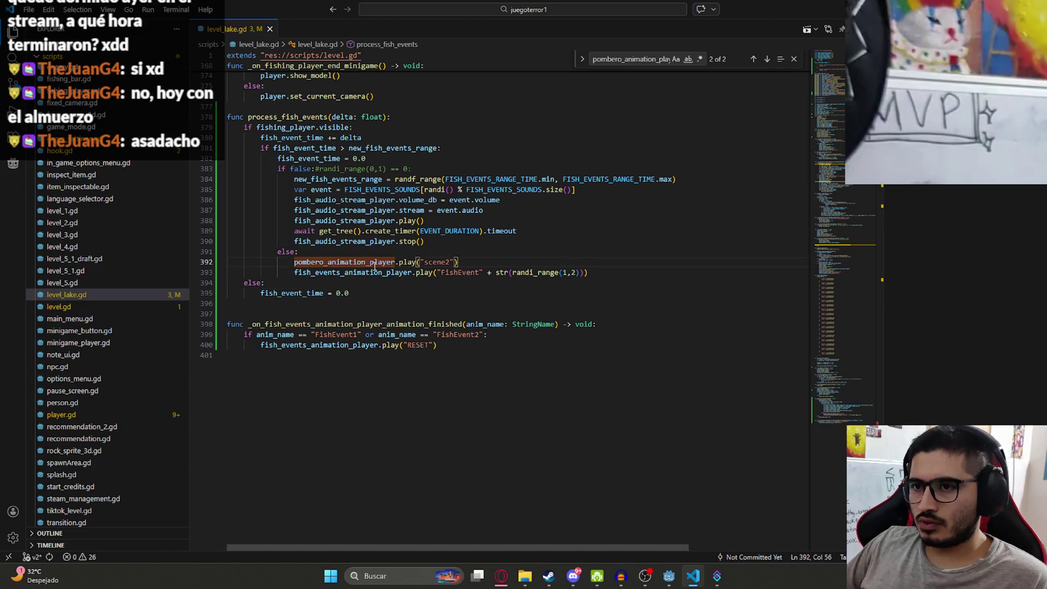
# Switch to the Godot editor and run the game from the LevelLake scene tab
pyautogui.click(668, 576)
pyautogui.rightClick(240, 47)
pyautogui.click(376, 167)
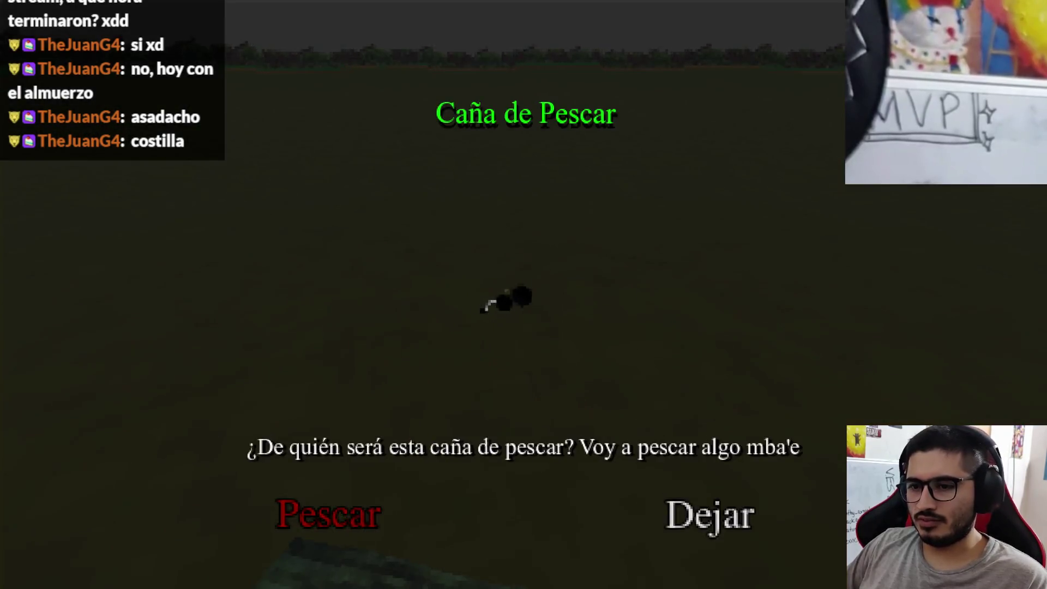
# Pick up the rod via Pescar, cast toward the lake, then stop the game with F8
pyautogui.click(352, 526)
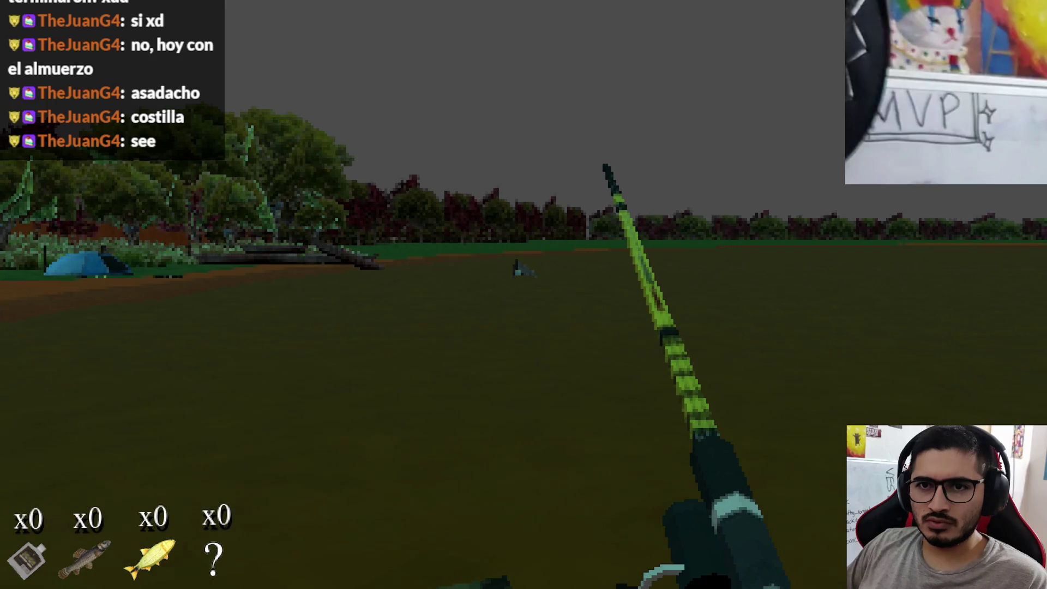
pyautogui.click(524, 295)
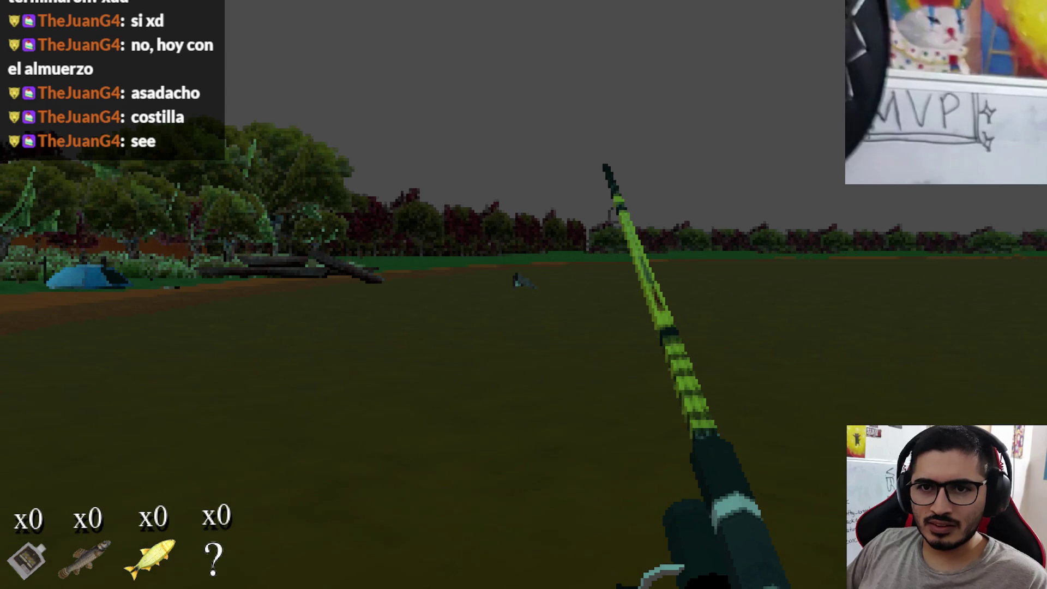
pyautogui.press('F8')
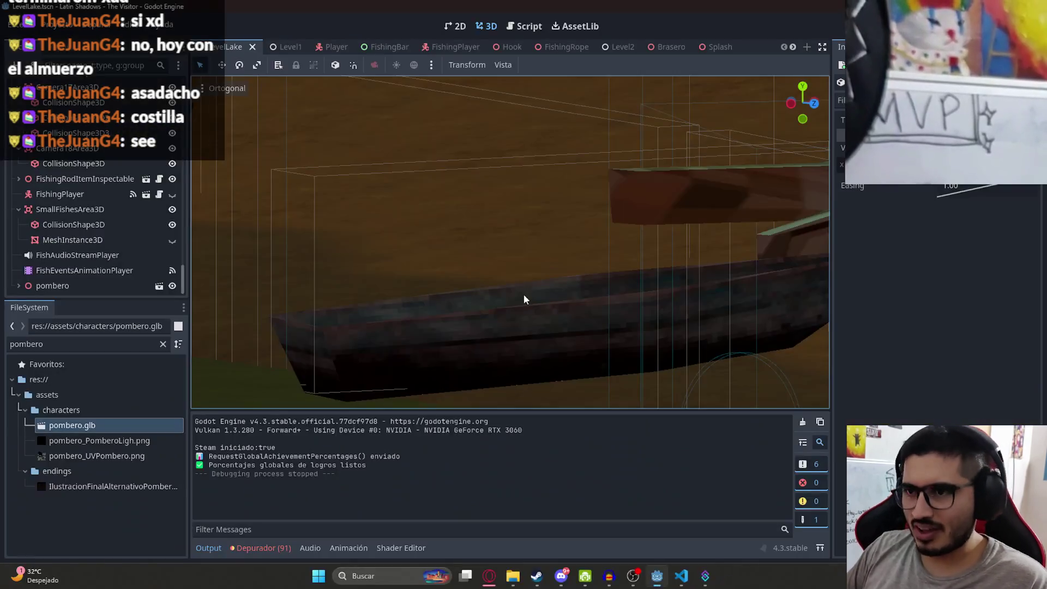
# Review the play calls in level_lake.gd and select the fish_events_animation_player.play("RESET") line
pyautogui.click(524, 26)
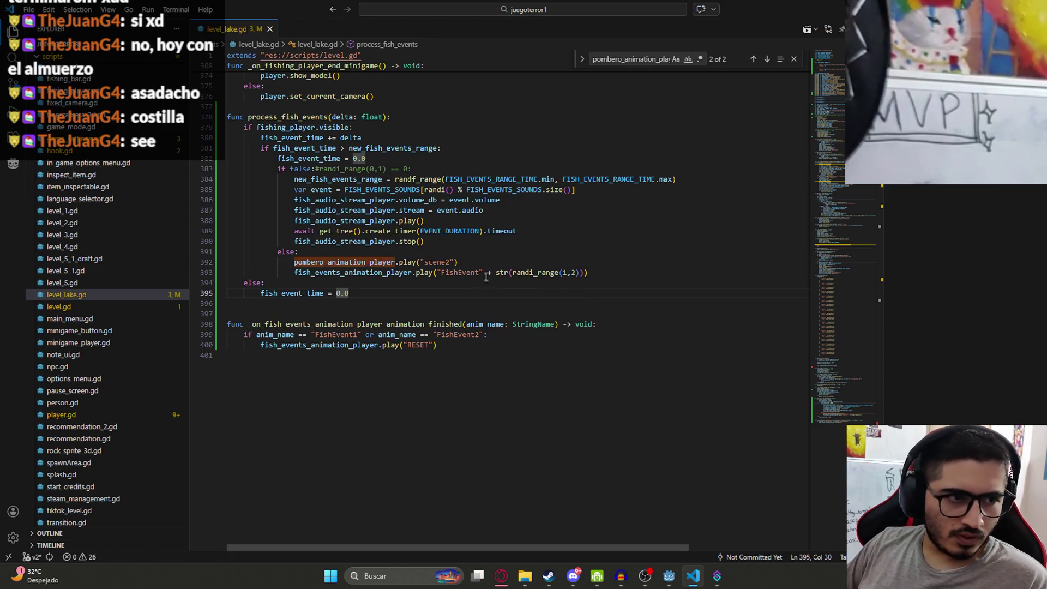
pyautogui.click(407, 263)
pyautogui.click(472, 260)
pyautogui.moveTo(474, 259); pyautogui.dragTo(392, 261)
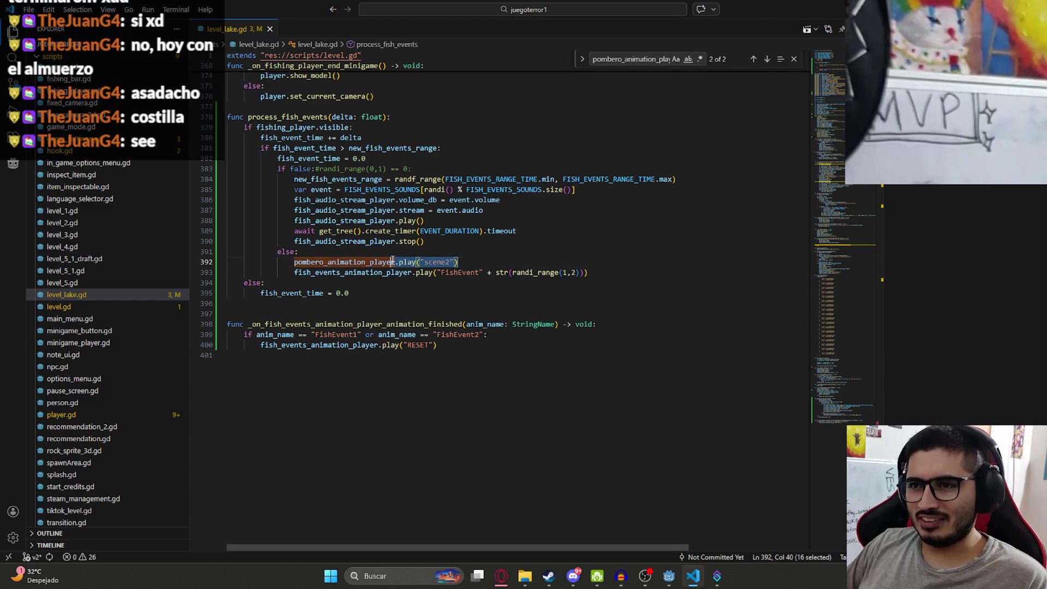
pyautogui.click(470, 261)
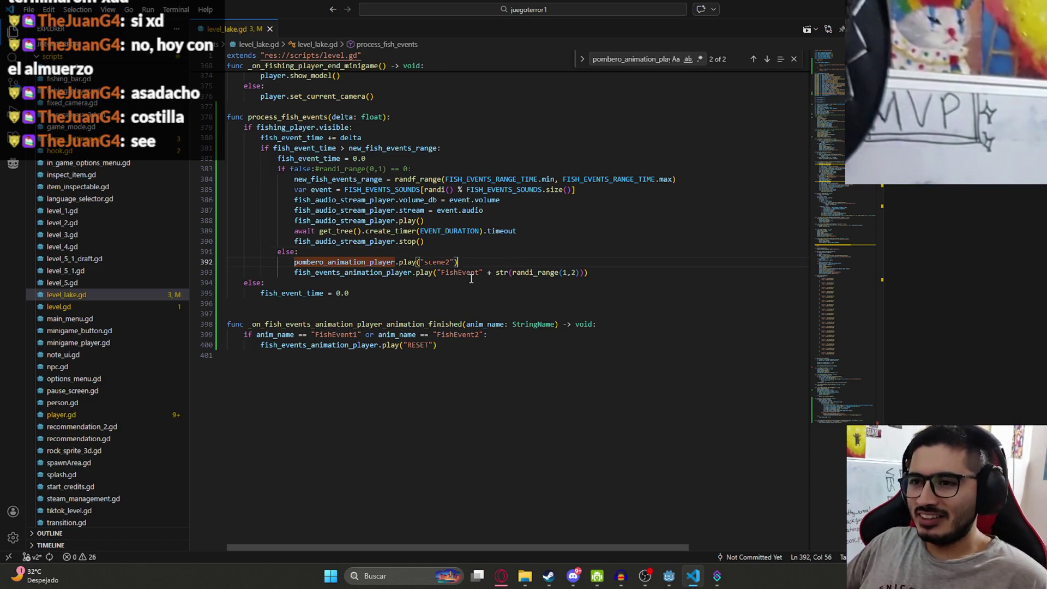
pyautogui.doubleClick(357, 262)
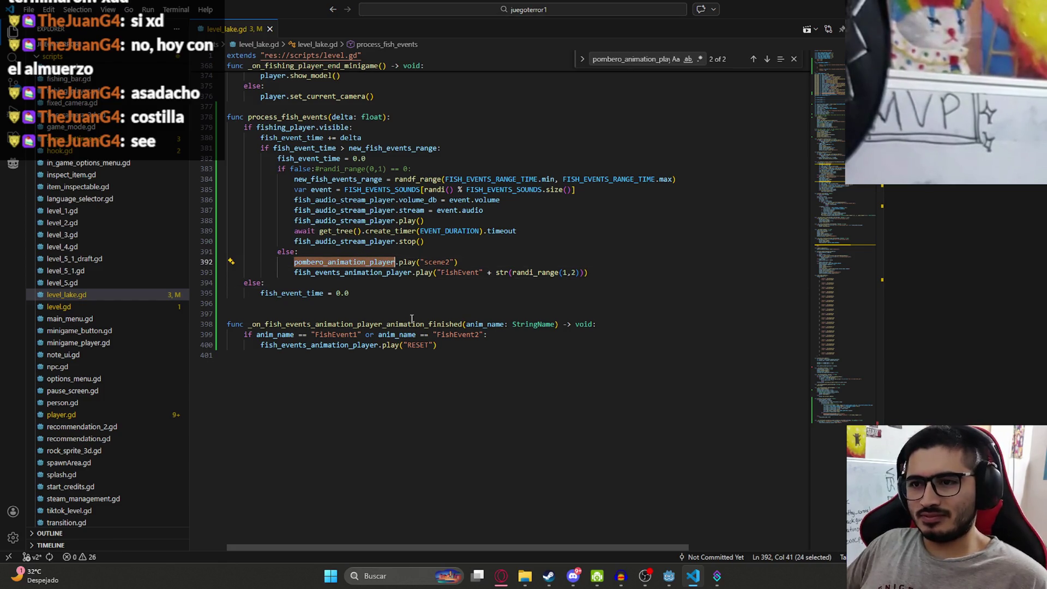
pyautogui.click(333, 313)
pyautogui.moveTo(451, 347); pyautogui.dragTo(258, 346)
# Paste the RESET animation call at the end of _on_fishing_player_end_minigame and save
pyautogui.hotkey('ctrl', 'f')
pyautogui.write('enb')
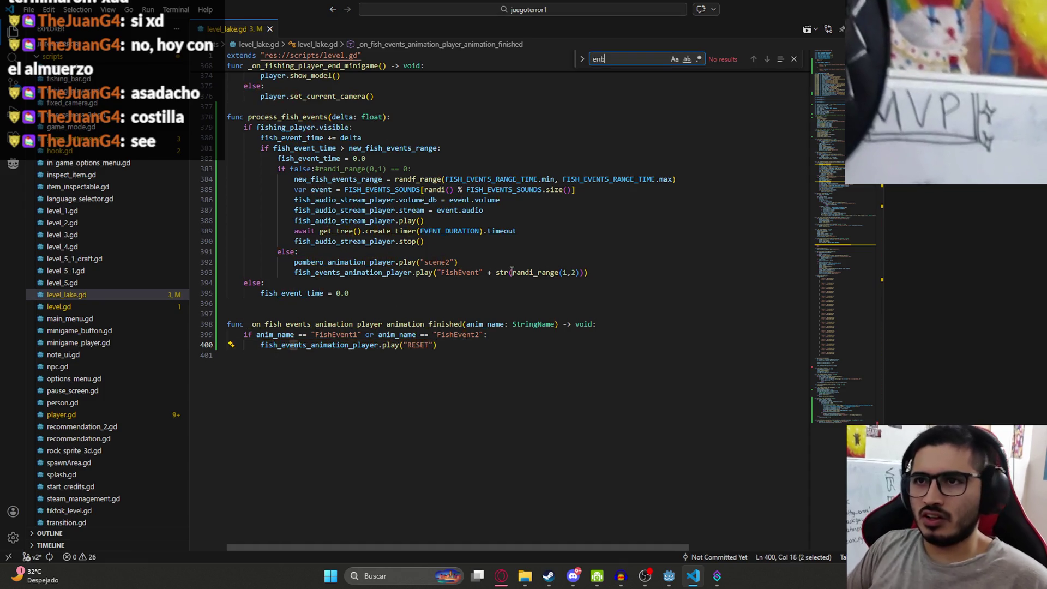
pyautogui.press('BackSpace')
pyautogui.write('d_mini')
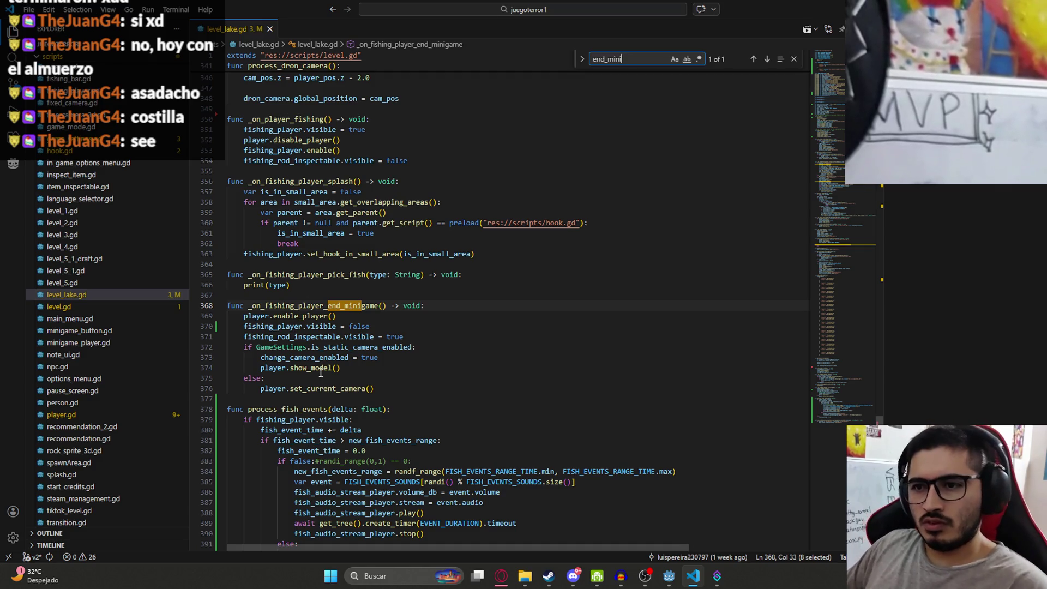
pyautogui.click(417, 305)
pyautogui.press('Return')
pyautogui.hotkey('ctrl', 'v')
pyautogui.hotkey('alt', 'Down')
pyautogui.hotkey('alt', 'Down')
pyautogui.hotkey('alt', 'Down')
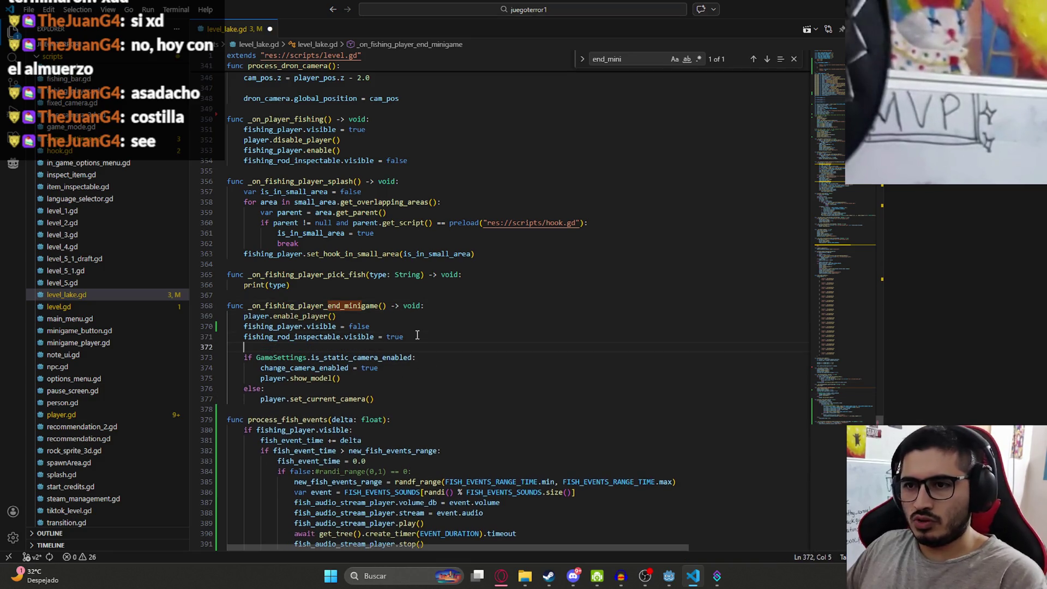
pyautogui.hotkey('ctrl', 's')
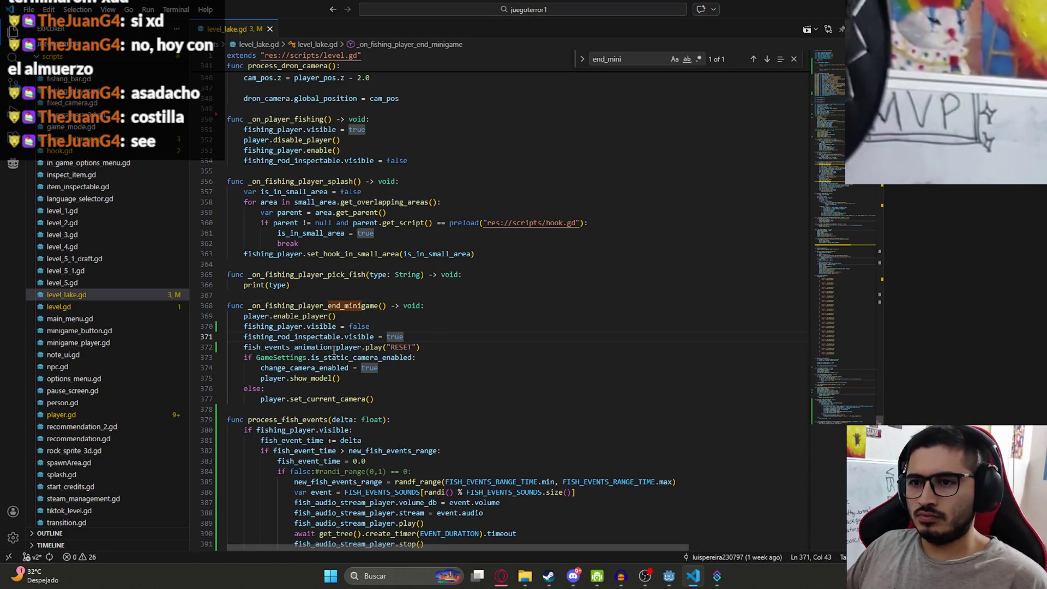
# Delete the 'false:#' guard on line 384 so randi_range(0,1) picks events again, then save
pyautogui.doubleClick(335, 347)
pyautogui.click(501, 349)
pyautogui.scroll(-10, 501, 349)
pyautogui.click(551, 367)
pyautogui.scroll(3, 552, 367)
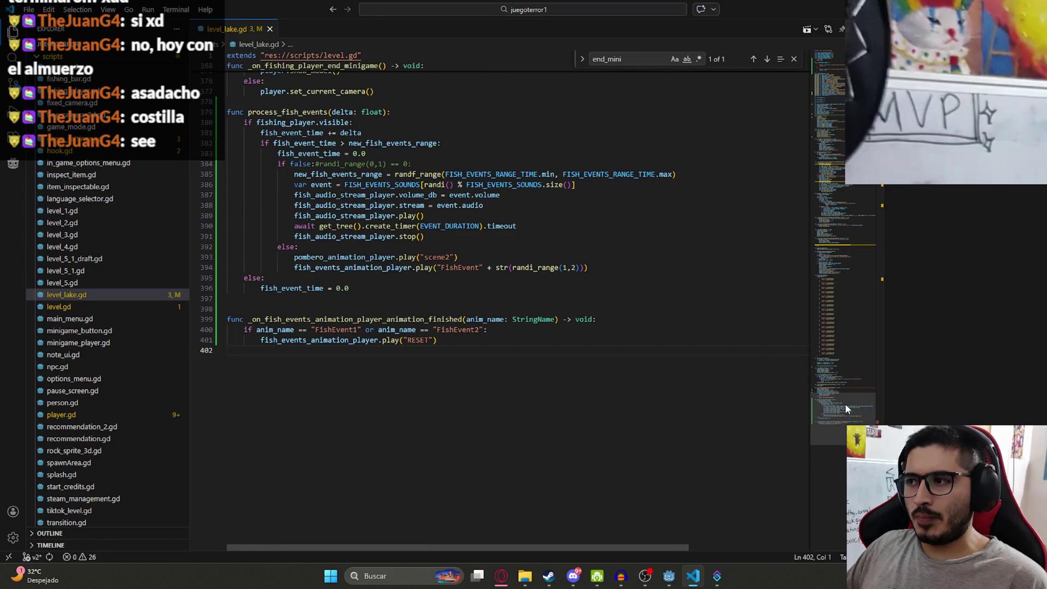
pyautogui.scroll(3, 318, 251)
pyautogui.moveTo(315, 246); pyautogui.dragTo(288, 246)
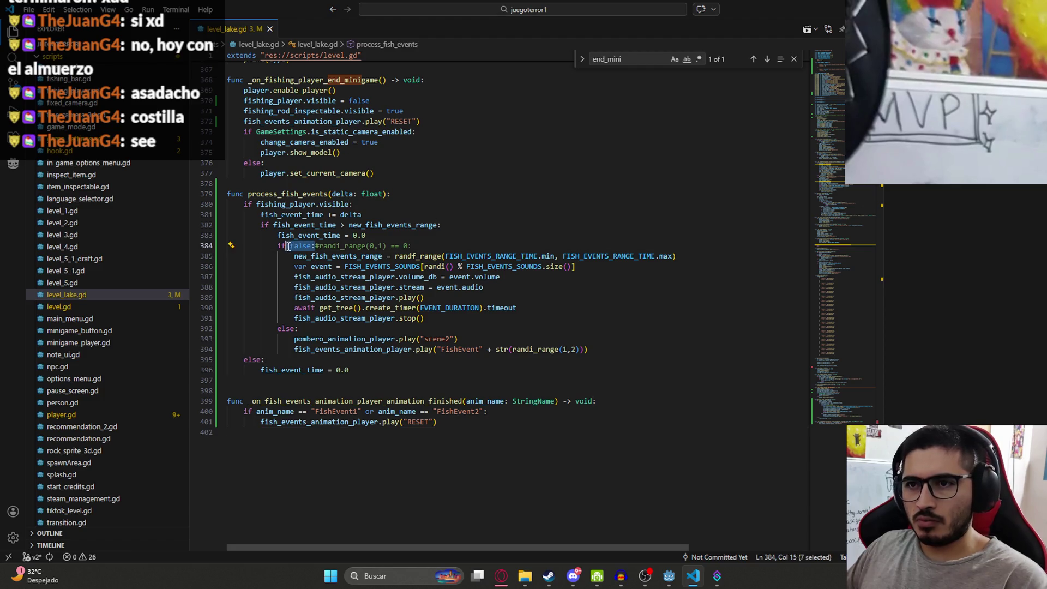
pyautogui.press('Right')
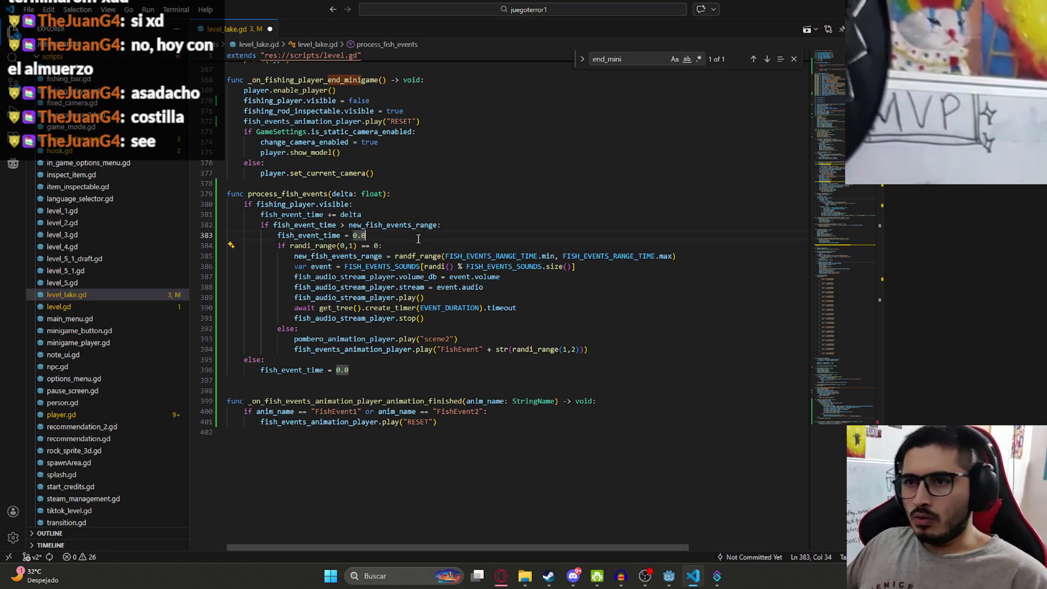
pyautogui.click(413, 256)
pyautogui.hotkey('ctrl', 's')
# Return to the top of level_lake.gd and switch to the Godot editor
pyautogui.scroll(-3, 597, 385)
pyautogui.scroll(3, 594, 379)
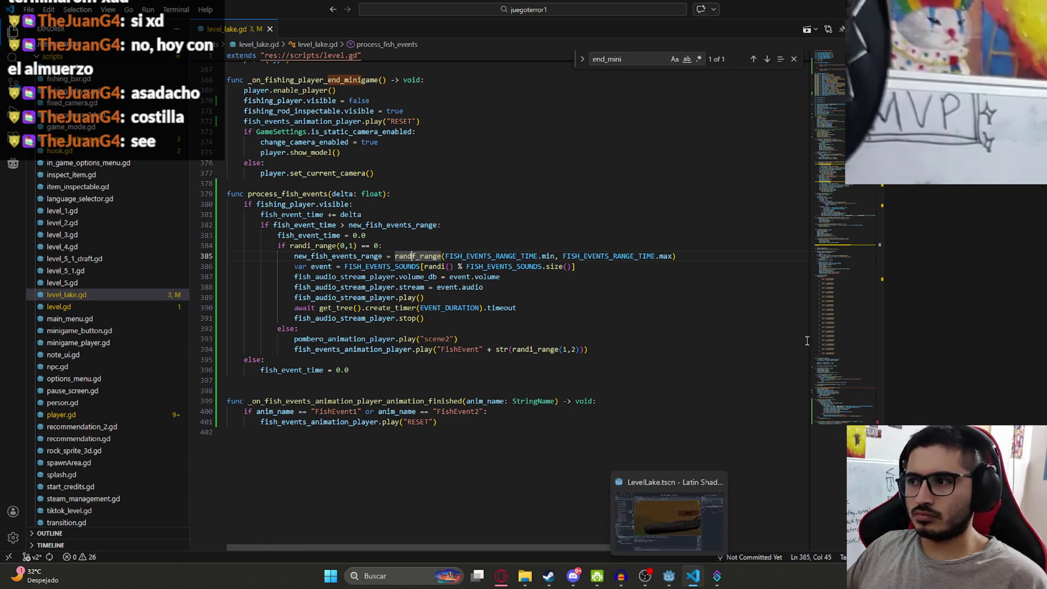
pyautogui.click(820, 62)
pyautogui.scroll(5, 819, 62)
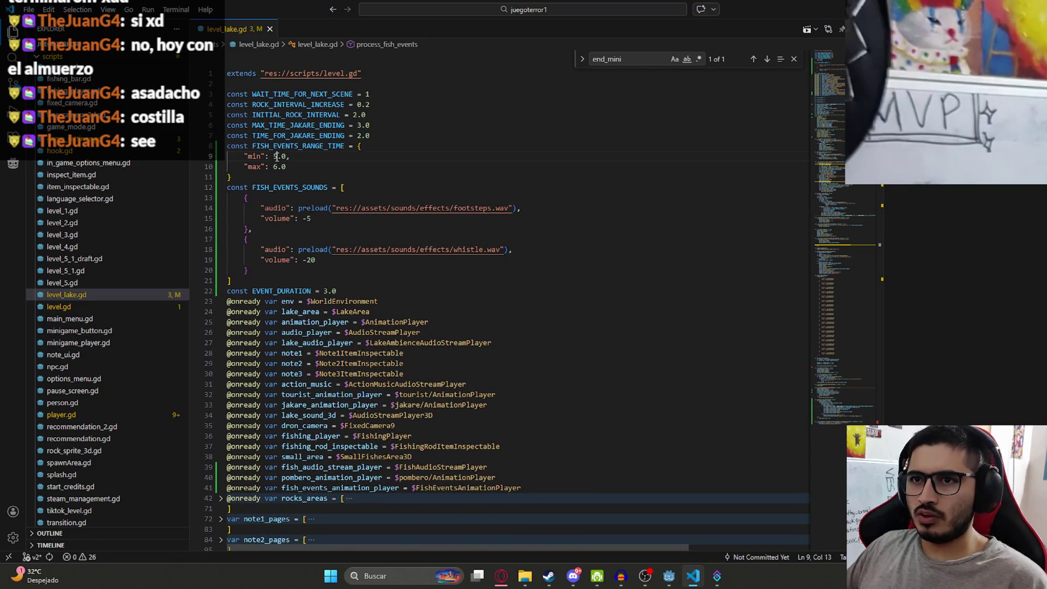
pyautogui.click(669, 576)
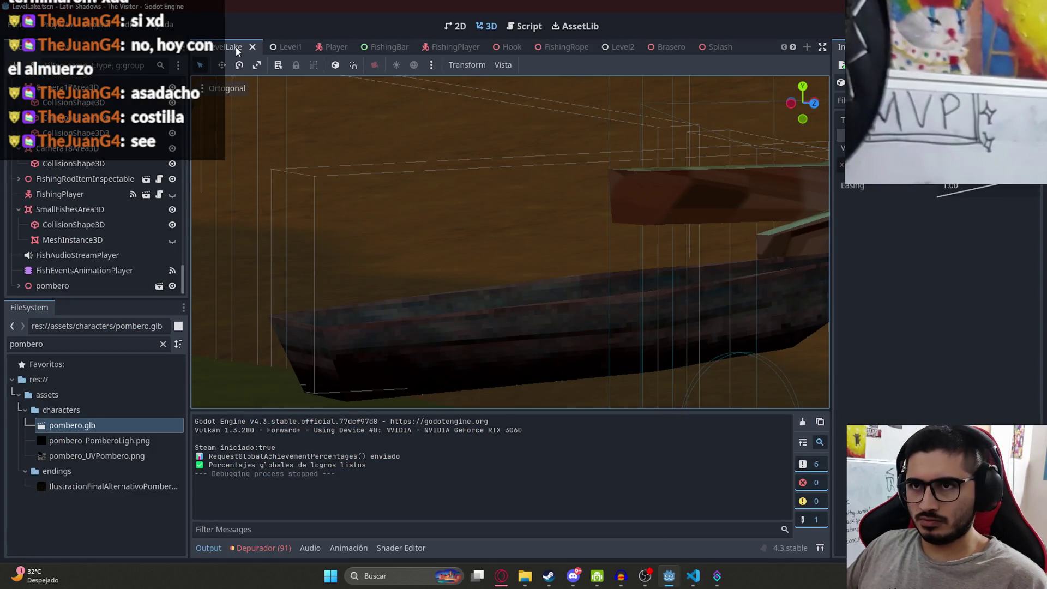
# Load BasicLake.tres into the WorldEnvironment node's Environment and save the LevelLake scene
pyautogui.scroll(10, 97, 228)
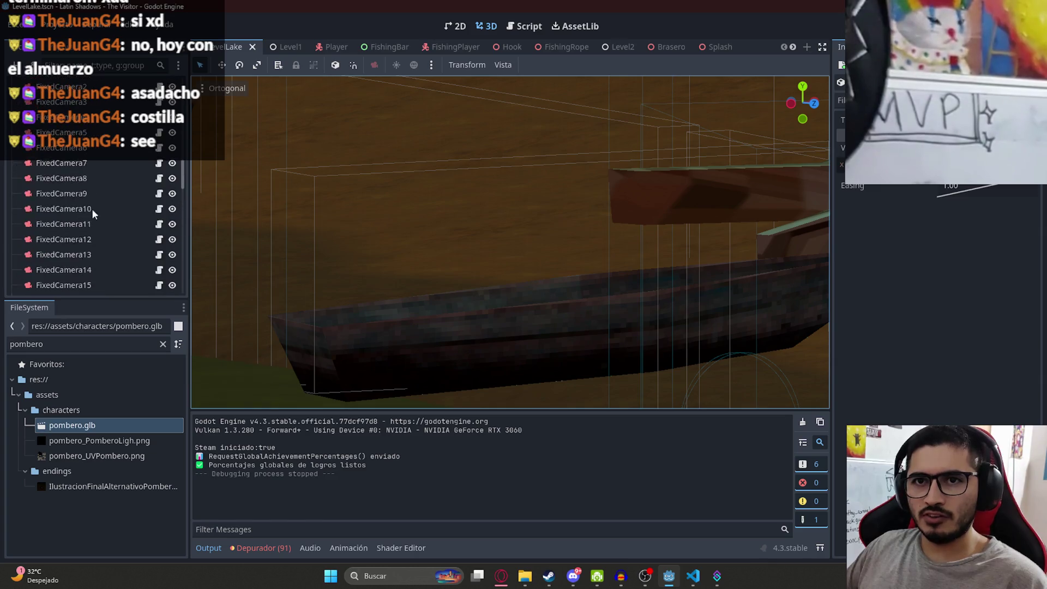
pyautogui.scroll(5, 77, 207)
pyautogui.click(69, 161)
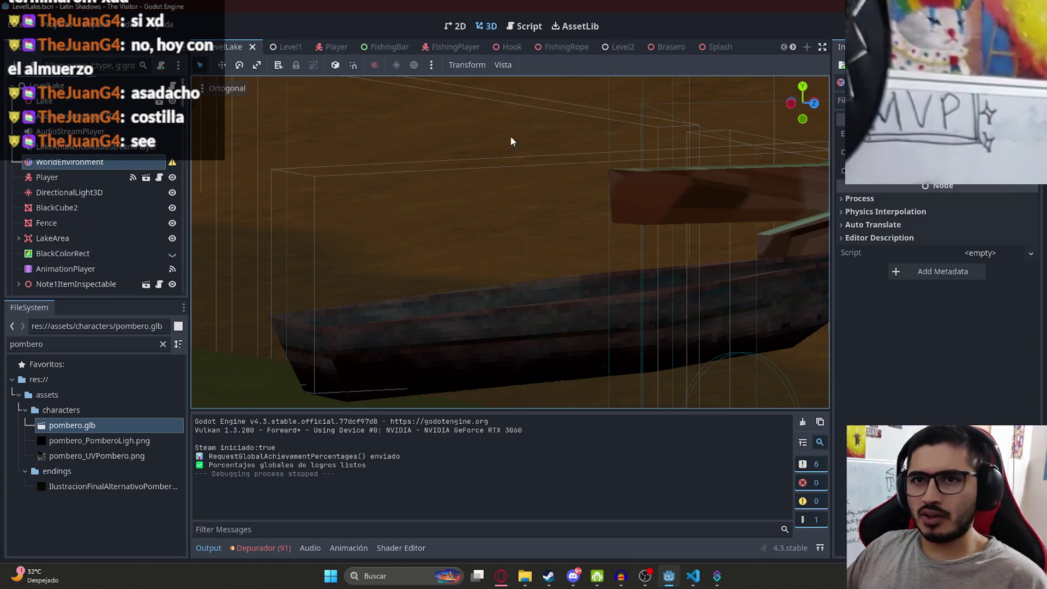
pyautogui.click(927, 164)
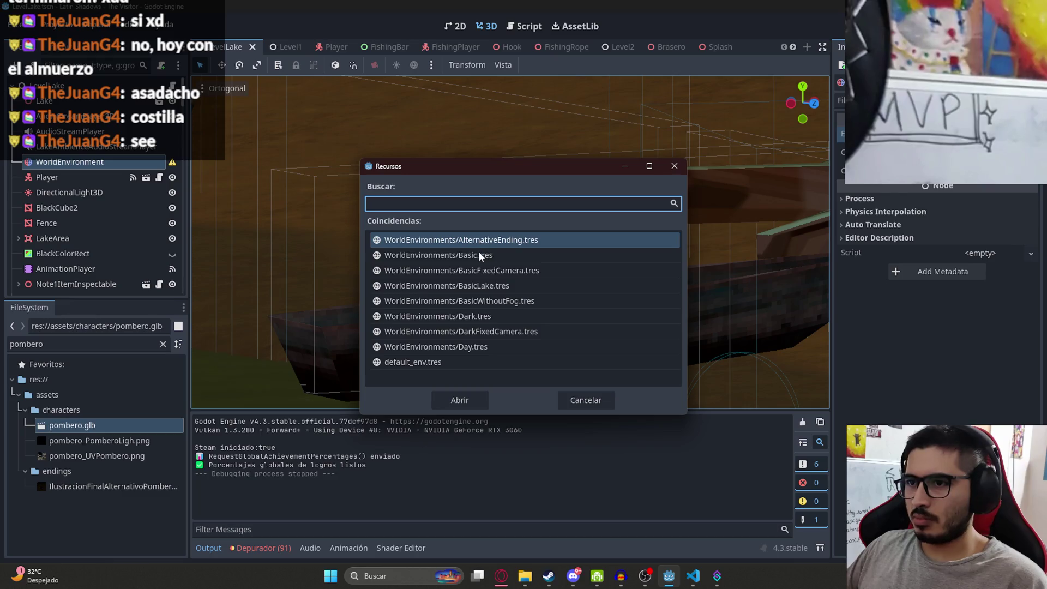
pyautogui.doubleClick(489, 286)
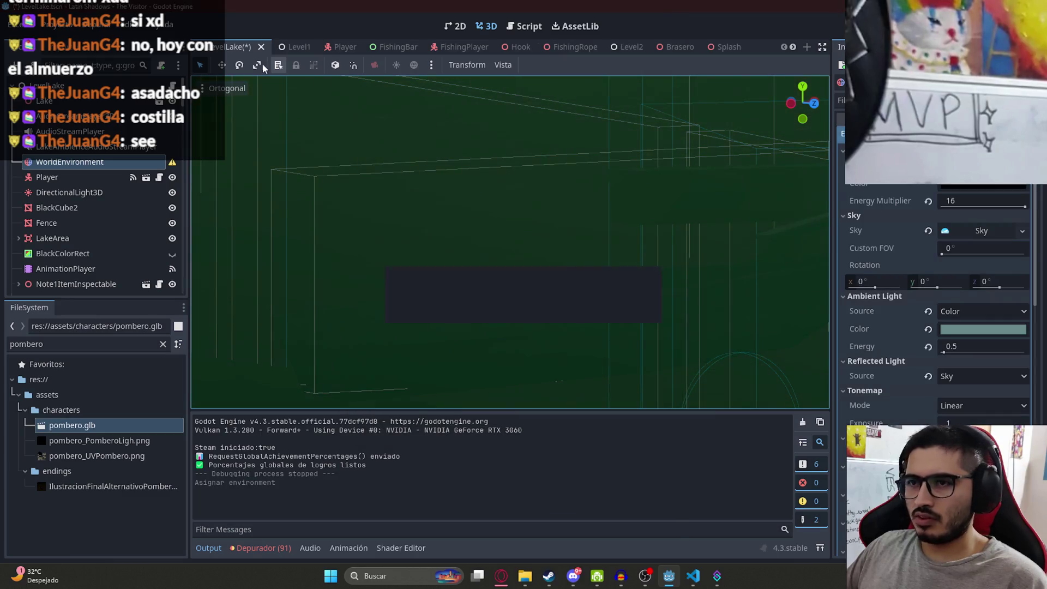
pyautogui.rightClick(236, 46)
pyautogui.click(332, 148)
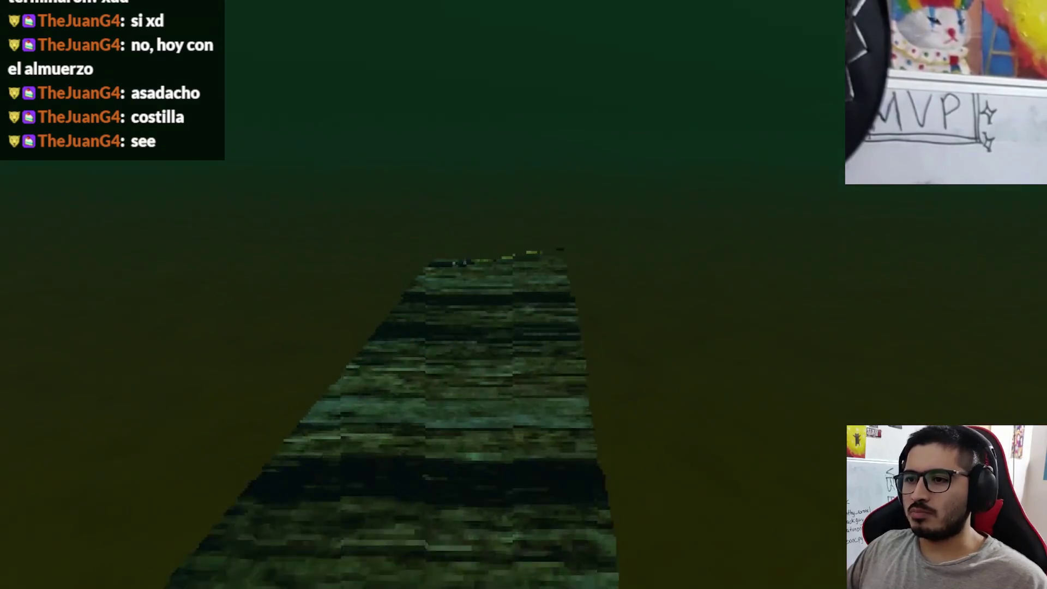
# Pick up the fishing rod, briefly bring up the music video, then return to the game
pyautogui.click(332, 513)
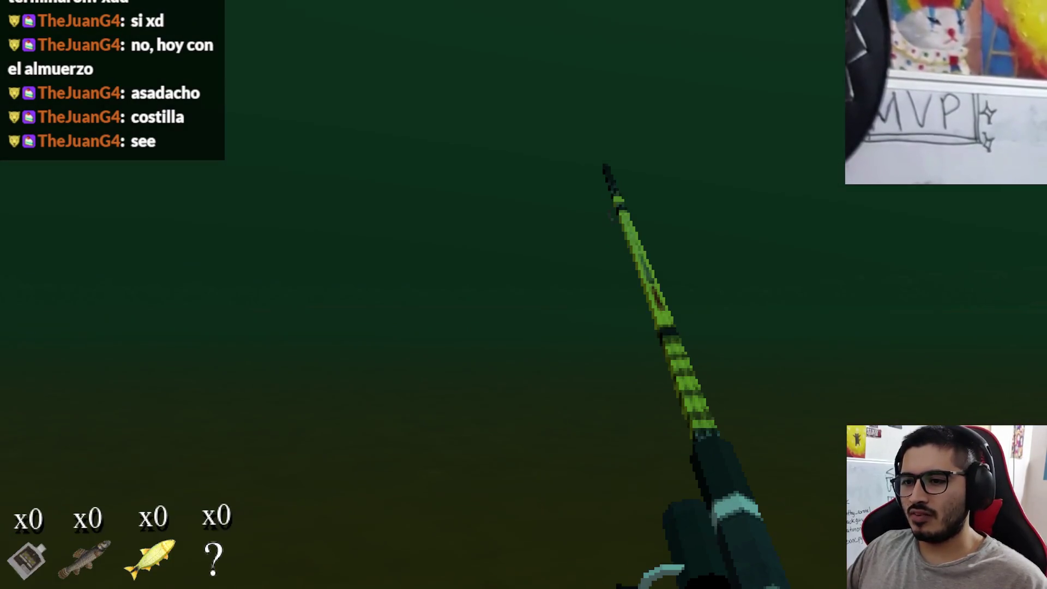
pyautogui.press('super')
pyautogui.moveTo(489, 576)
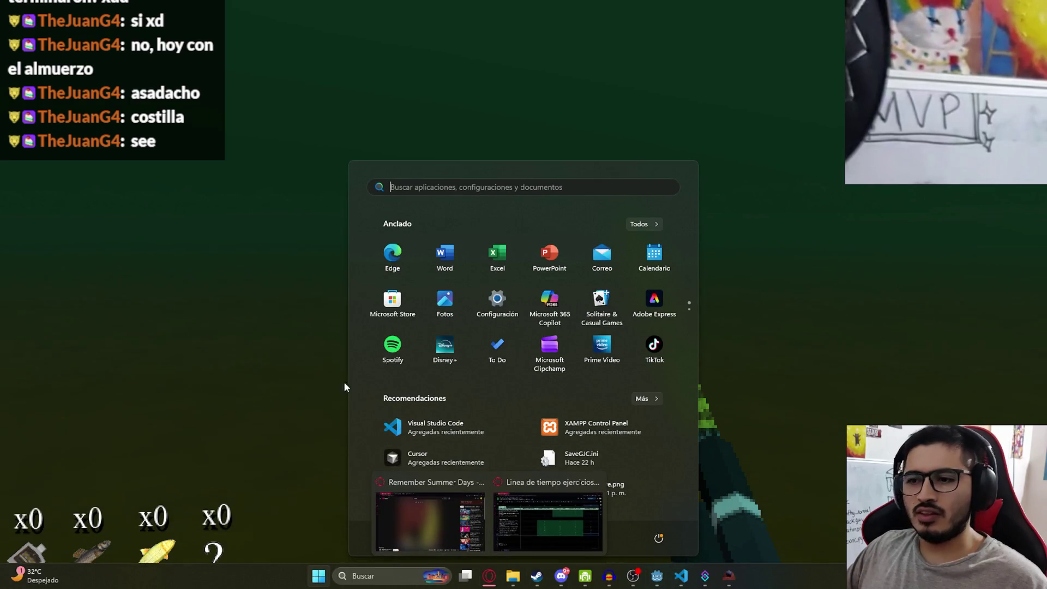
pyautogui.click(437, 505)
pyautogui.hotkey('alt', 'Tab')
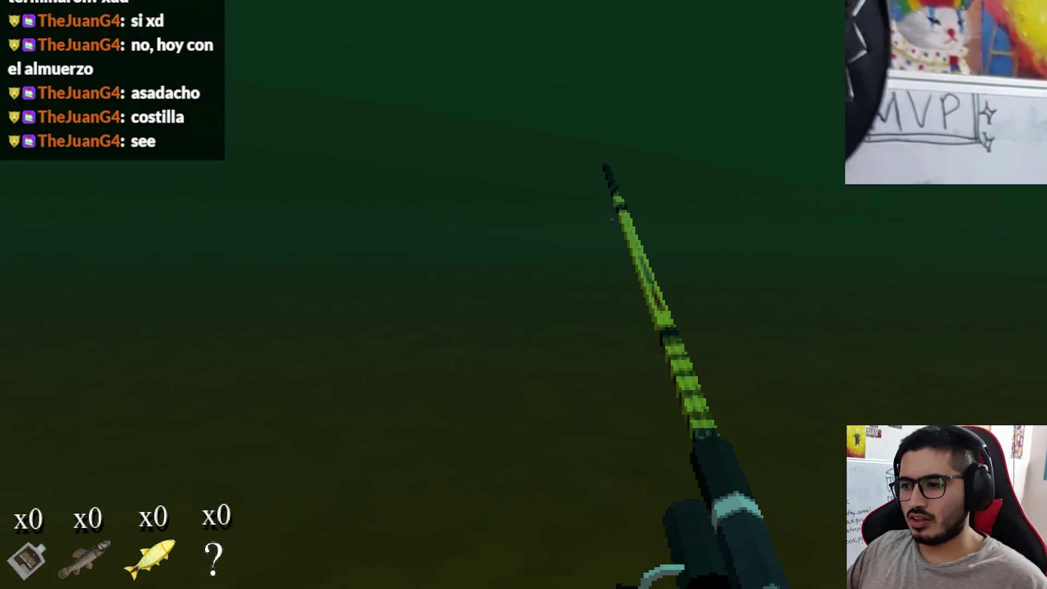
# Re-equip the rod and reel in a catch, keeping the green bar on the fish, raising junk to x1
pyautogui.press('1')
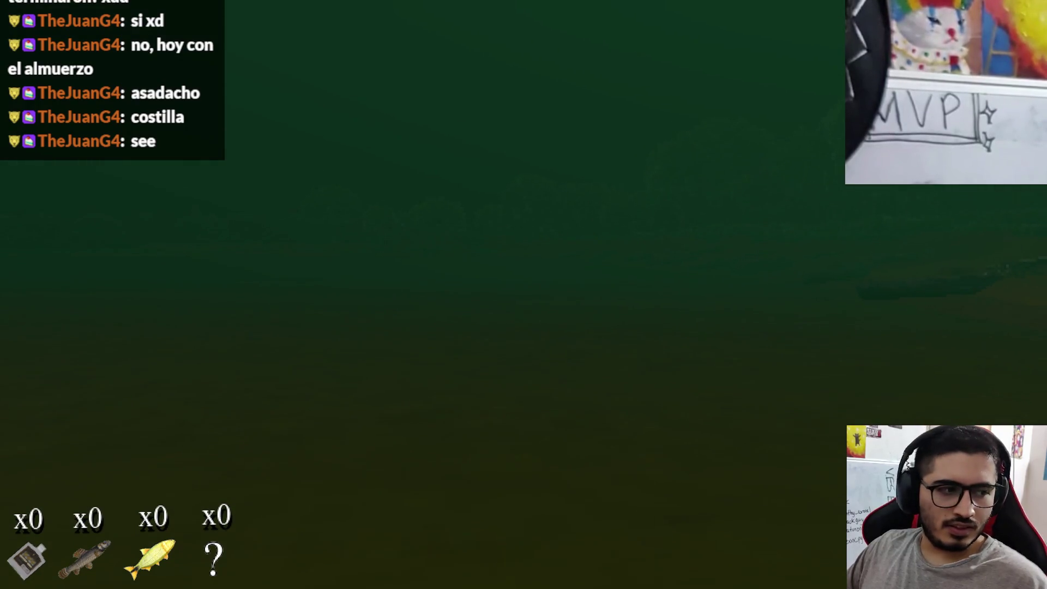
pyautogui.press('1')
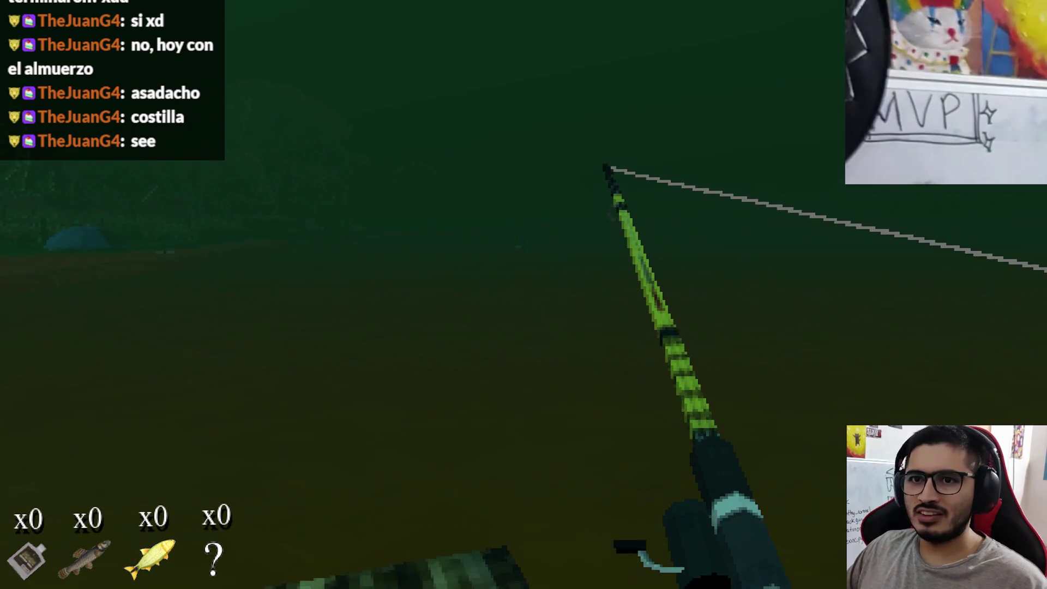
pyautogui.click(523, 295)
pyautogui.moveTo(524, 295); pyautogui.dragTo(524, 294)
pyautogui.click(524, 294)
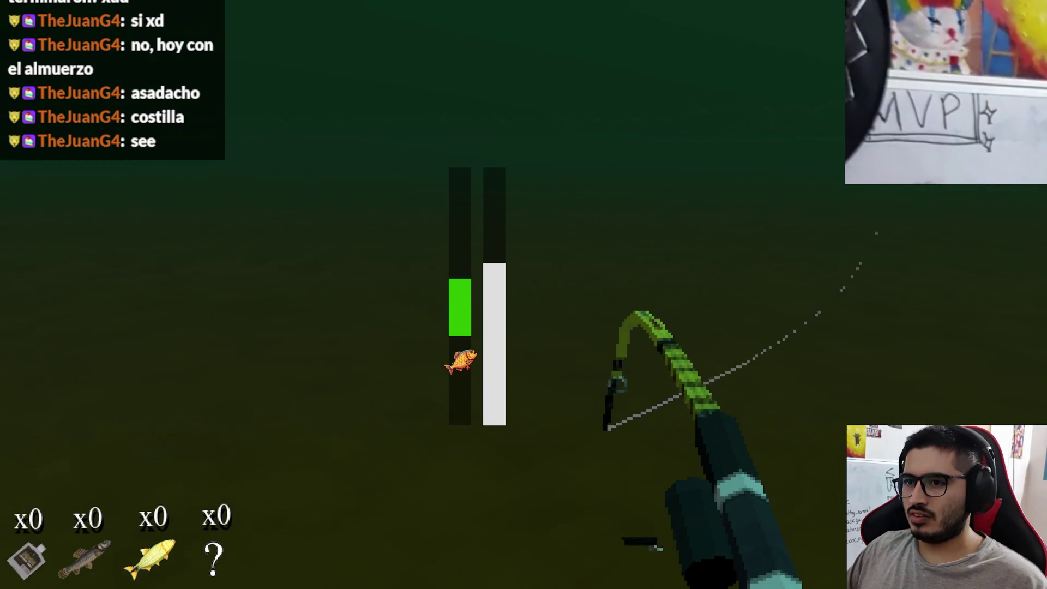
pyautogui.moveTo(523, 295); pyautogui.dragTo(523, 295)
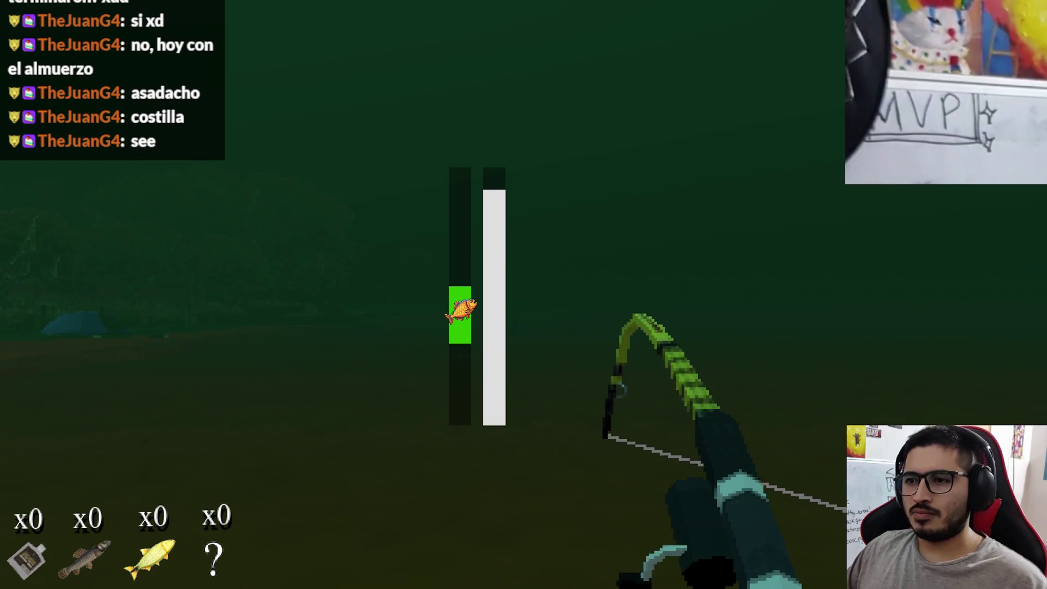
pyautogui.click(524, 294)
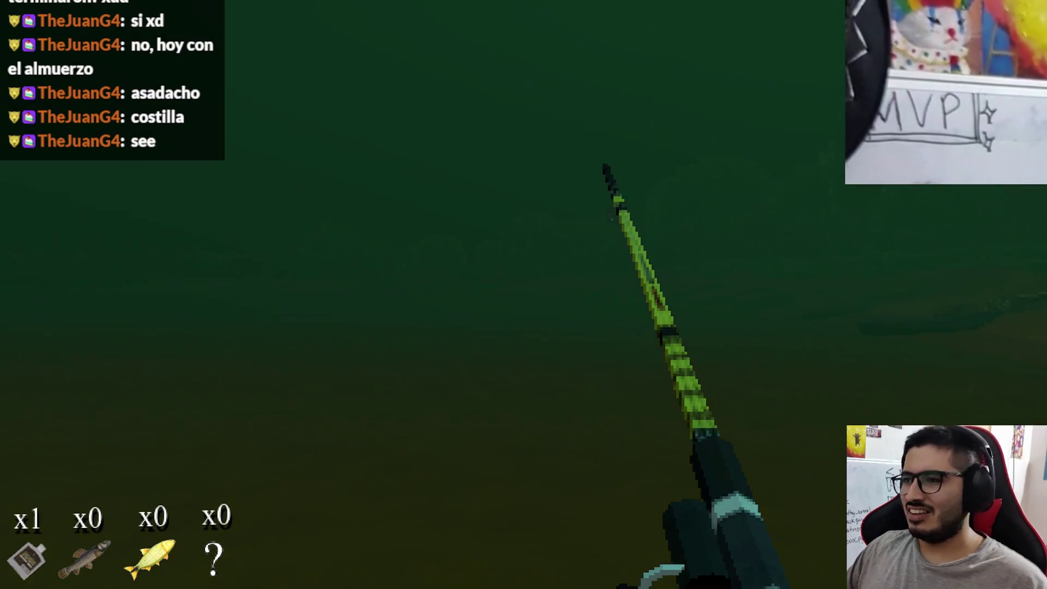
pyautogui.hotkey('alt', 'Tab')
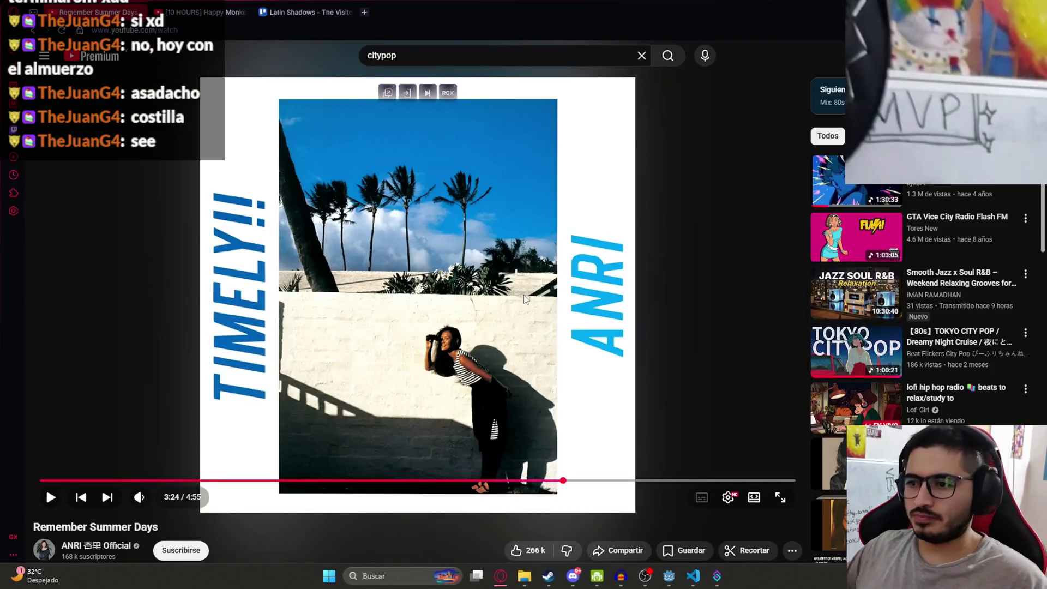
# Resume the music video and bring level_lake.gd in Visual Studio Code forward
pyautogui.click(523, 295)
pyautogui.hotkey('alt', 'Tab')
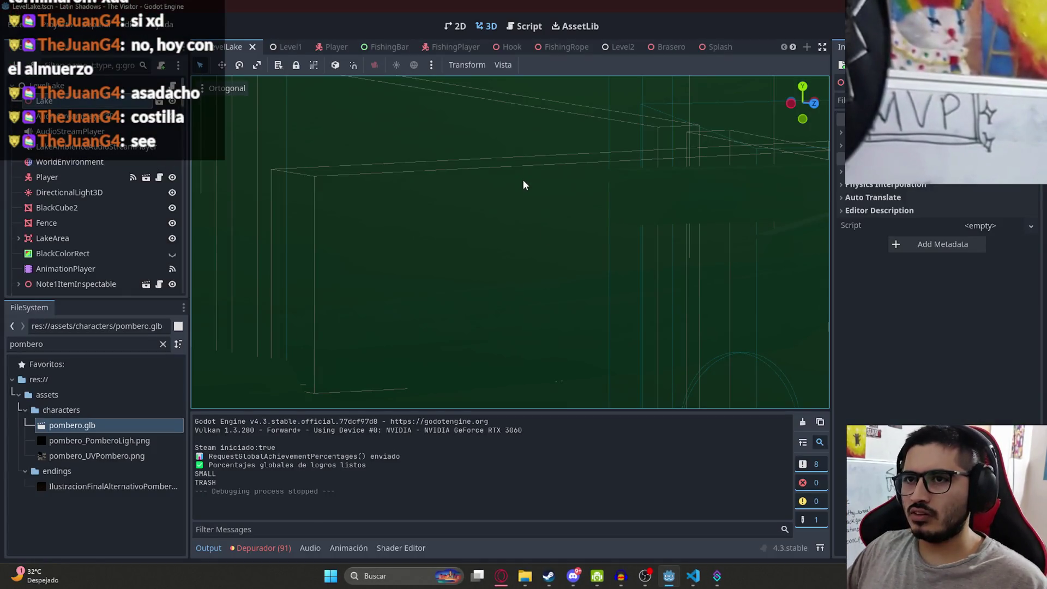
pyautogui.click(695, 576)
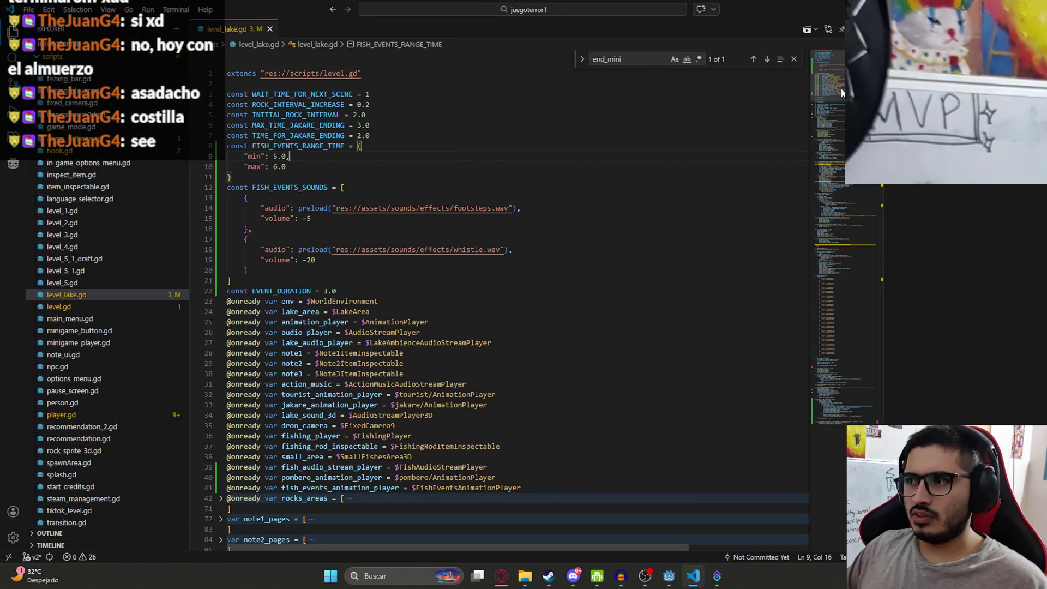
# Change the whistle.wav volume in FISH_EVENTS_SOUNDS from -20 to -25 and save
pyautogui.moveTo(706, 250); pyautogui.dragTo(708, 256)
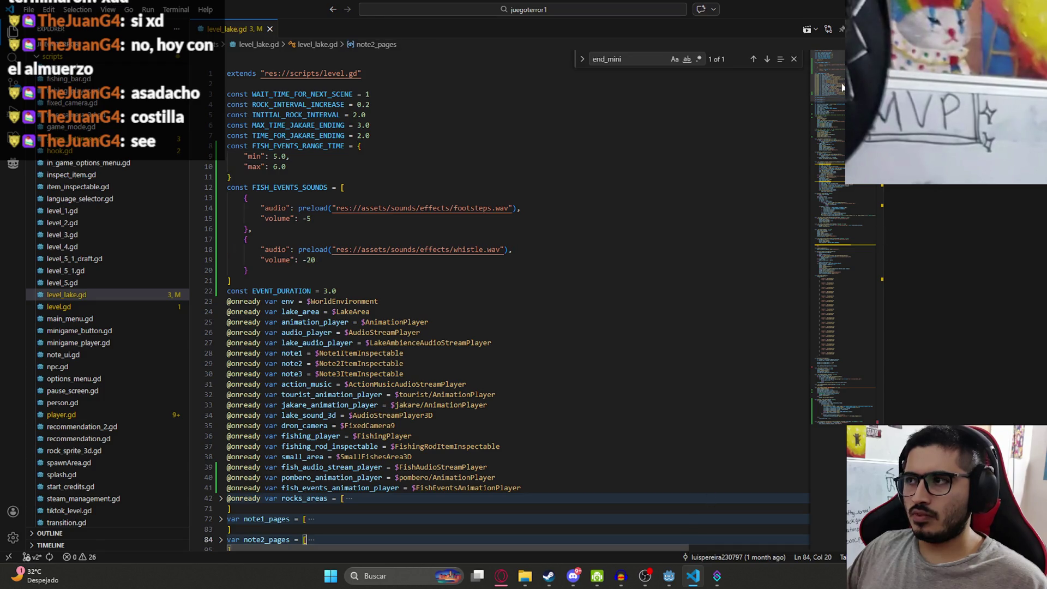
pyautogui.scroll(-6, 318, 319)
pyautogui.scroll(6, 318, 319)
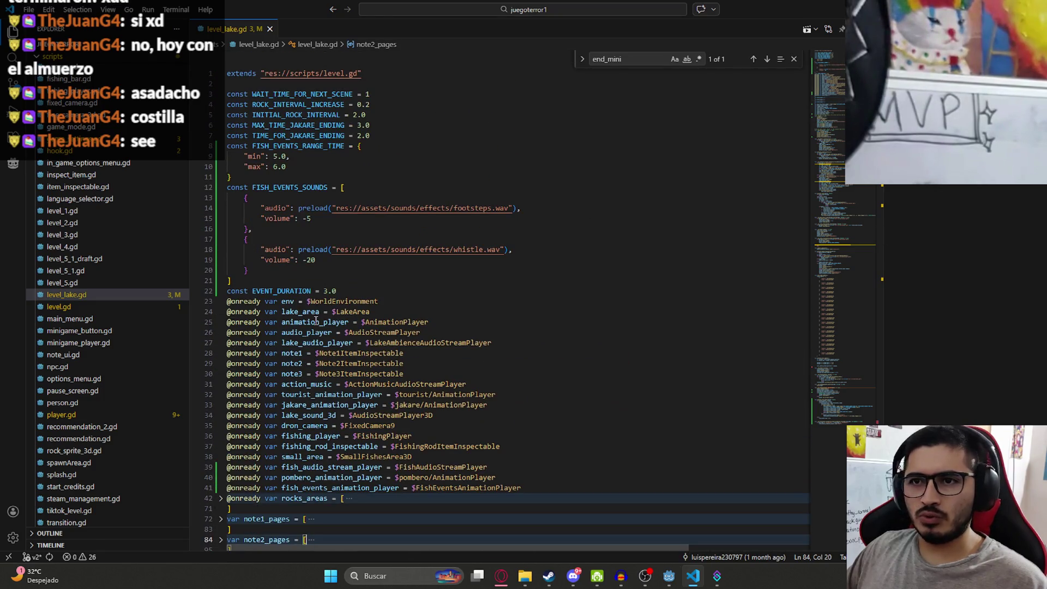
pyautogui.click(293, 230)
pyautogui.scroll(-3, 262, 275)
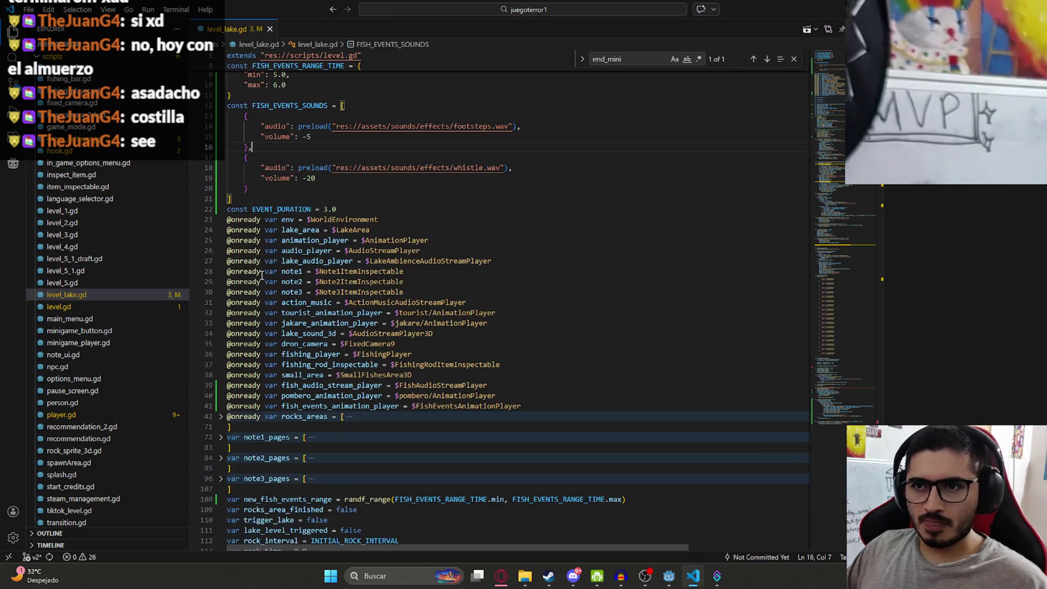
pyautogui.scroll(-3, 357, 348)
pyautogui.scroll(5, 374, 331)
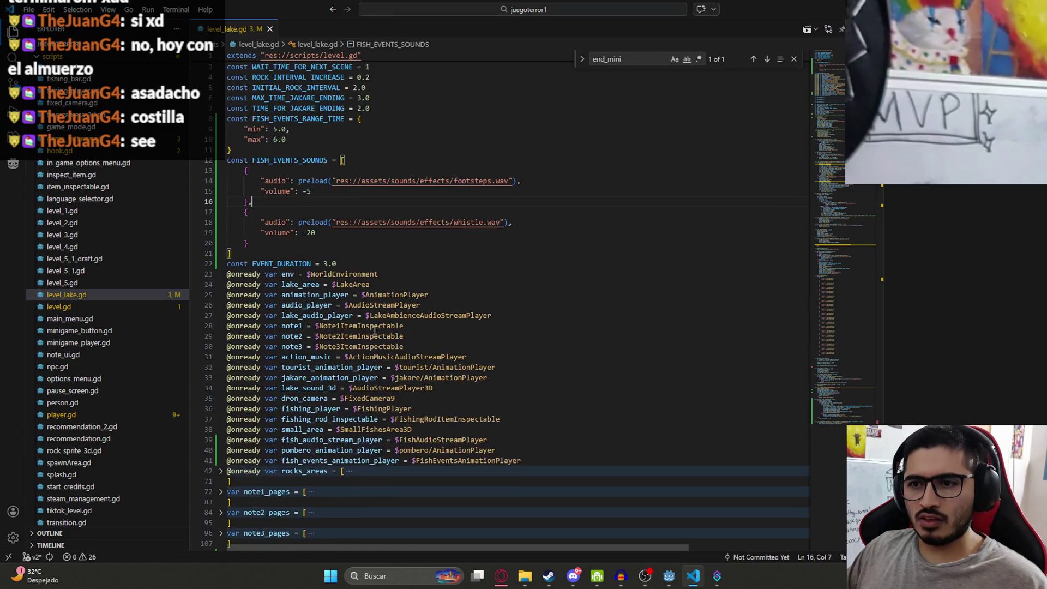
pyautogui.write('25')
pyautogui.press('Left')
pyautogui.press('Left')
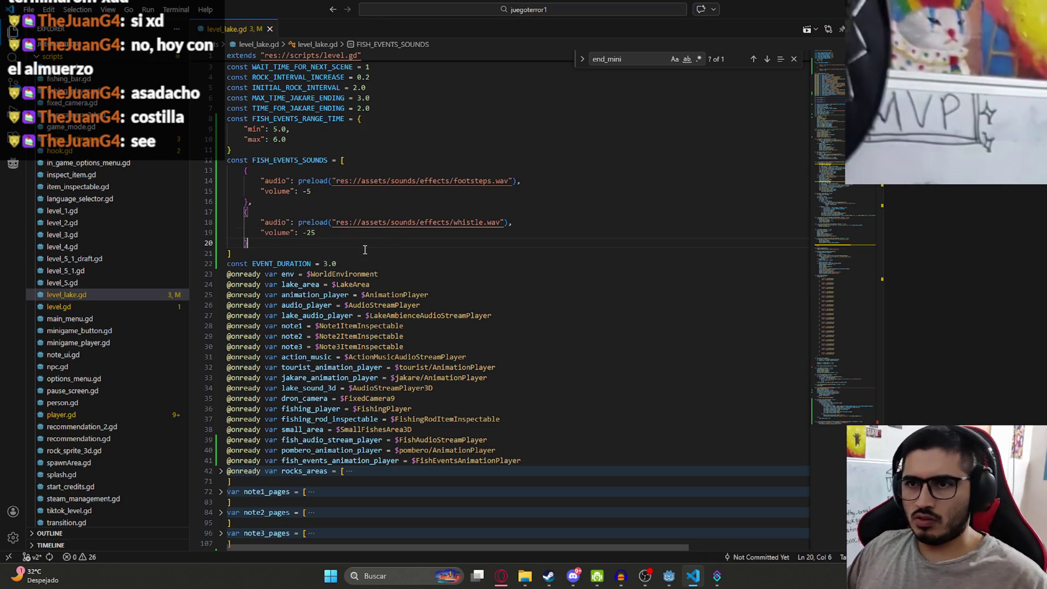
pyautogui.hotkey('ctrl', 's')
pyautogui.scroll(-10, 365, 249)
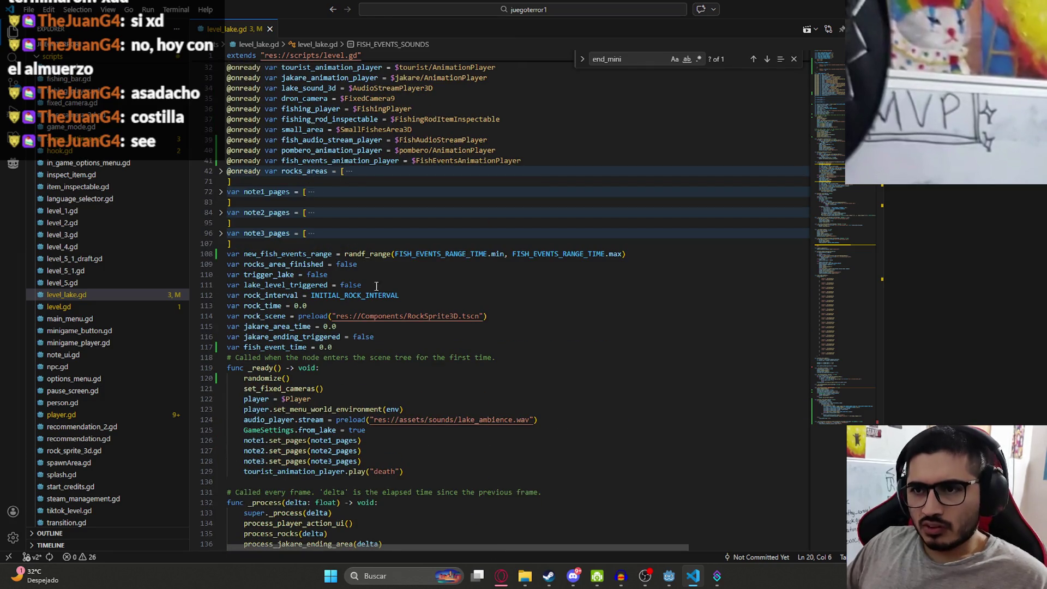
# Open fishing_player.gd through the file search using 'fishplayer'
pyautogui.scroll(5, 376, 292)
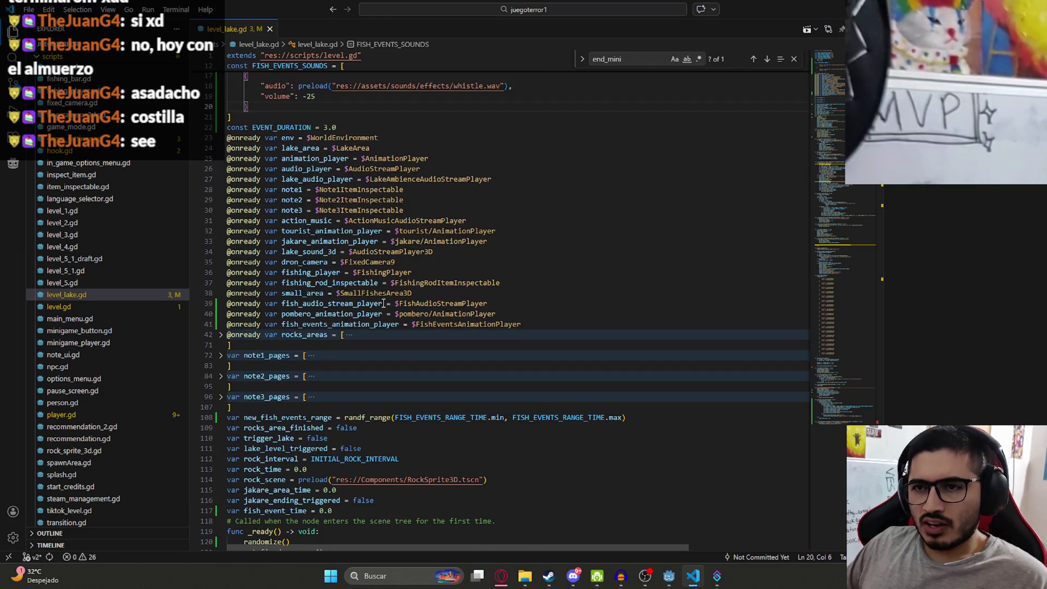
pyautogui.click(559, 10)
pyautogui.write('fishplayer')
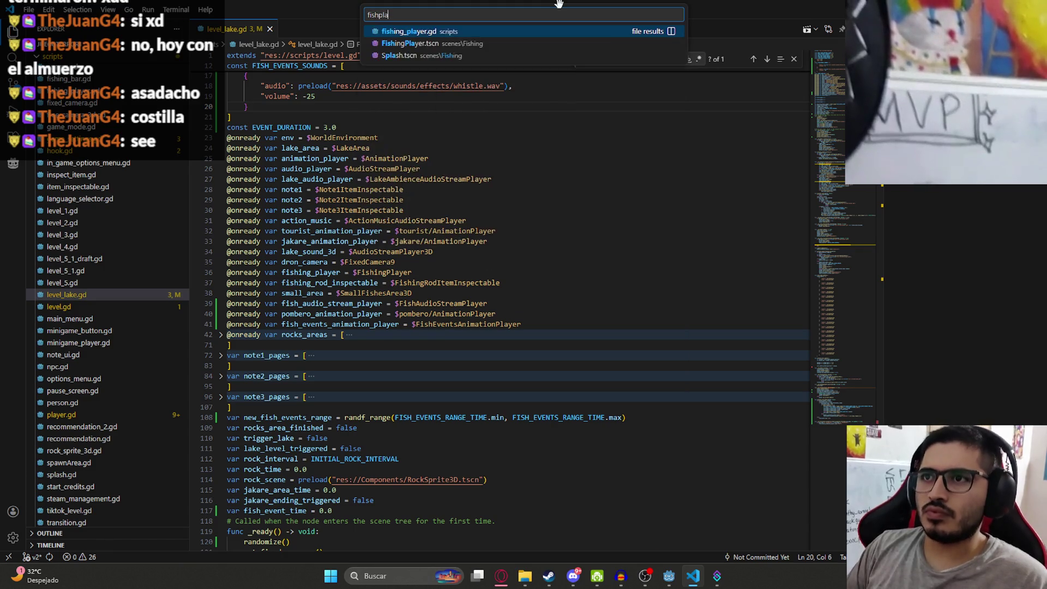
pyautogui.press('Down')
pyautogui.press('Up')
pyautogui.press('Return')
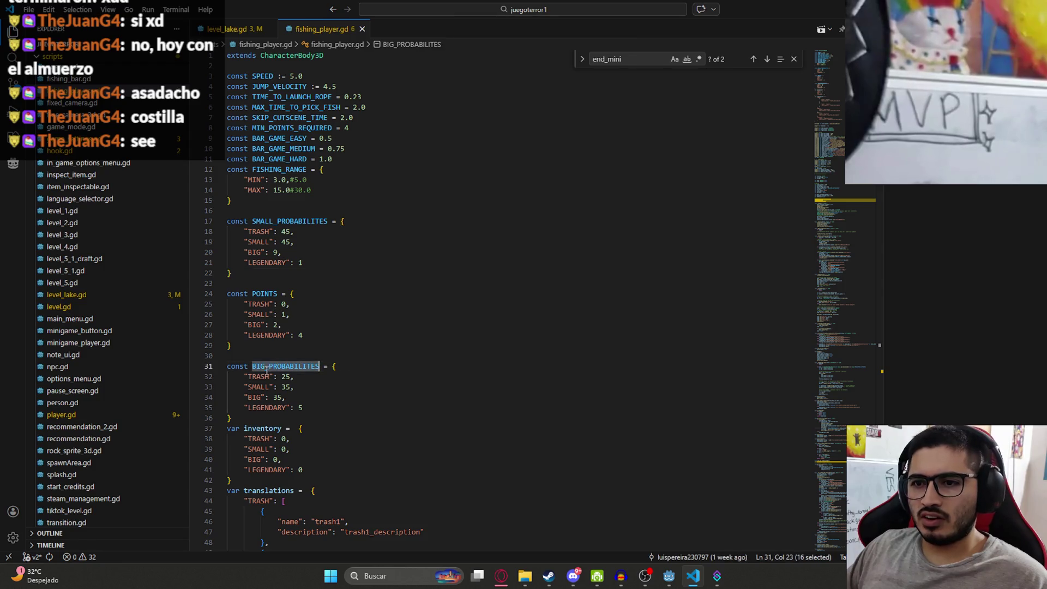
# Adjust the TRASH, SMALL and BIG chance values in the fish probability blocks
pyautogui.doubleClick(284, 376)
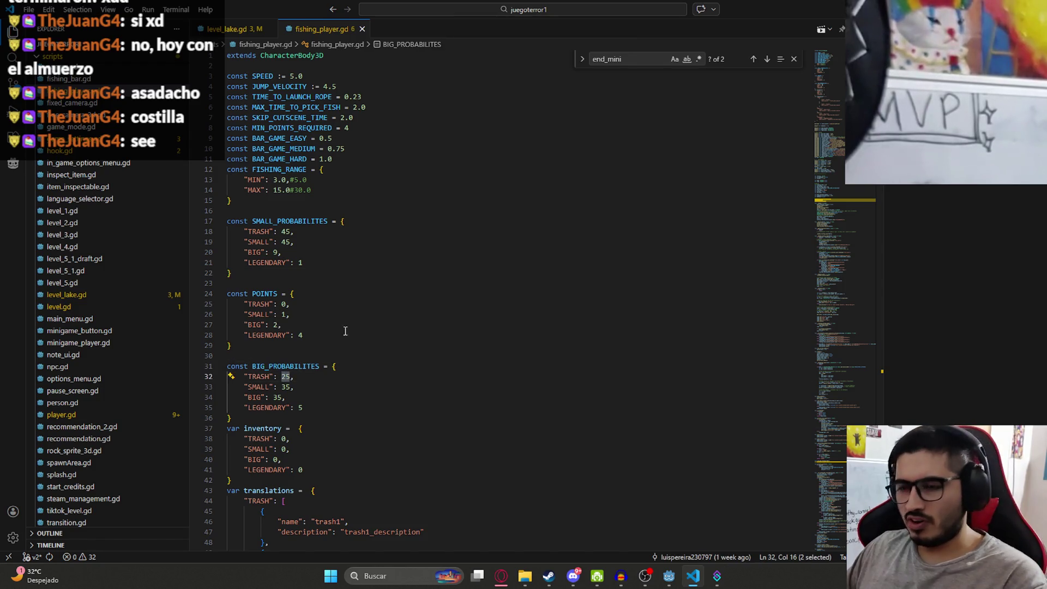
pyautogui.write('0')
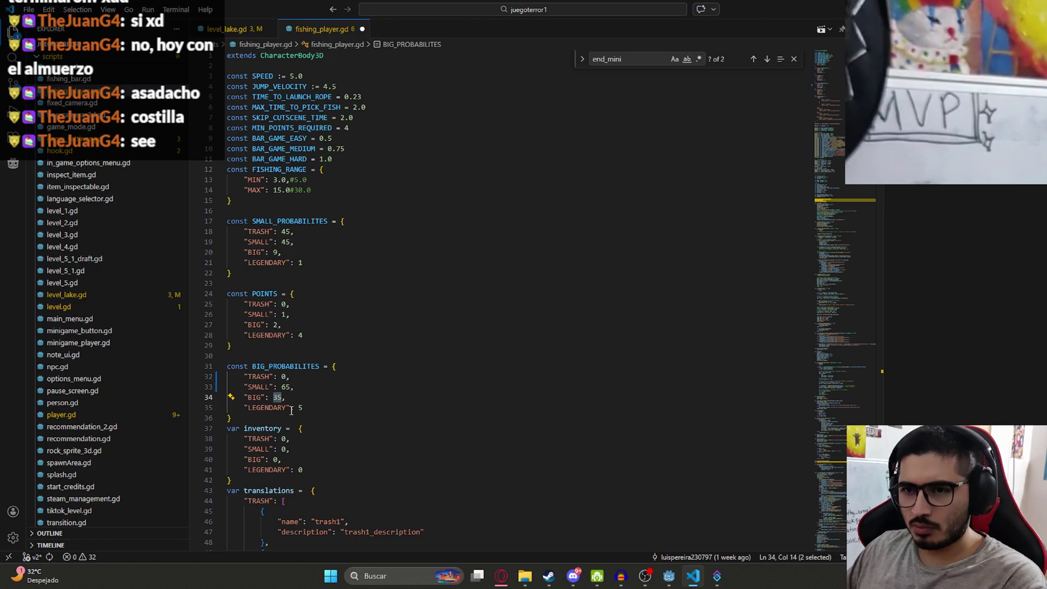
pyautogui.write('5')
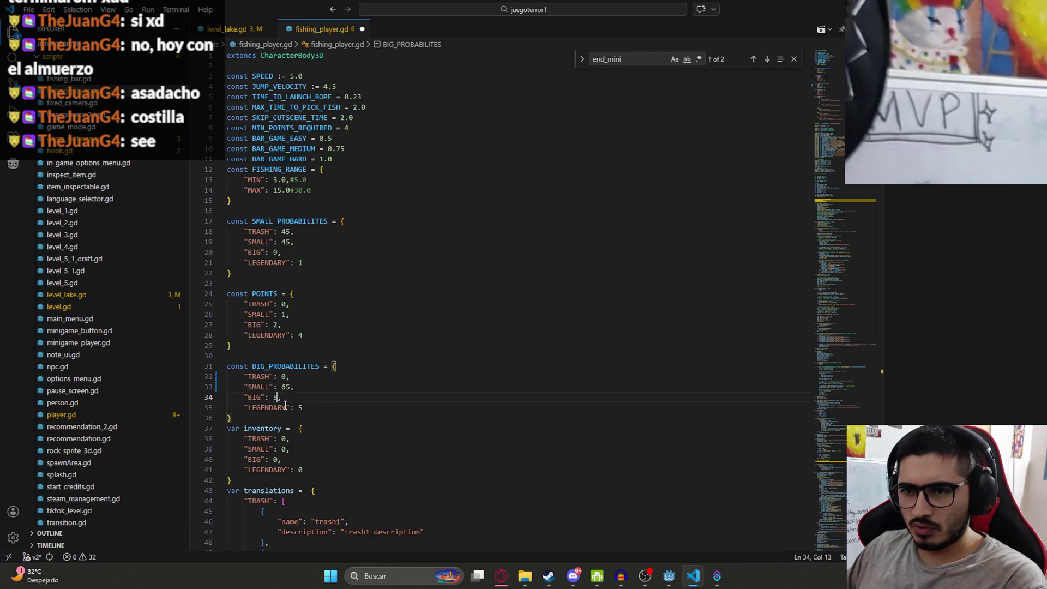
pyautogui.press('BackSpace')
pyautogui.doubleClick(285, 388)
pyautogui.write('5')
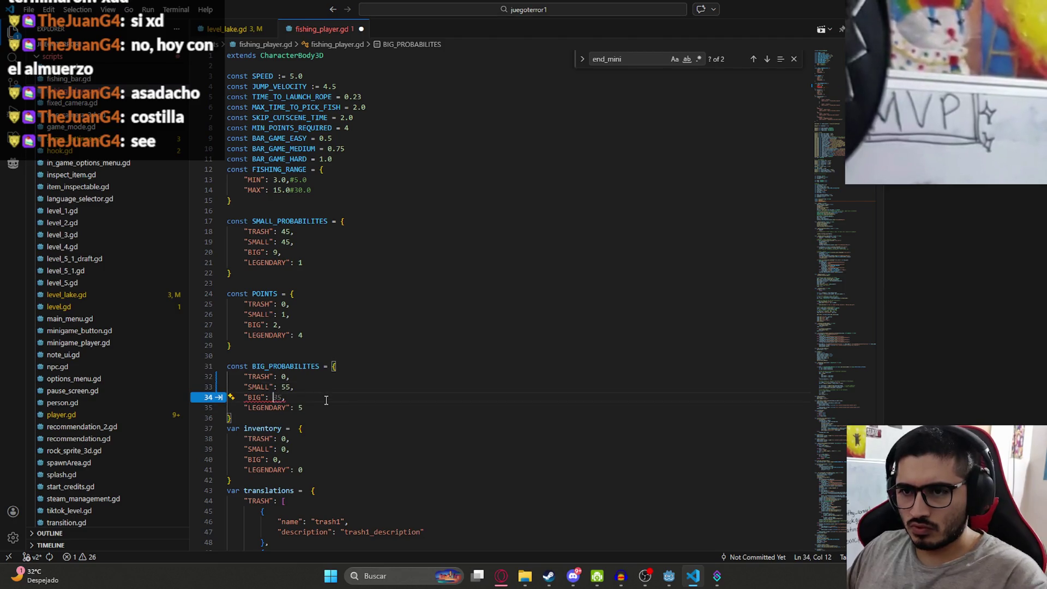
pyautogui.press('Tab')
pyautogui.press('Tab')
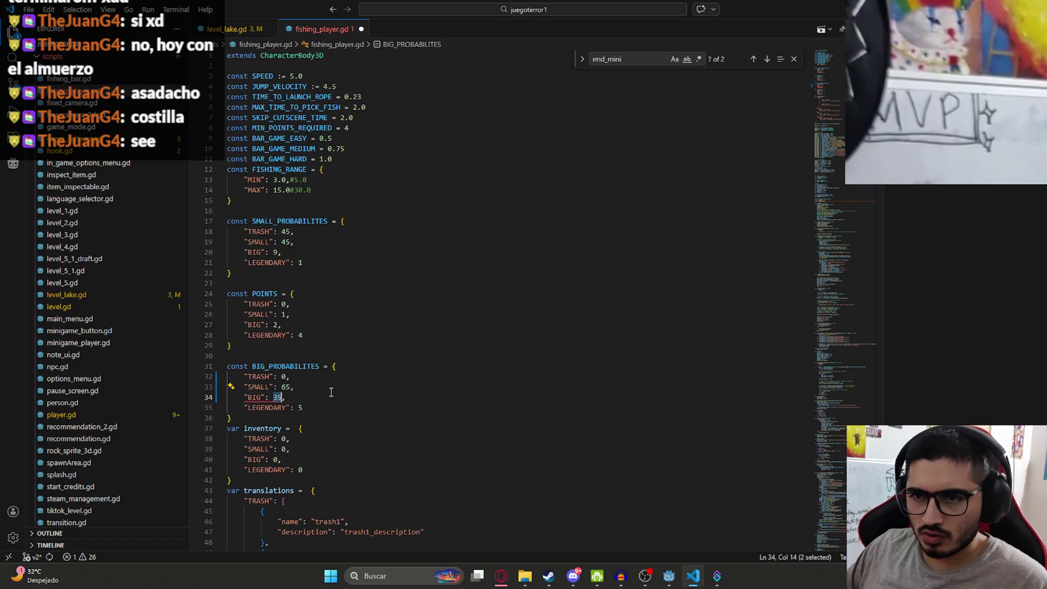
pyautogui.write('50')
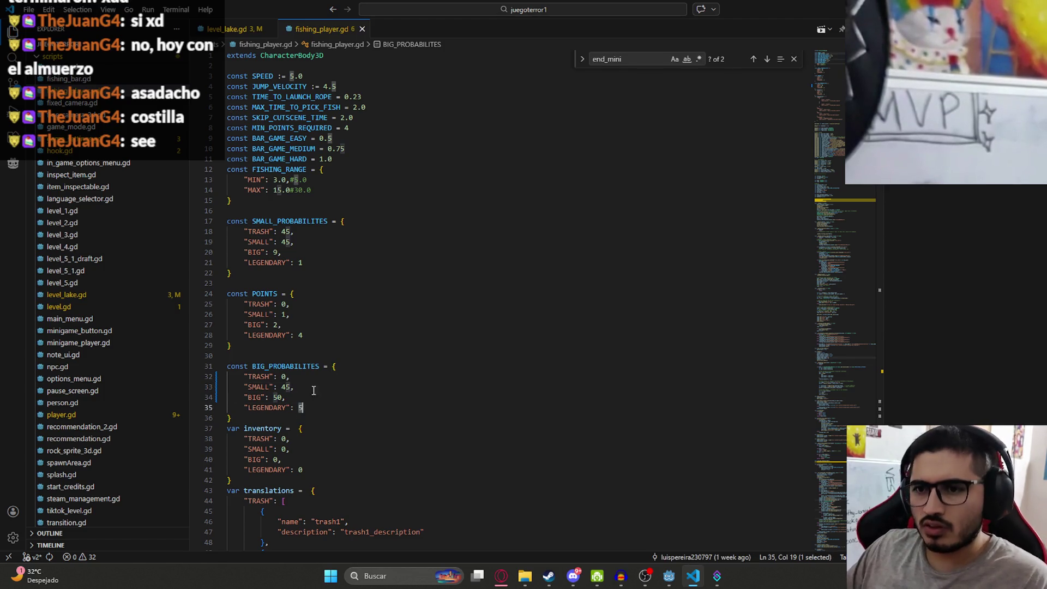
# Move the POINTS block below BIG_PROBABILITES, leaving one blank line between them
pyautogui.scroll(-1, 277, 341)
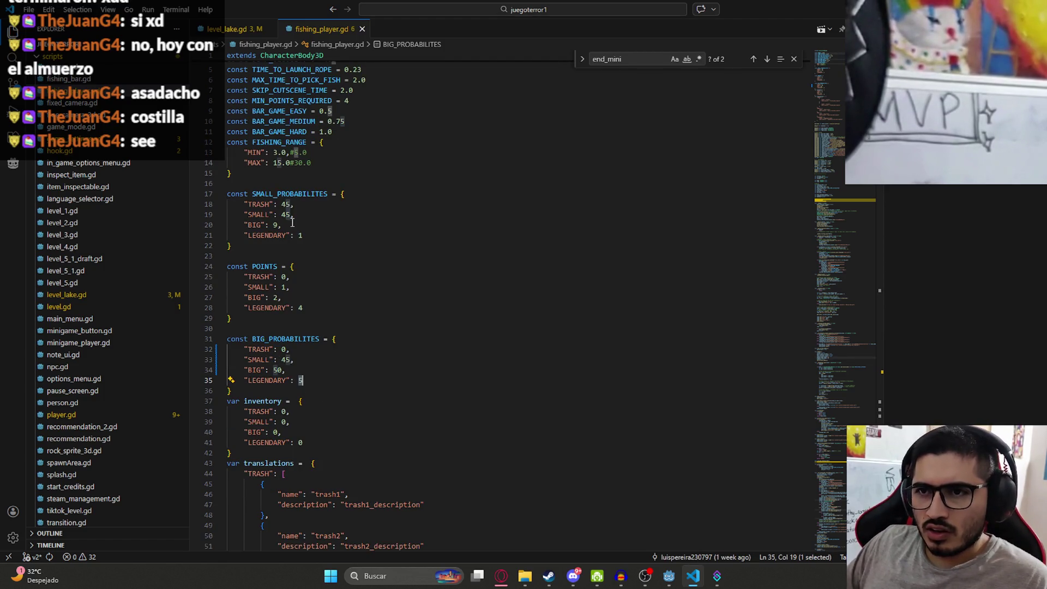
pyautogui.moveTo(246, 316); pyautogui.dragTo(226, 266)
pyautogui.hotkey('ctrl', 'c')
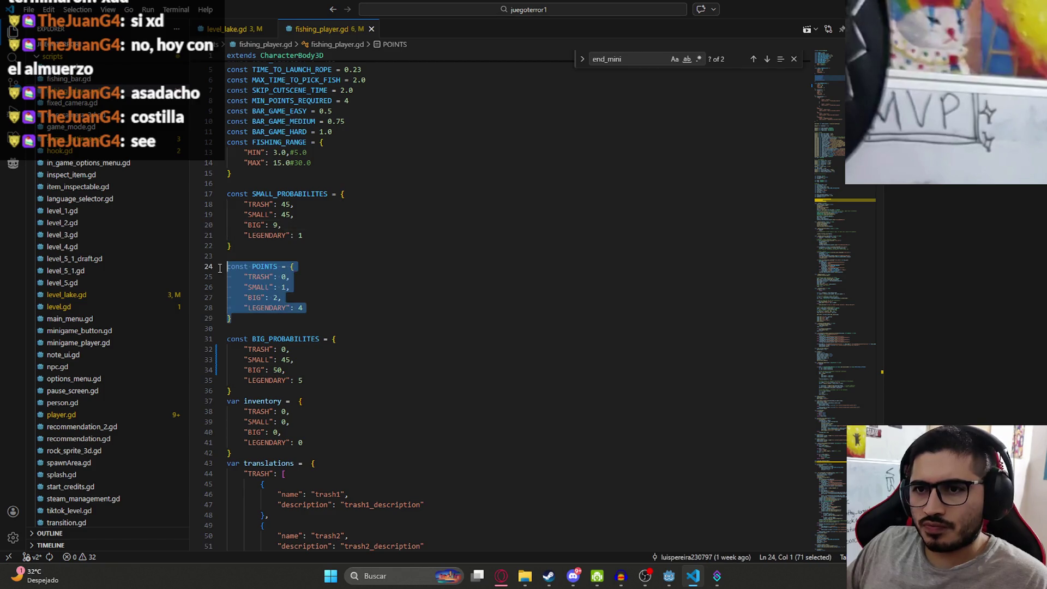
pyautogui.press('BackSpace')
pyautogui.click(283, 328)
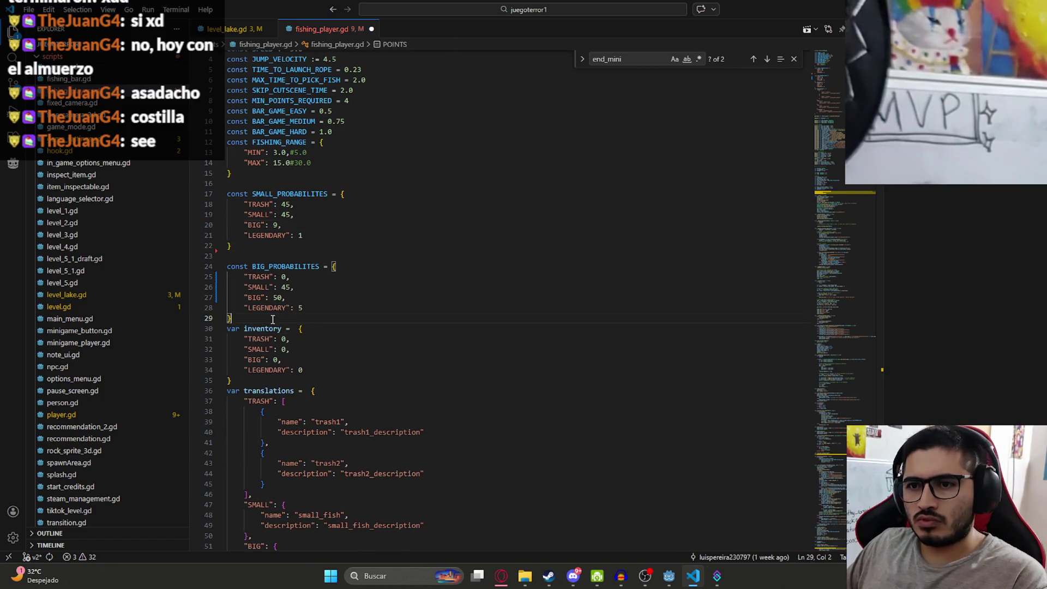
pyautogui.hotkey('ctrl', 'v')
pyautogui.click(244, 318)
pyautogui.press('Return')
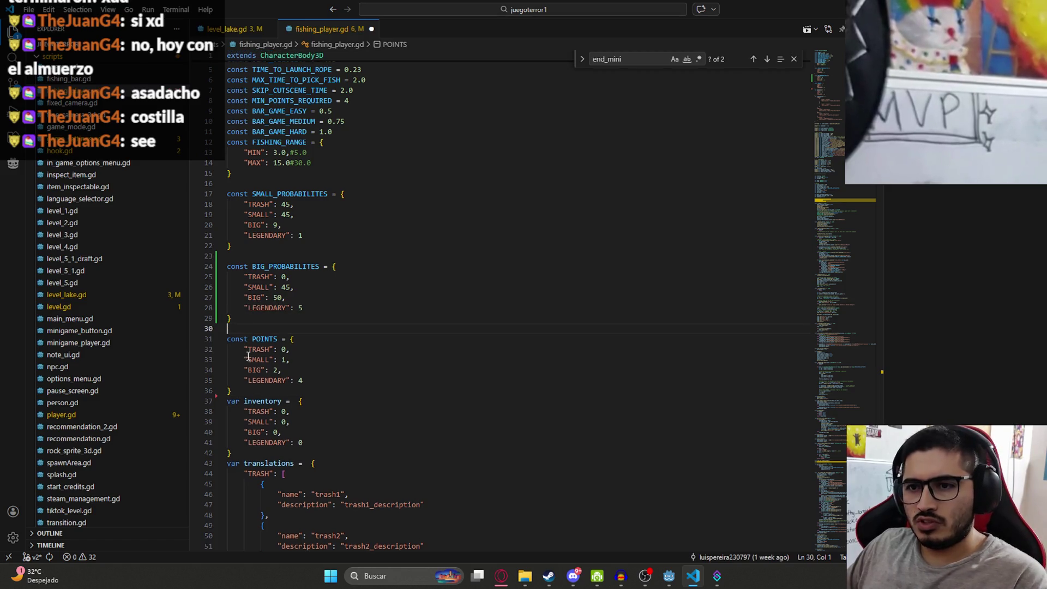
pyautogui.click(294, 393)
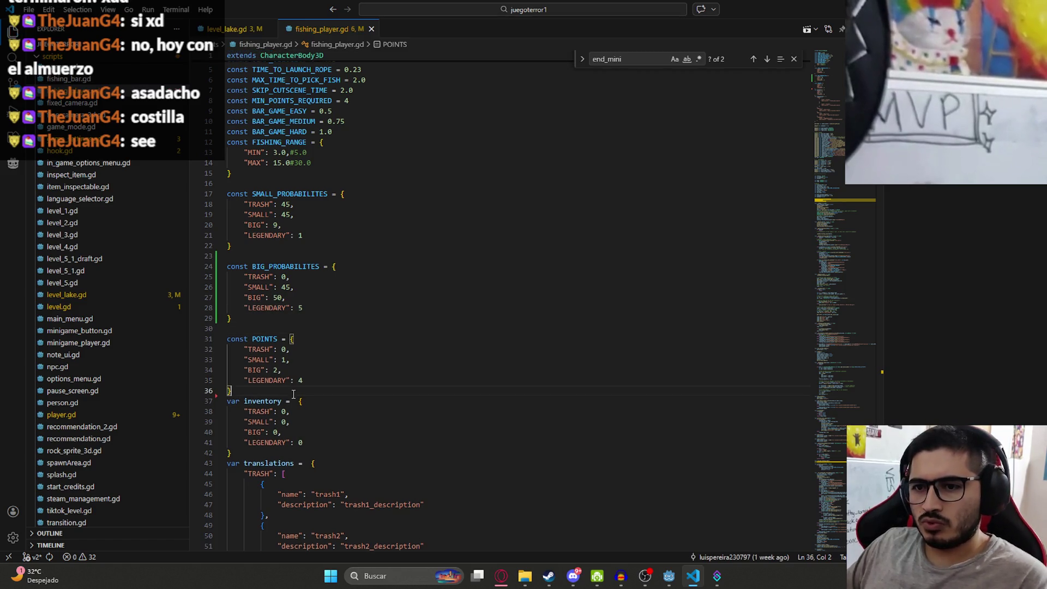
pyautogui.click(251, 325)
pyautogui.press('BackSpace')
# Delete the stray blank line near the top, check SMALL_PROBABILITES, and return to Godot
pyautogui.press('BackSpace')
pyautogui.click(240, 183)
pyautogui.press('BackSpace')
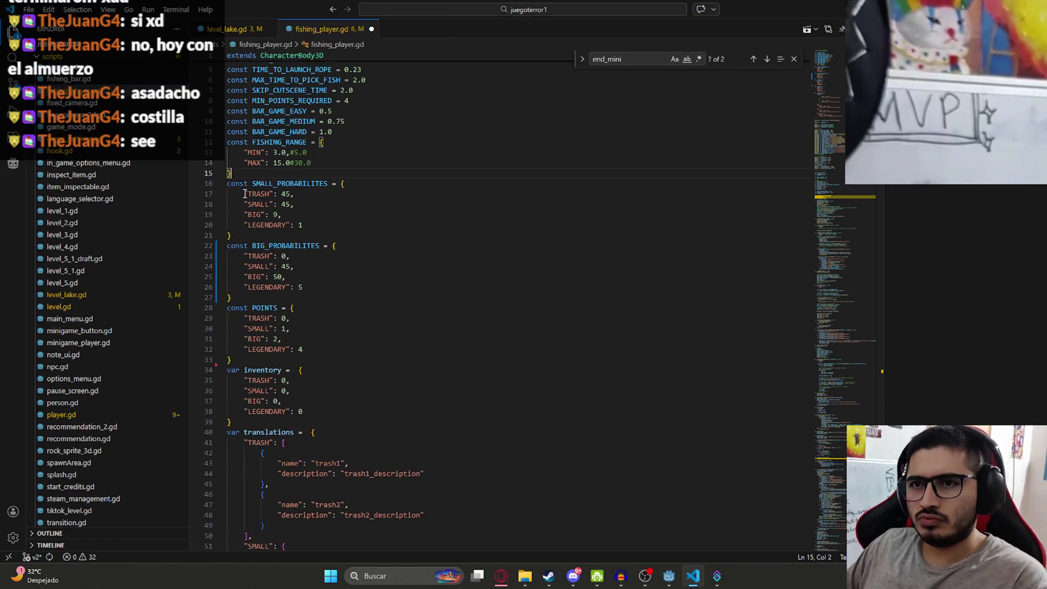
pyautogui.click(293, 183)
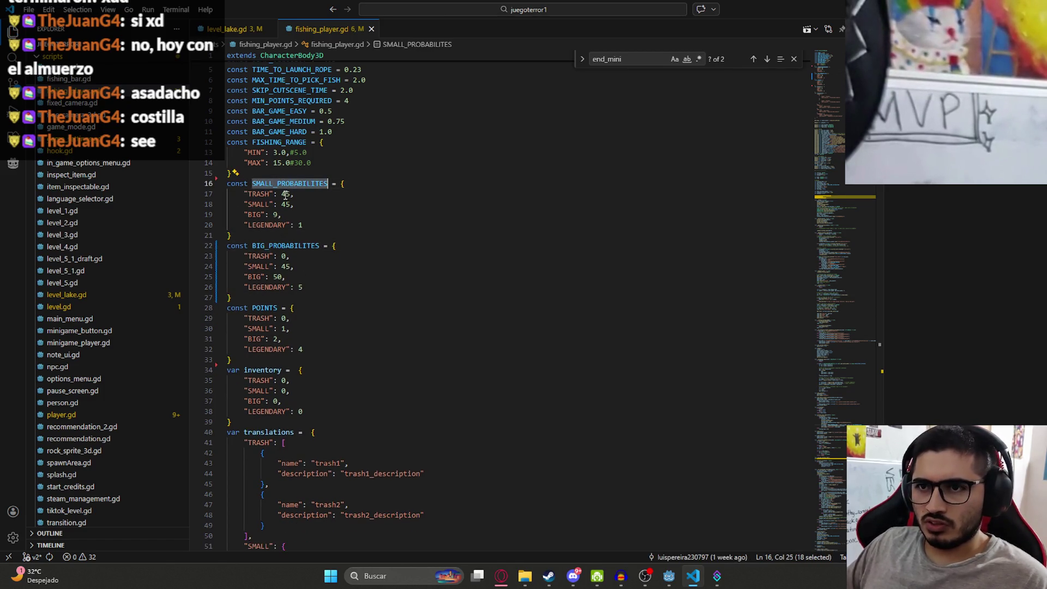
pyautogui.doubleClick(285, 195)
pyautogui.hotkey('alt', 'Tab')
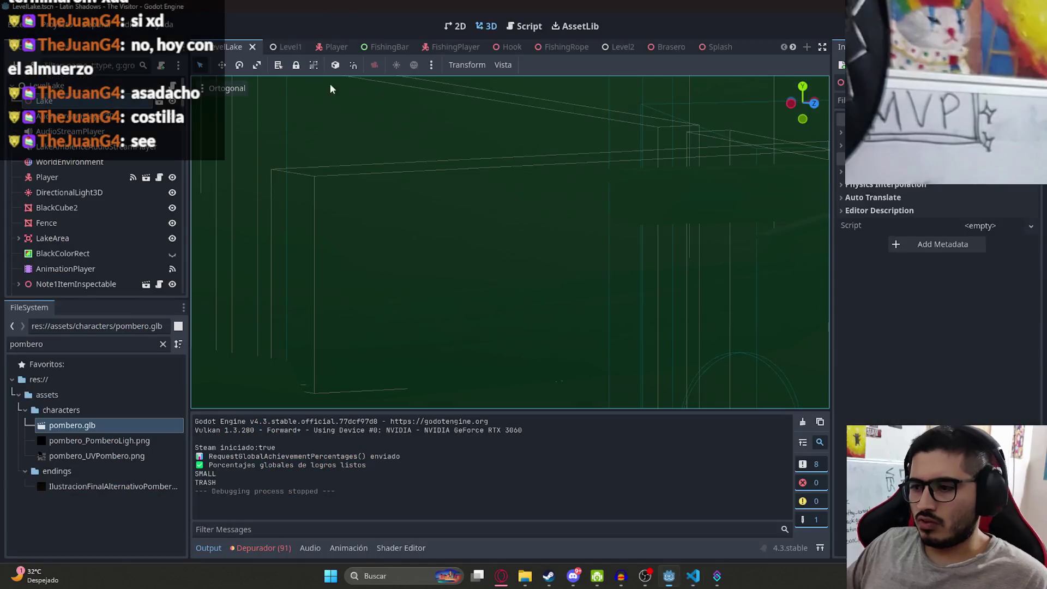
# Run the LevelLake scene from its tab menu and reel in a golden fish
pyautogui.rightClick(240, 46)
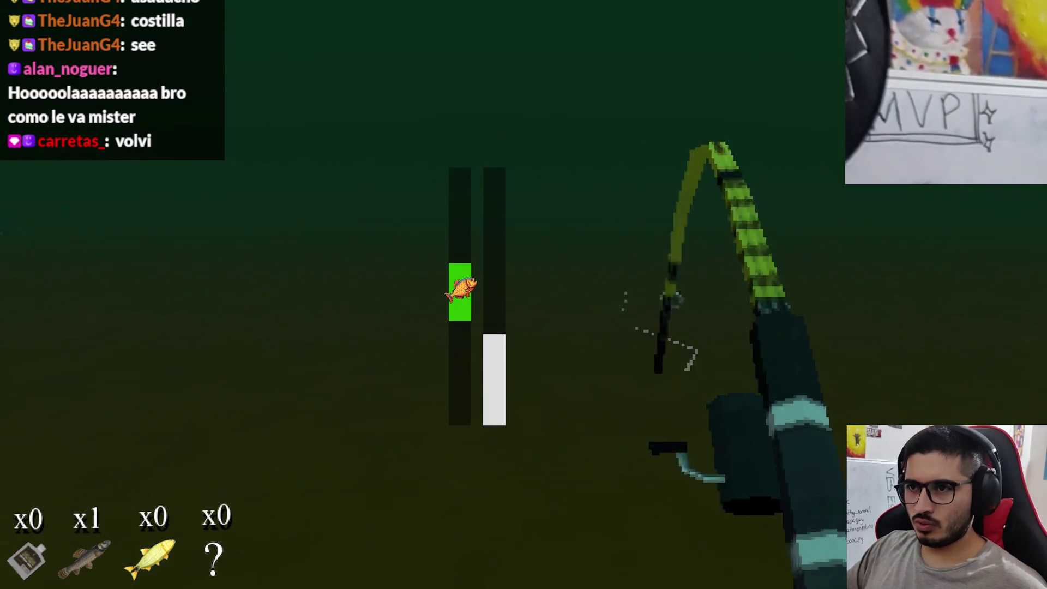
pyautogui.moveTo(523, 295); pyautogui.dragTo(523, 294)
# Dismiss the caught fish, stop the test run with F8, and switch to Visual Studio Code
pyautogui.click(523, 295)
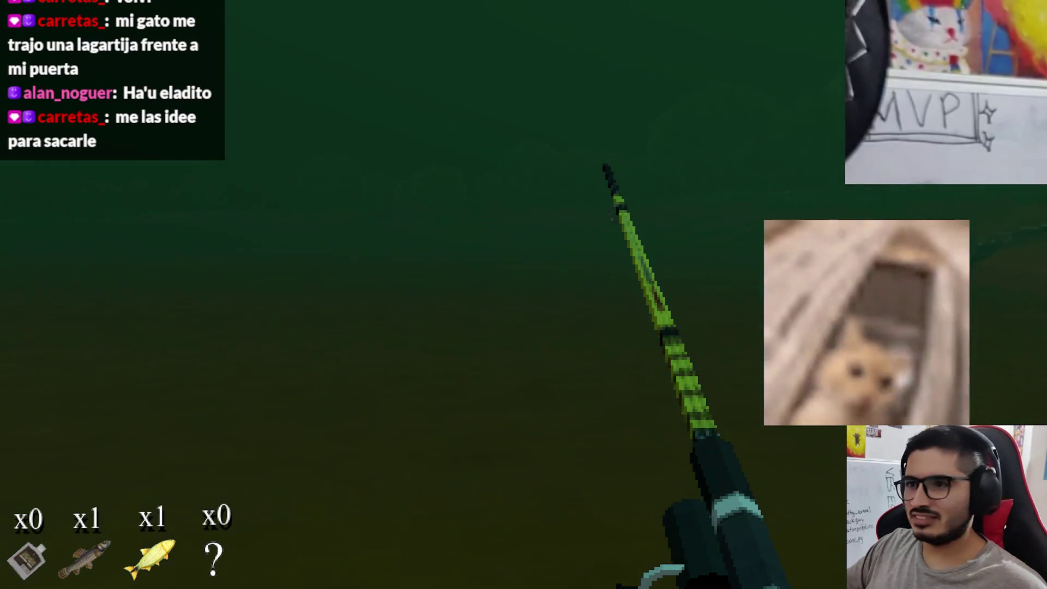
pyautogui.press('F8')
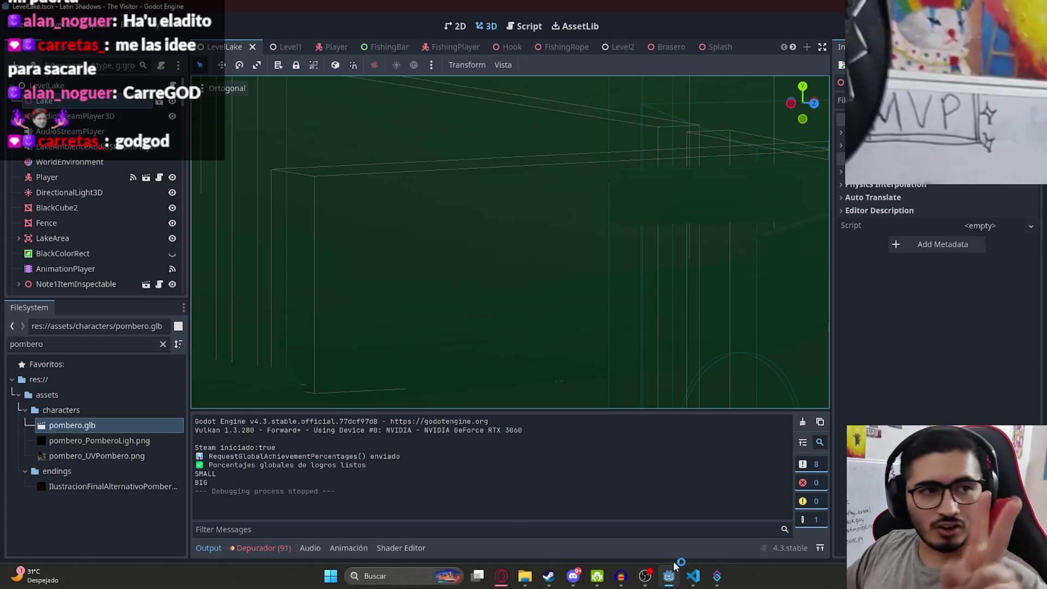
pyautogui.click(692, 576)
# Place the caret in the BIG_PROBABILITES block and on the small-fish TRASH chance, then open Discord
pyautogui.click(565, 246)
pyautogui.click(342, 198)
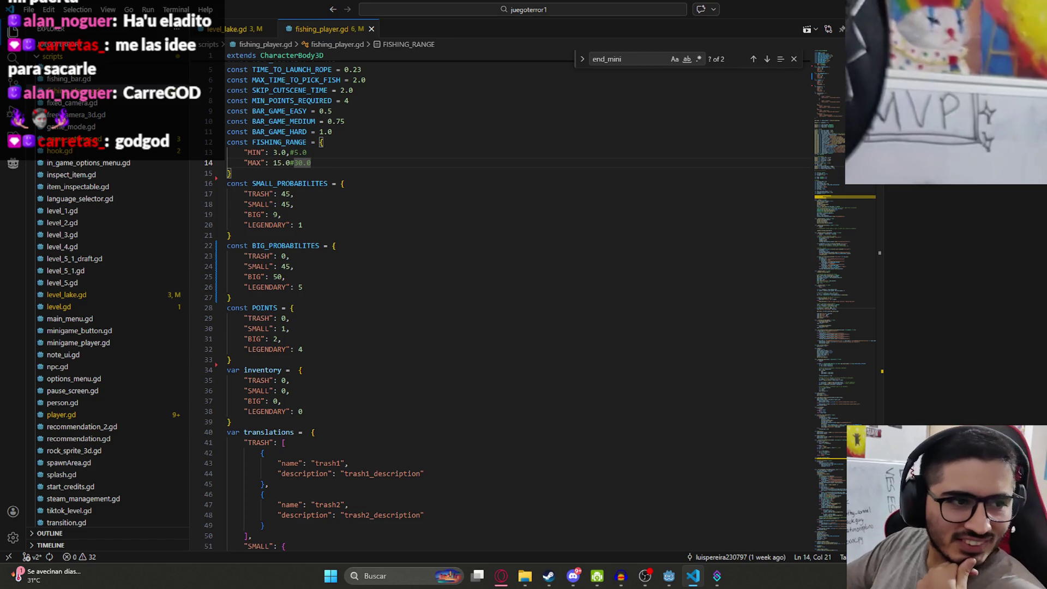
pyautogui.click(572, 576)
pyautogui.scroll(10, 481, 465)
pyautogui.click(330, 450)
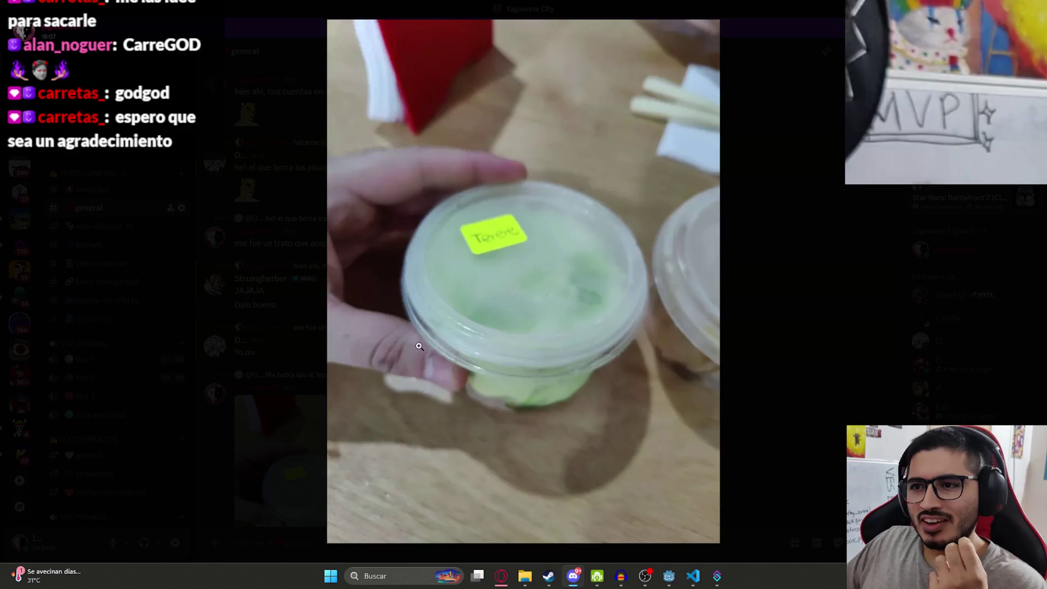
pyautogui.click(467, 136)
pyautogui.click(501, 234)
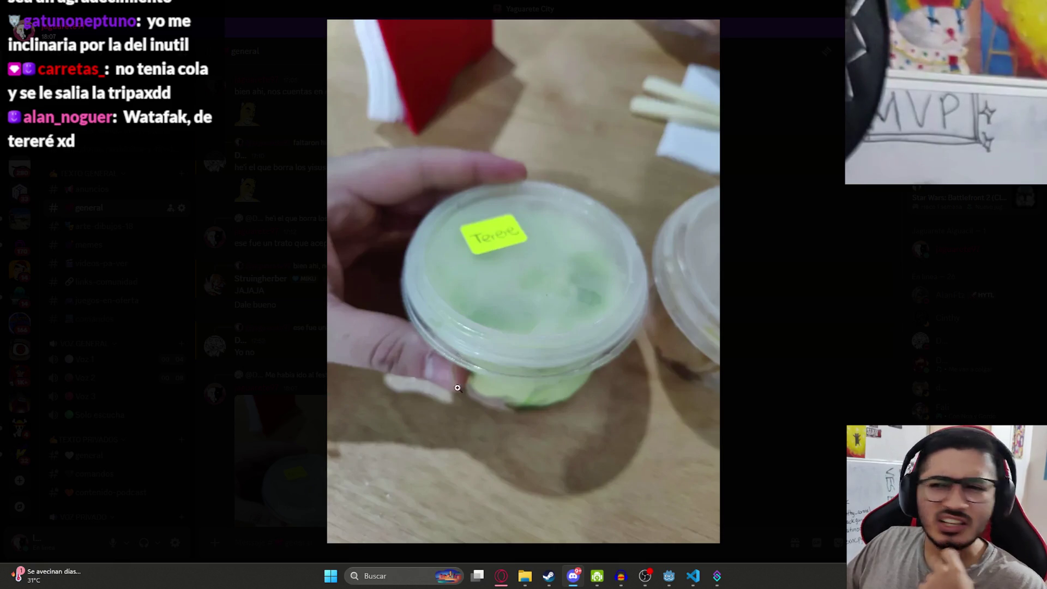
pyautogui.click(778, 248)
pyautogui.scroll(10, 542, 320)
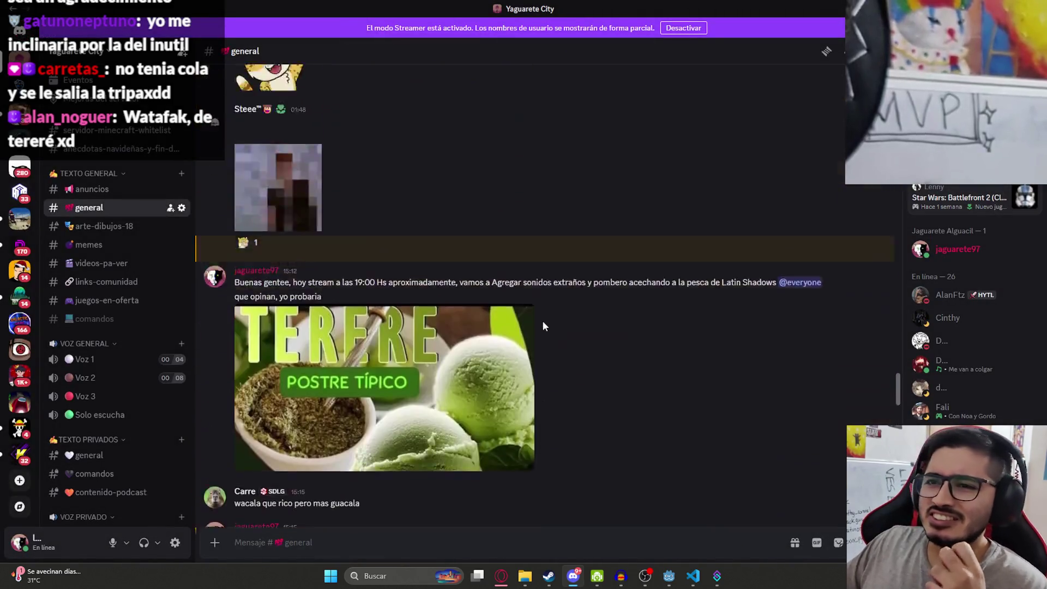
pyautogui.click(465, 293)
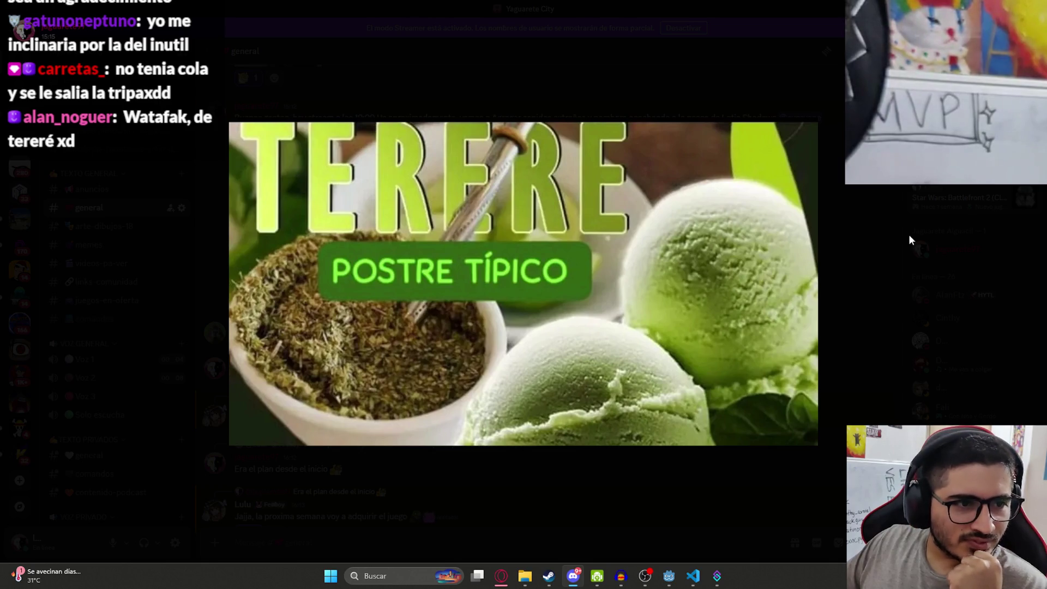
pyautogui.click(854, 244)
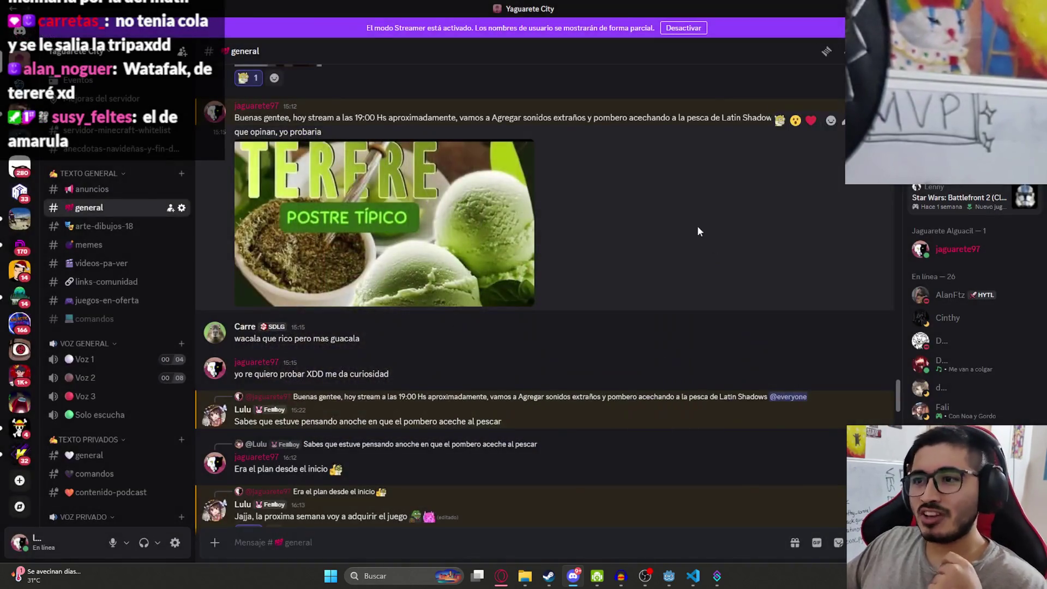
pyautogui.scroll(-10, 700, 228)
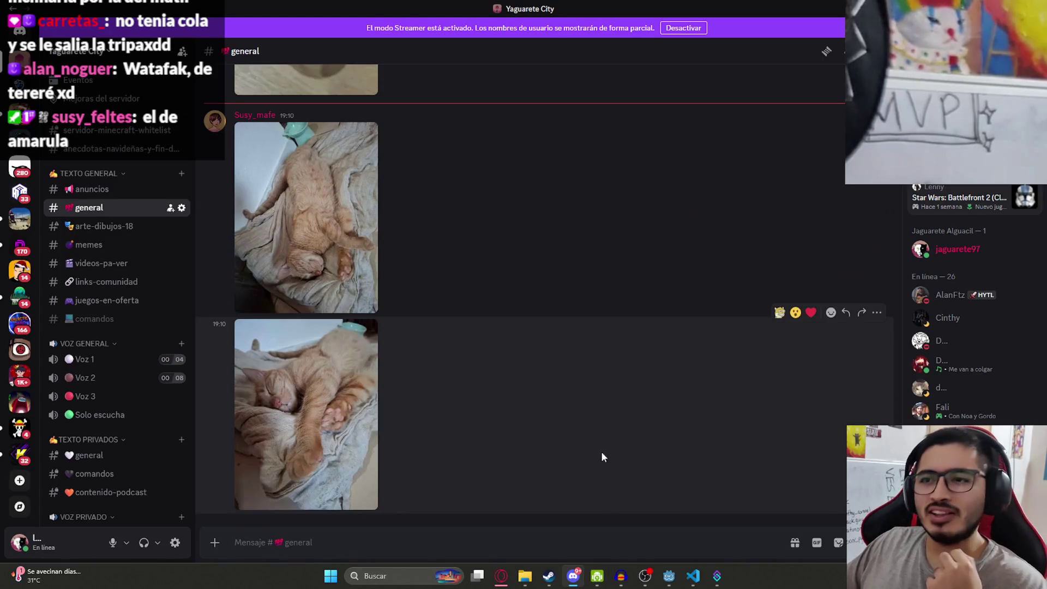
pyautogui.scroll(9, 369, 402)
pyautogui.scroll(-3, 368, 400)
pyautogui.click(319, 354)
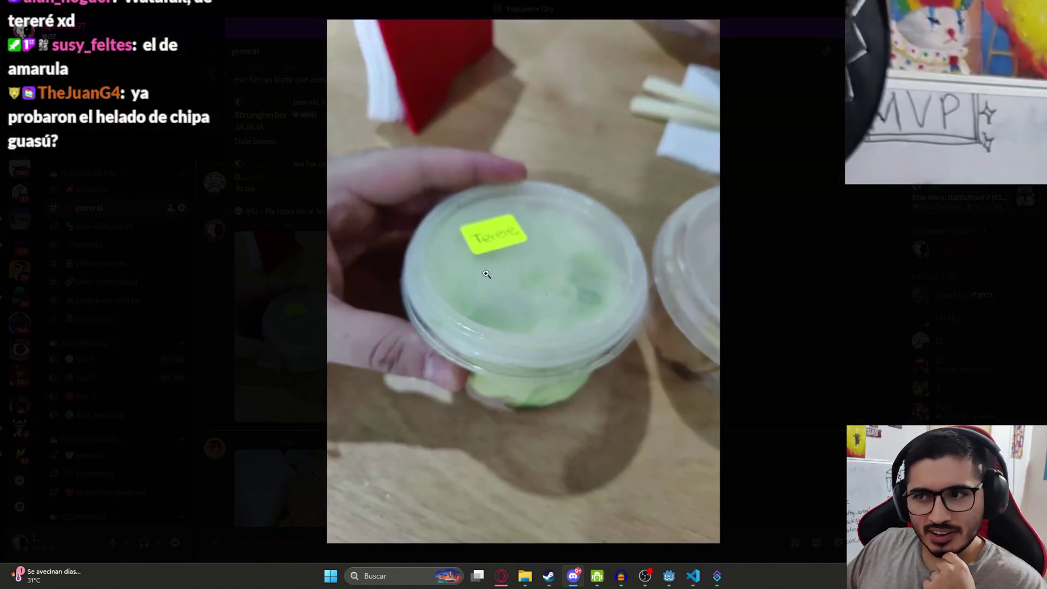
pyautogui.click(776, 363)
pyautogui.moveTo(574, 582)
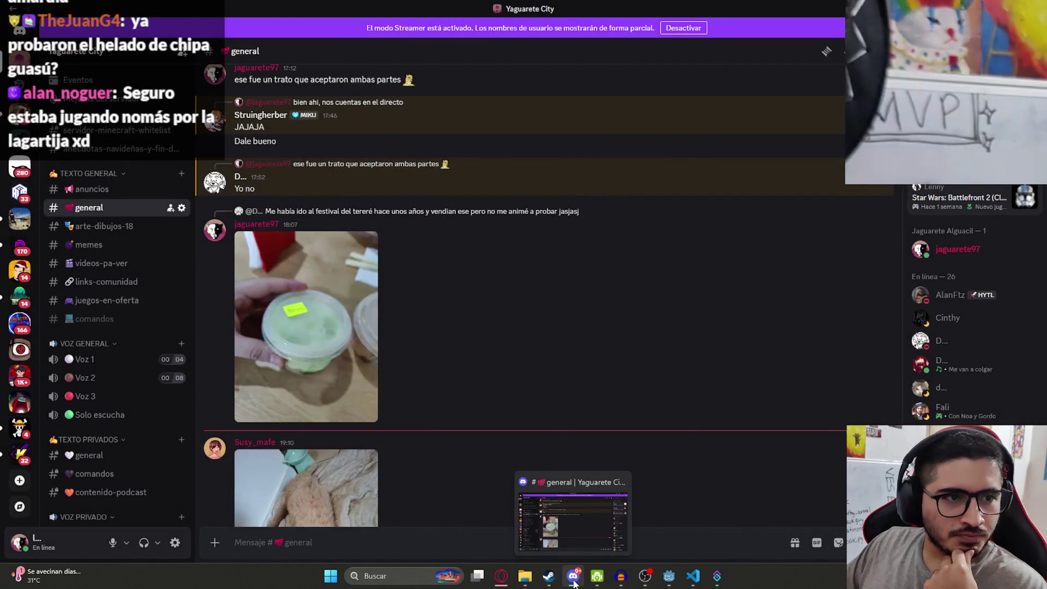
pyautogui.click(574, 582)
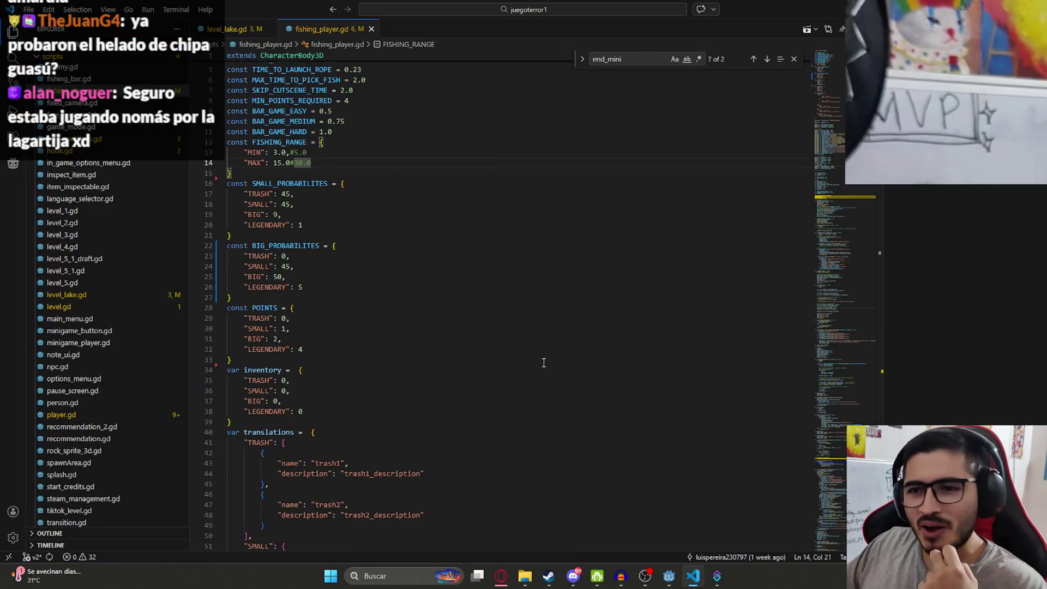
# Restore the FISHING_RANGE MIN value to 3.0 and save the script
pyautogui.scroll(-5, 535, 374)
pyautogui.scroll(7, 542, 360)
pyautogui.click(512, 301)
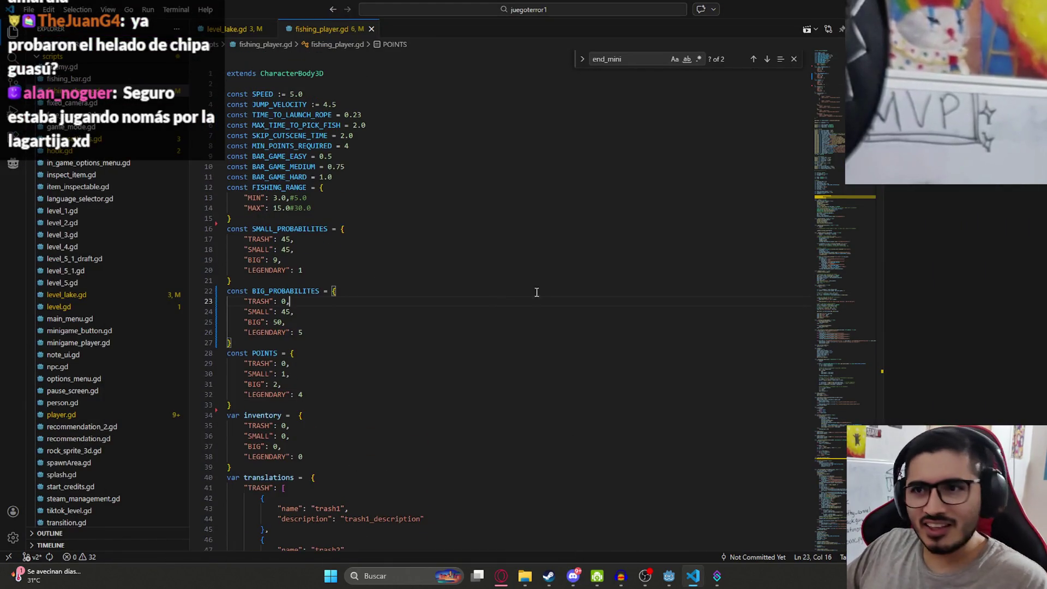
pyautogui.click(289, 197)
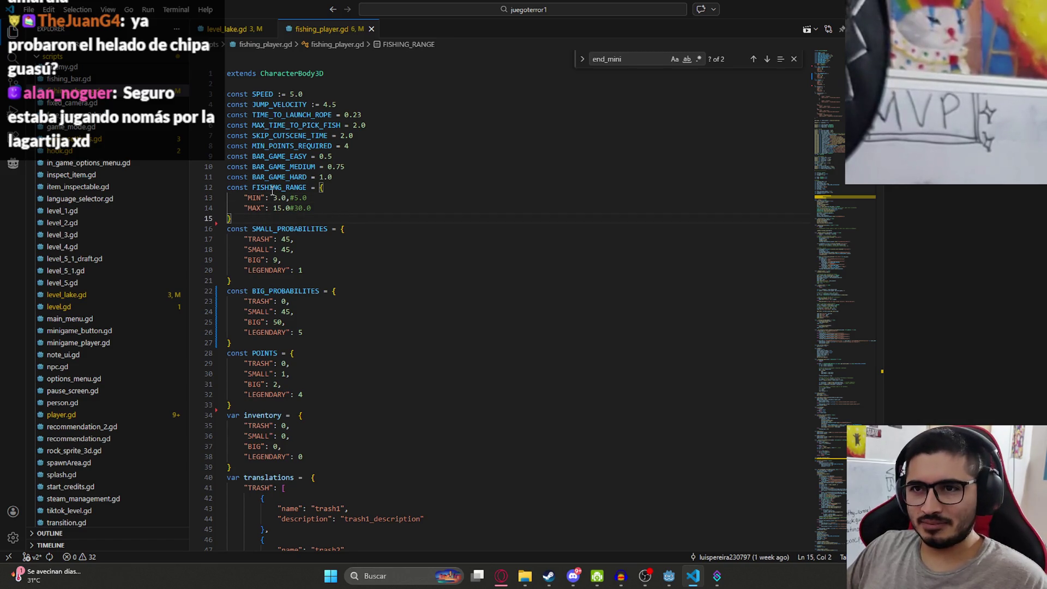
pyautogui.doubleClick(275, 197)
pyautogui.moveTo(281, 181); pyautogui.dragTo(278, 197)
pyautogui.click(278, 197)
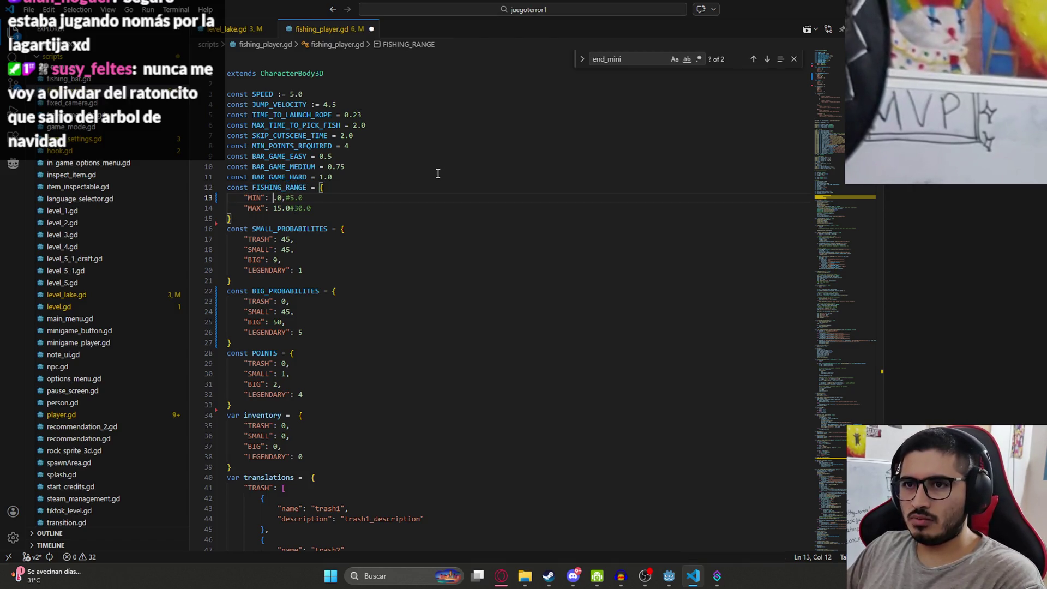
pyautogui.write('3')
pyautogui.hotkey('ctrl', 's')
pyautogui.click(311, 281)
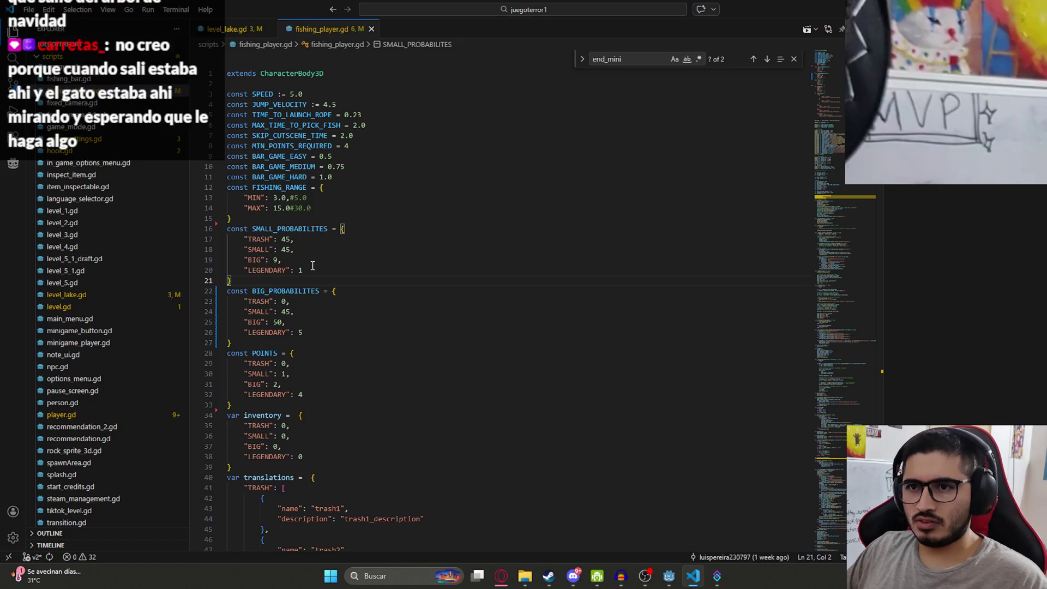
pyautogui.doubleClick(274, 187)
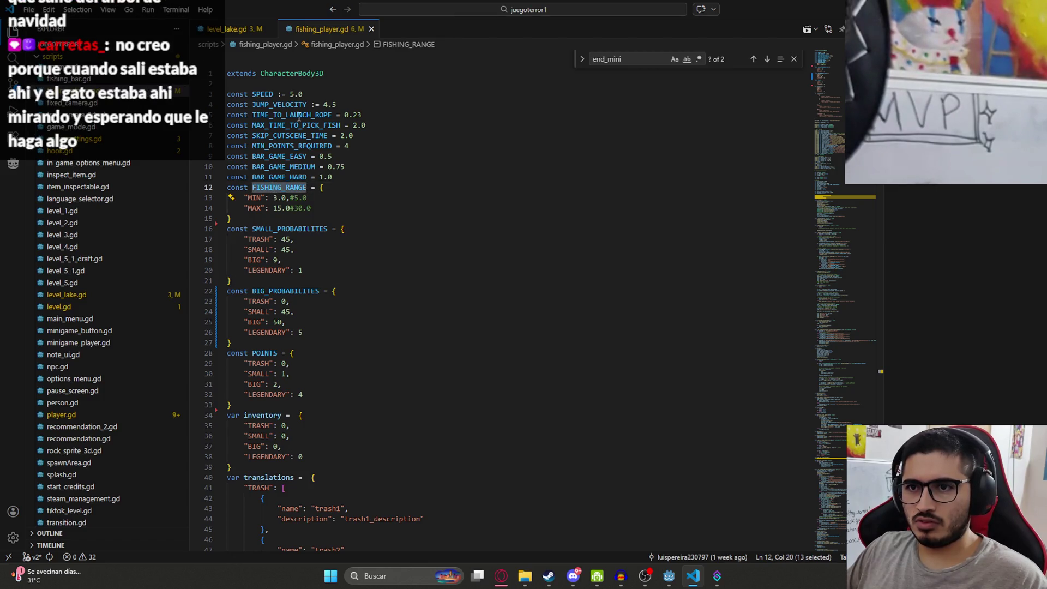
# In level_lake.gd, change the fish event time range to min 15.0 and max 40.0
pyautogui.click(237, 27)
pyautogui.scroll(5, 340, 335)
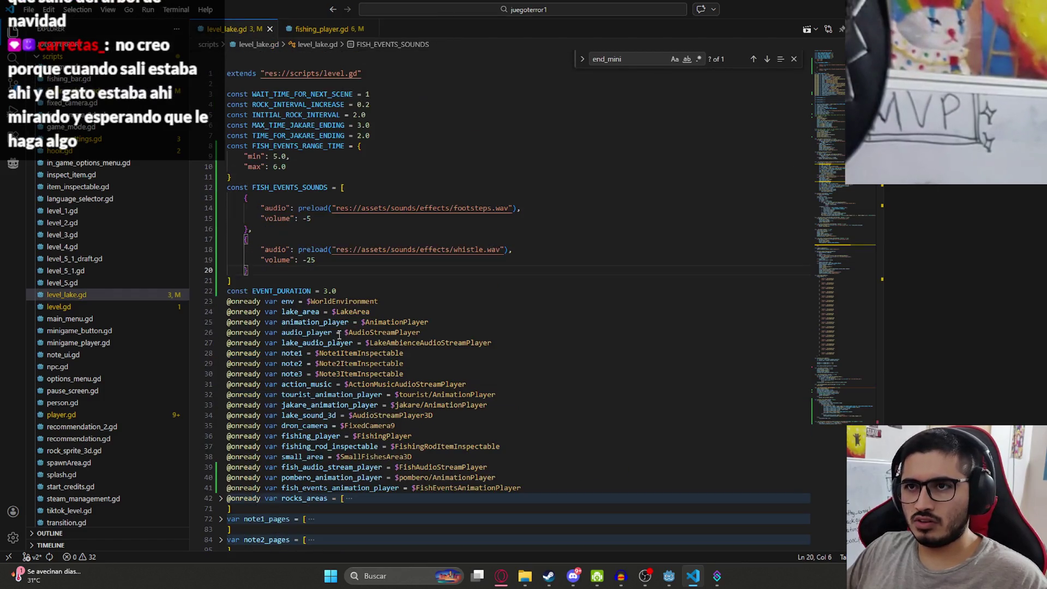
pyautogui.doubleClick(278, 166)
pyautogui.write('3')
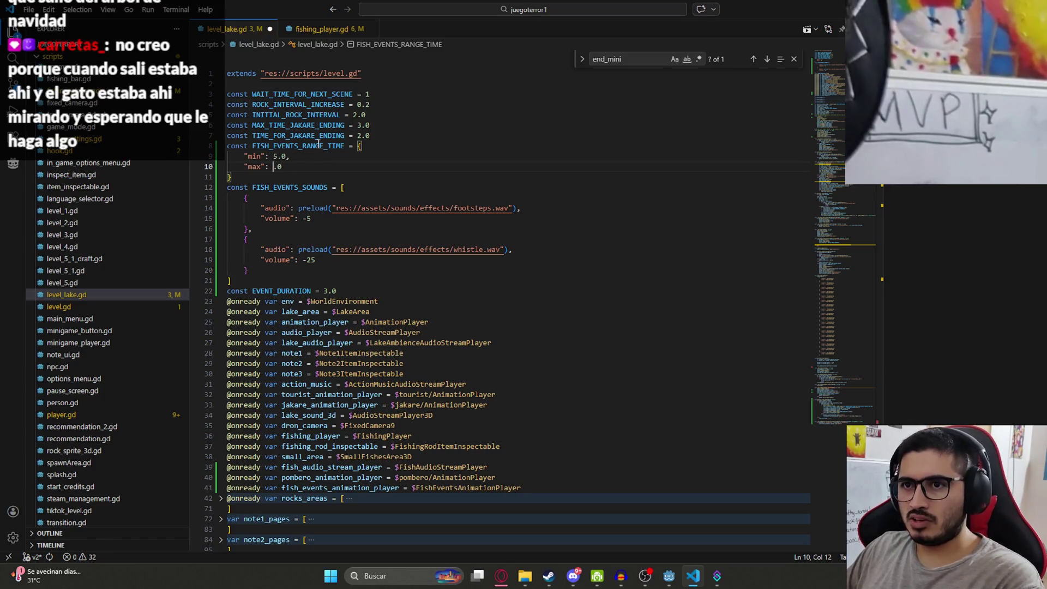
pyautogui.write('0')
pyautogui.hotkey('ctrl', 's')
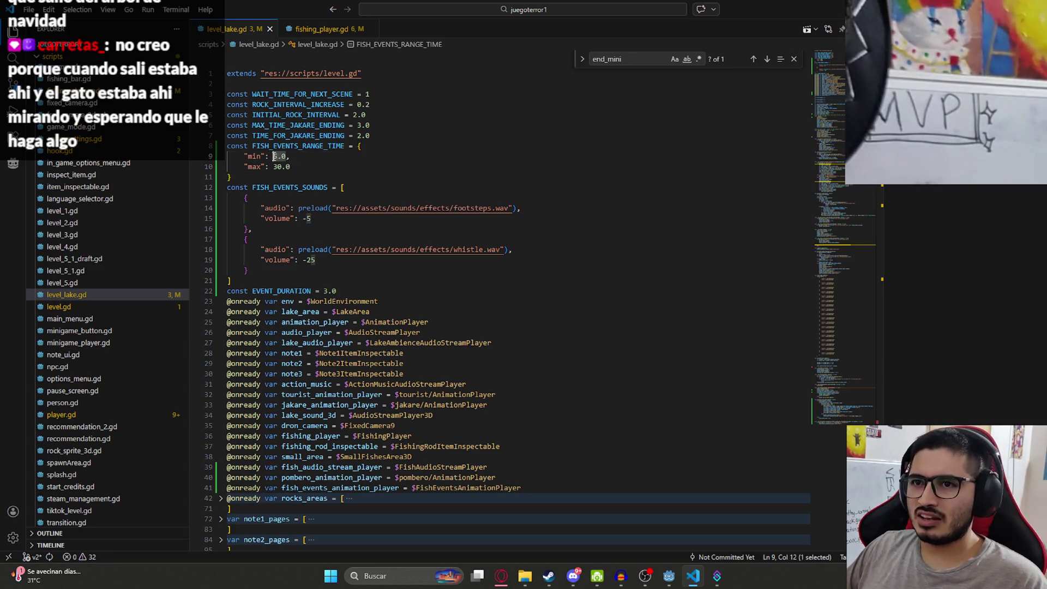
pyautogui.write('10')
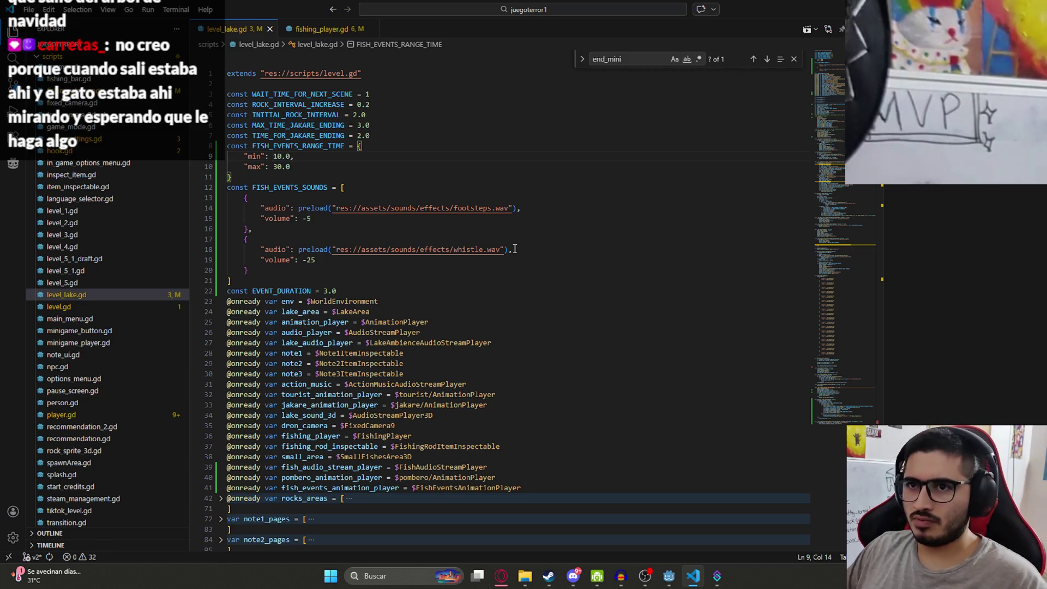
pyautogui.press('BackSpace')
pyautogui.write('5')
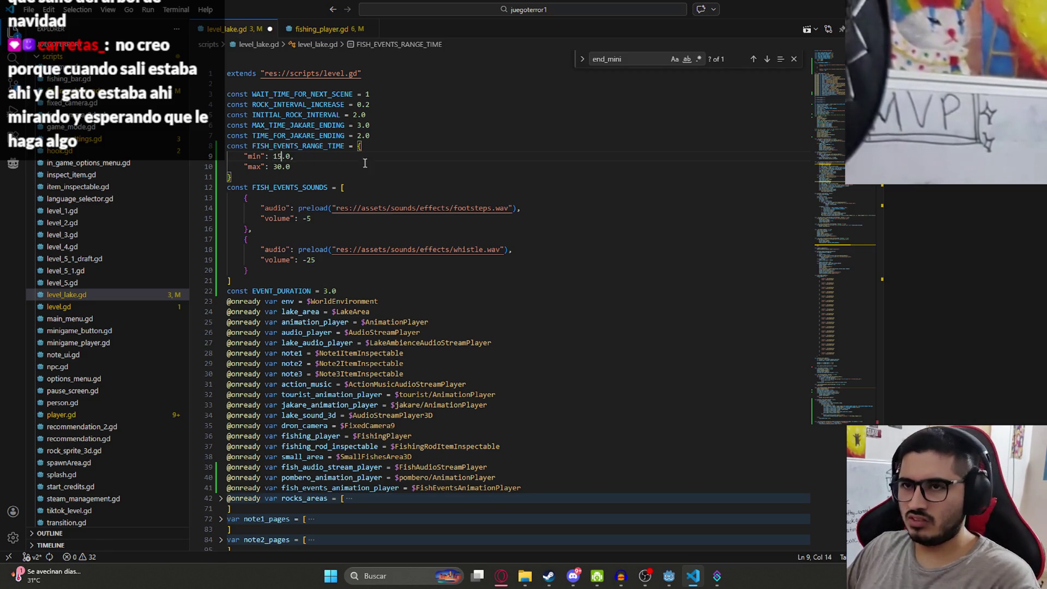
pyautogui.doubleClick(279, 166)
pyautogui.write('40')
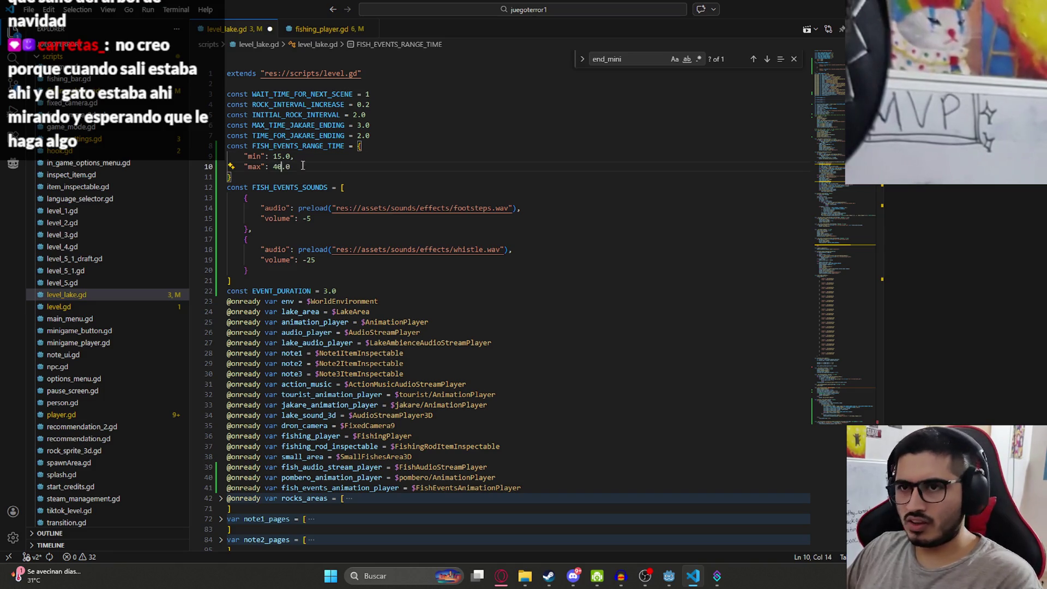
# Run the LevelLake scene from the Godot editor to test it
pyautogui.moveTo(587, 585)
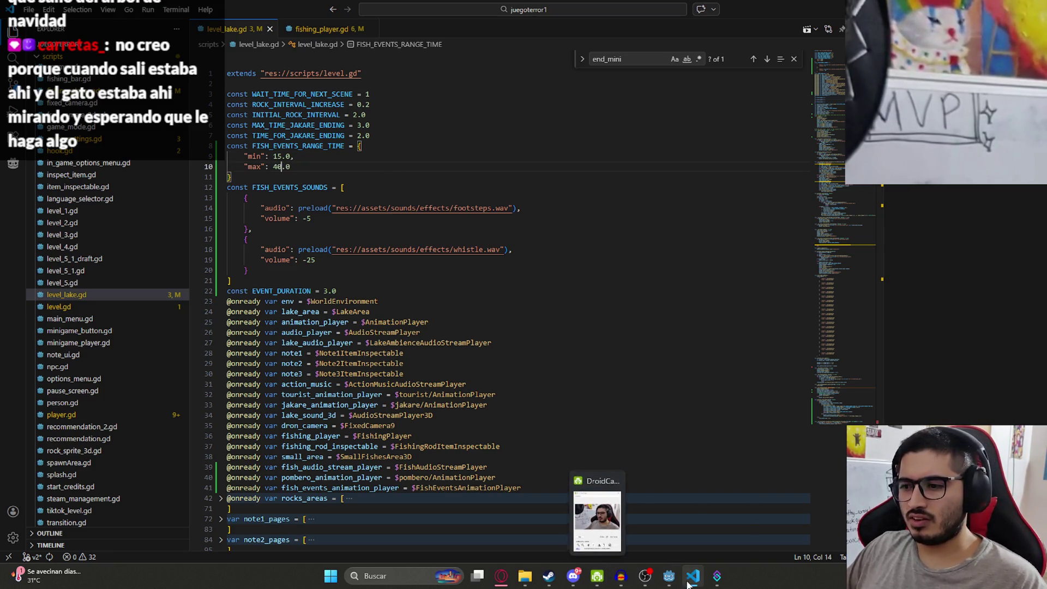
pyautogui.click(668, 575)
pyautogui.rightClick(240, 48)
pyautogui.click(317, 135)
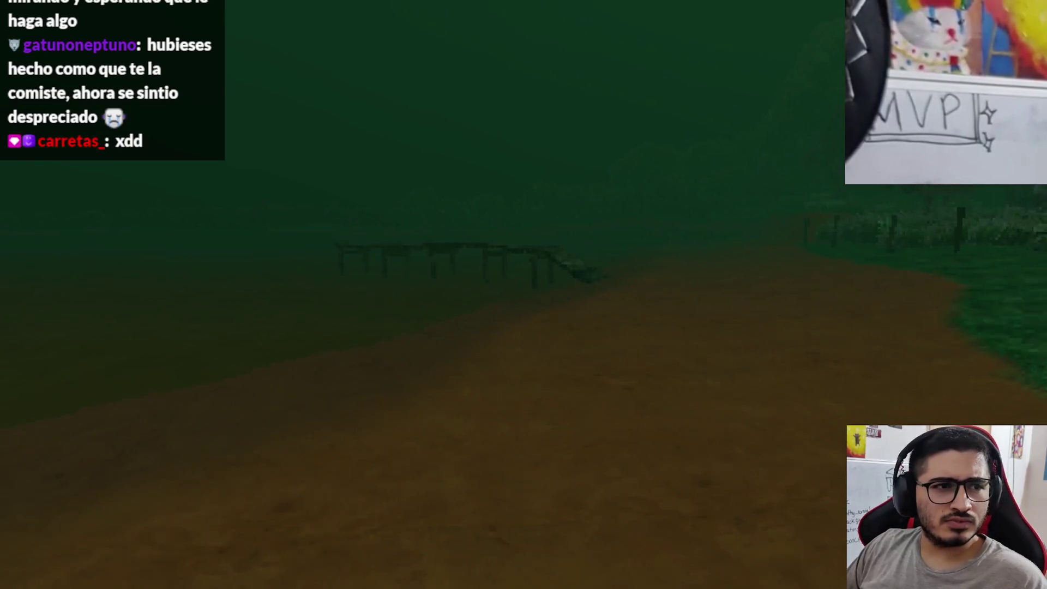
# Pause and resume, then walk the dirt path and bridge to the fishing rod platform
pyautogui.press('Escape')
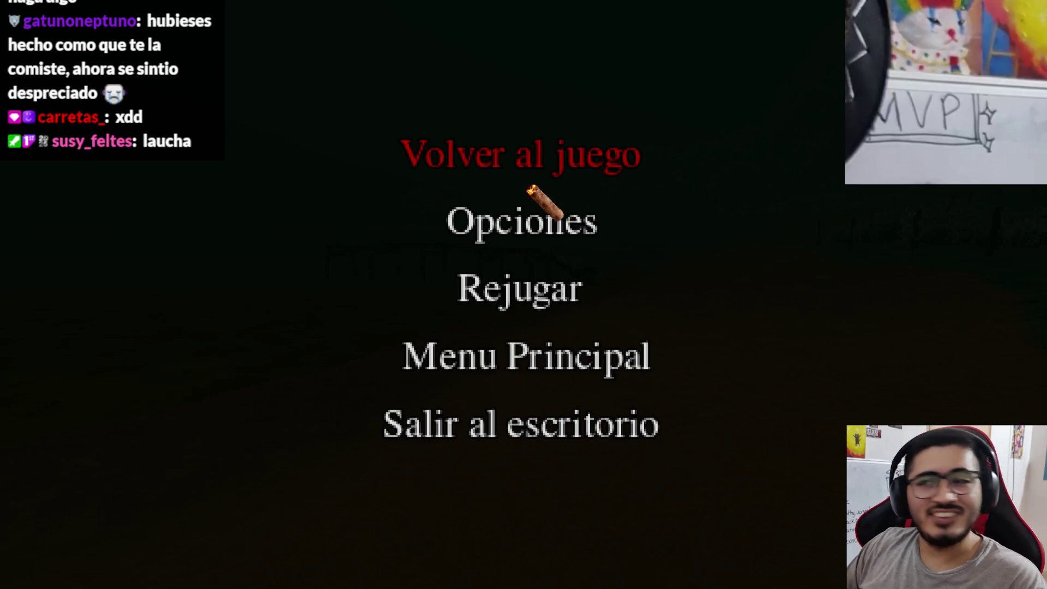
pyautogui.click(507, 176)
pyautogui.press('w')
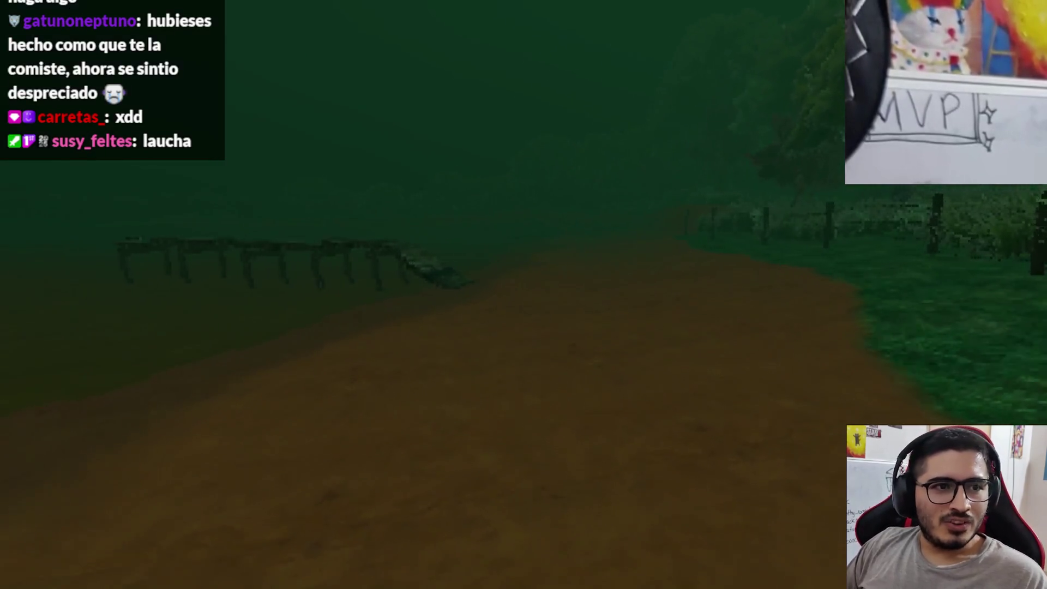
pyautogui.press('w')
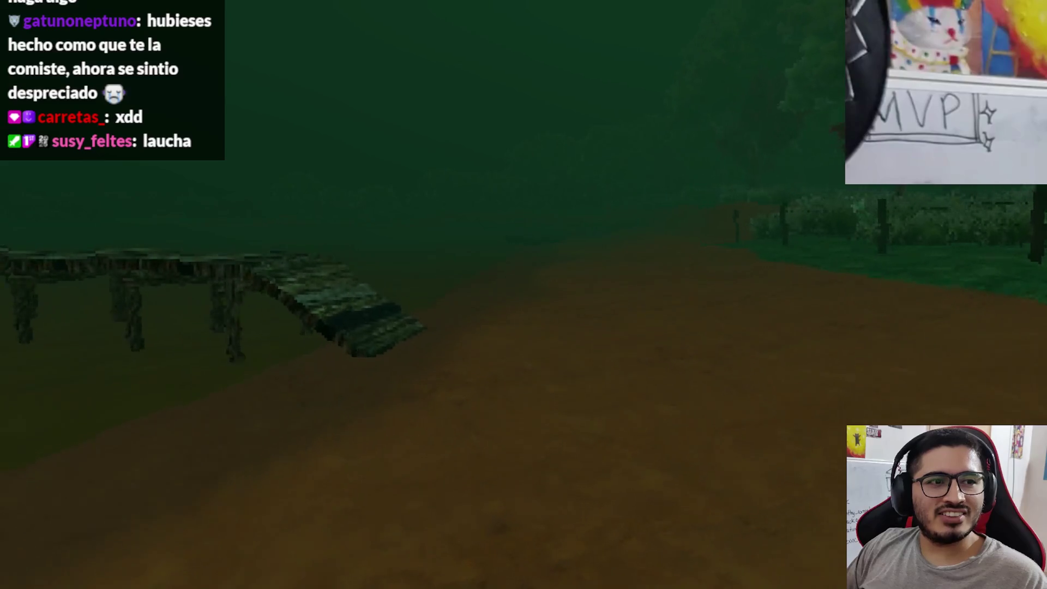
pyautogui.press('w')
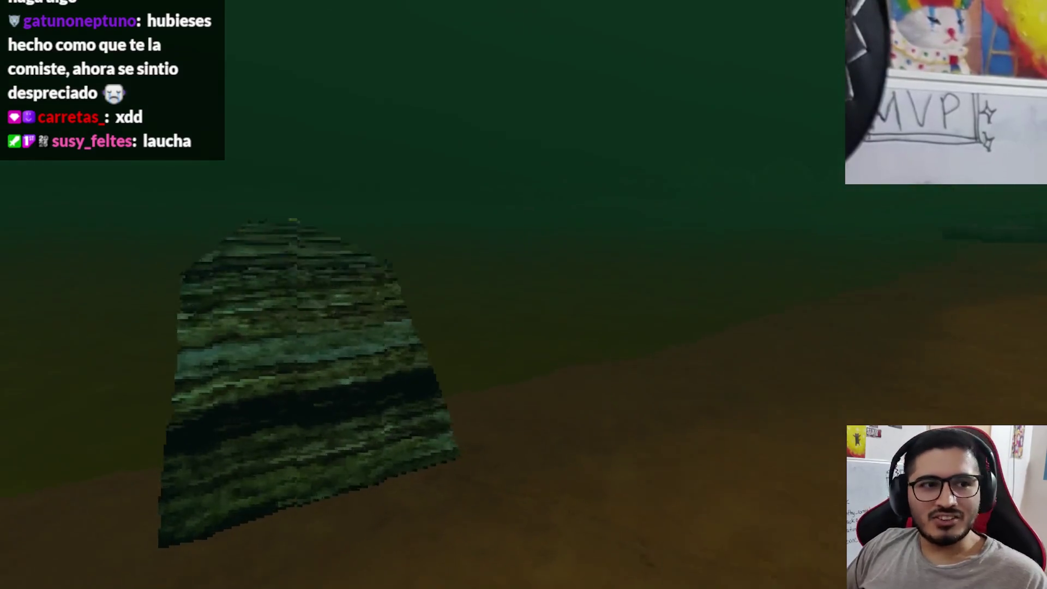
pyautogui.press('w')
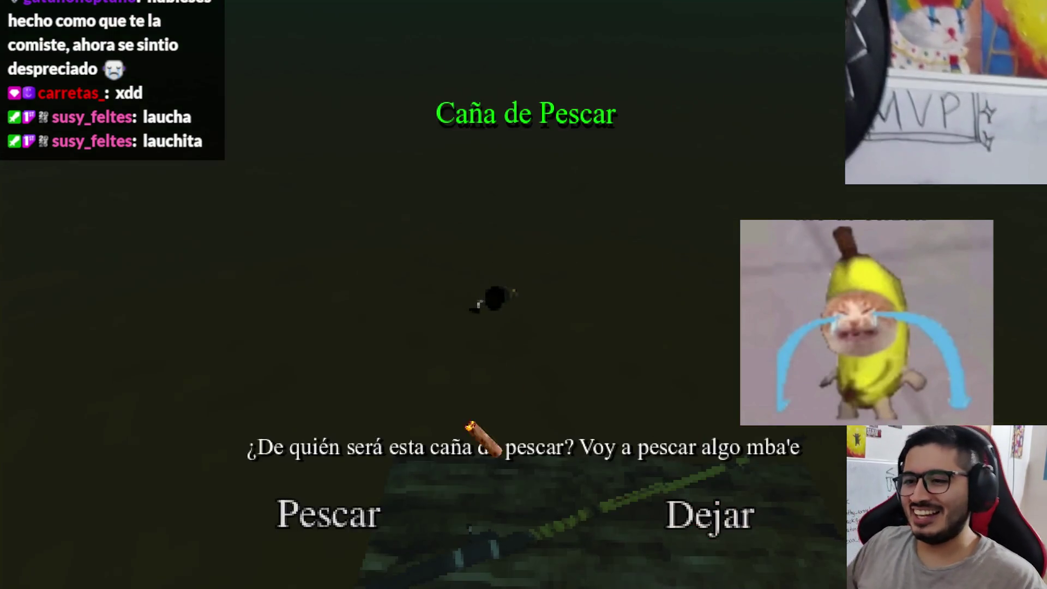
# Choose Pescar, raise the rod, land the first fish and cast again
pyautogui.click(327, 515)
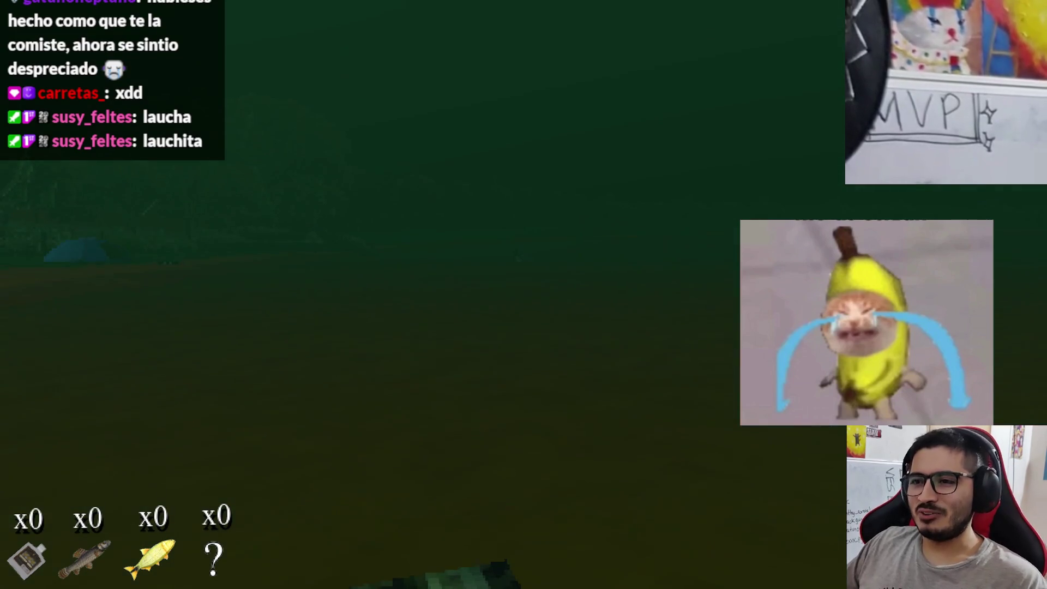
pyautogui.press('1')
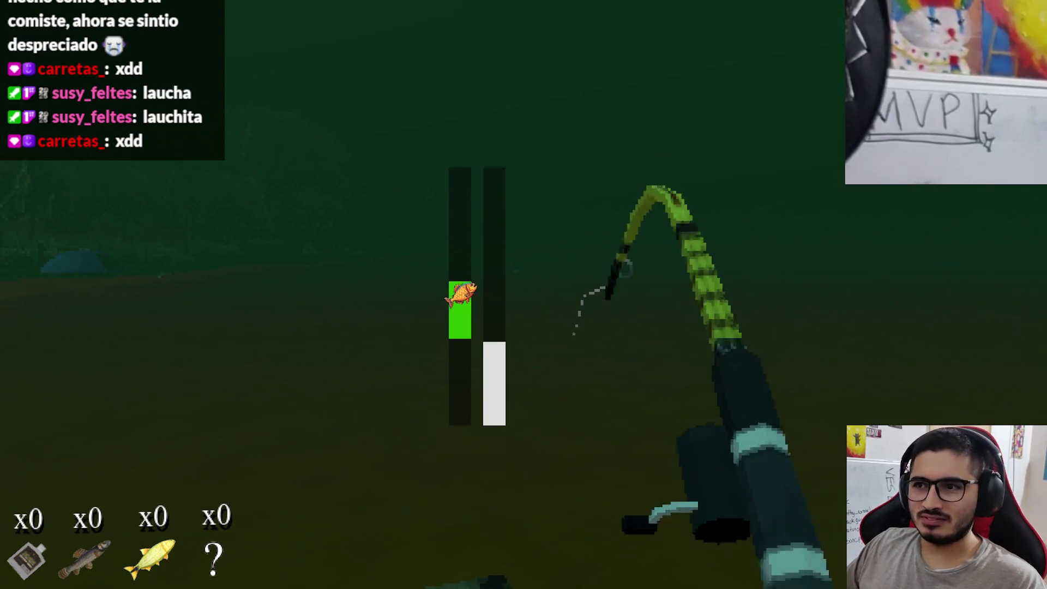
pyautogui.click(524, 294)
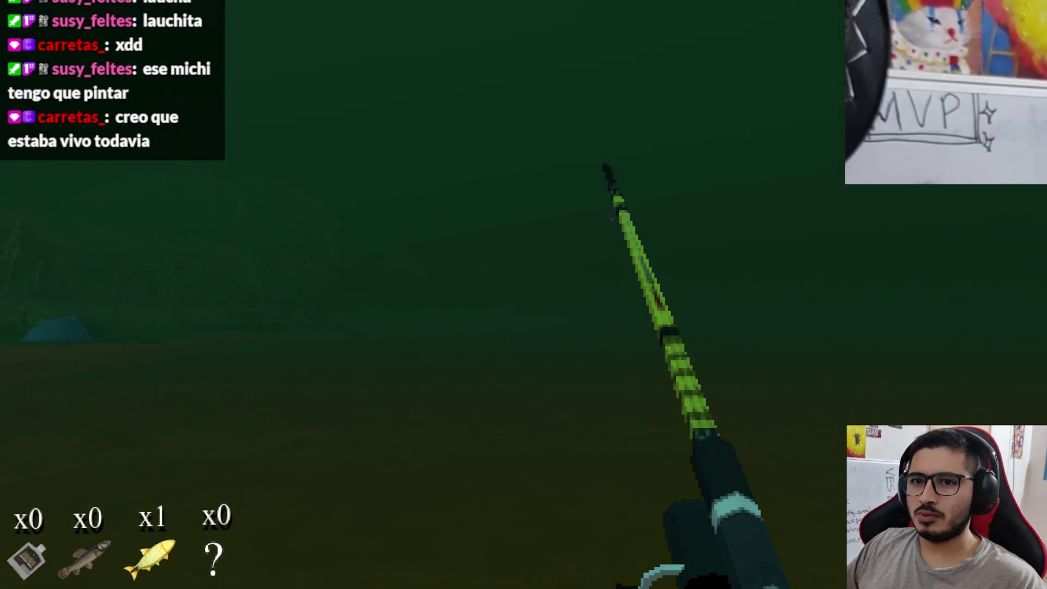
pyautogui.click(524, 294)
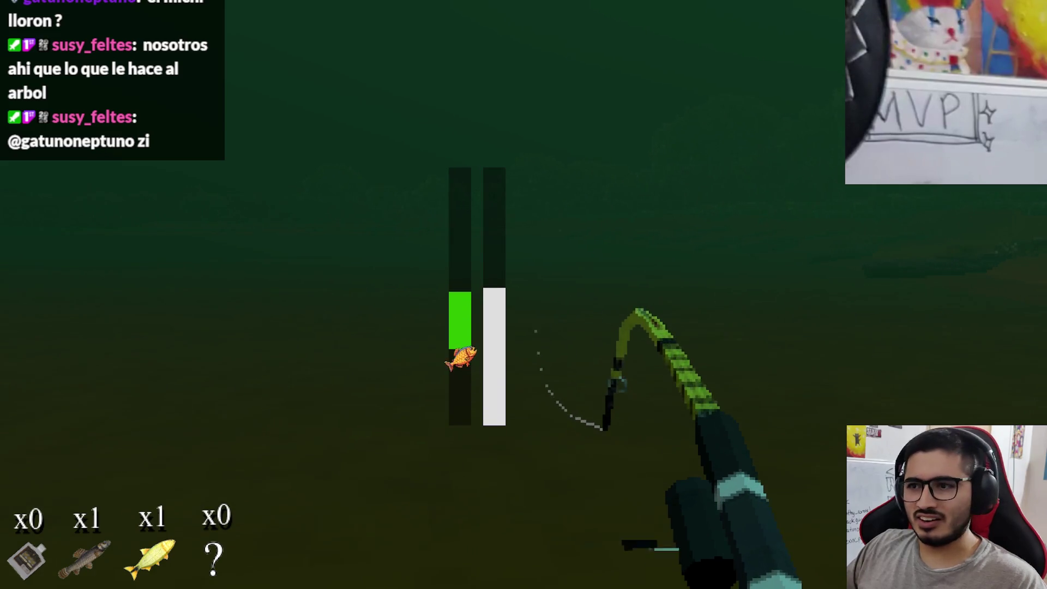
# Keep the catch bar on the fish to land a Tare'yi, then stop the game with F8
pyautogui.click(523, 294)
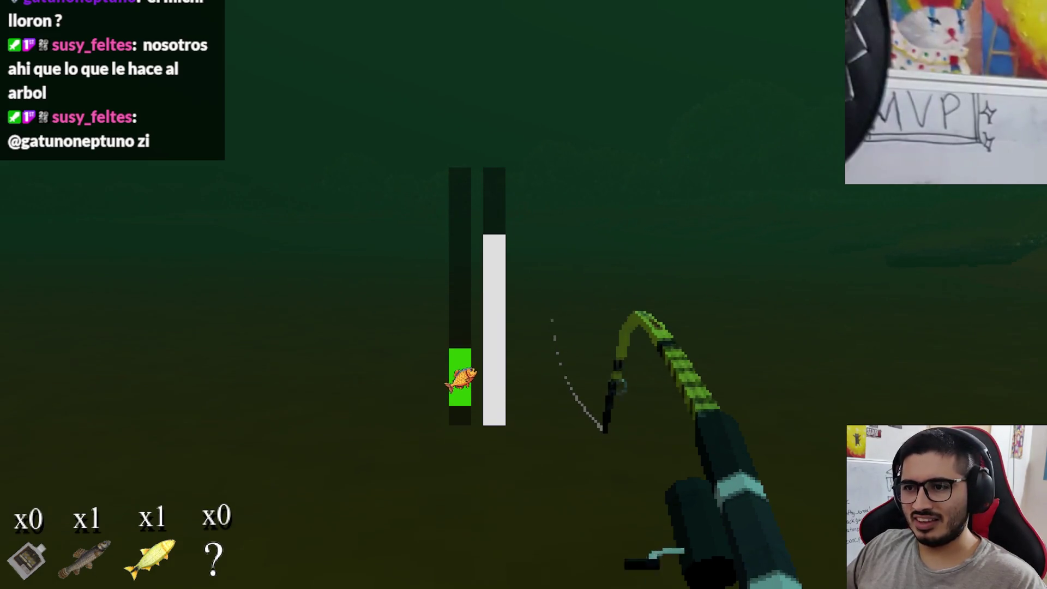
pyautogui.click(523, 294)
pyautogui.click(524, 295)
pyautogui.click(524, 295)
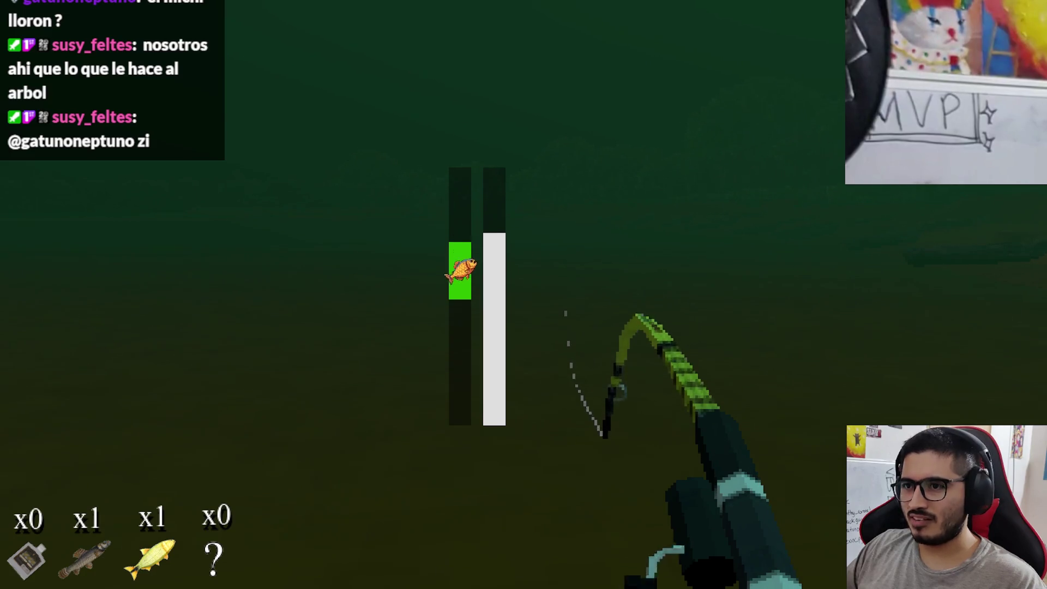
pyautogui.click(523, 294)
pyautogui.click(524, 295)
pyautogui.click(524, 294)
pyautogui.click(523, 295)
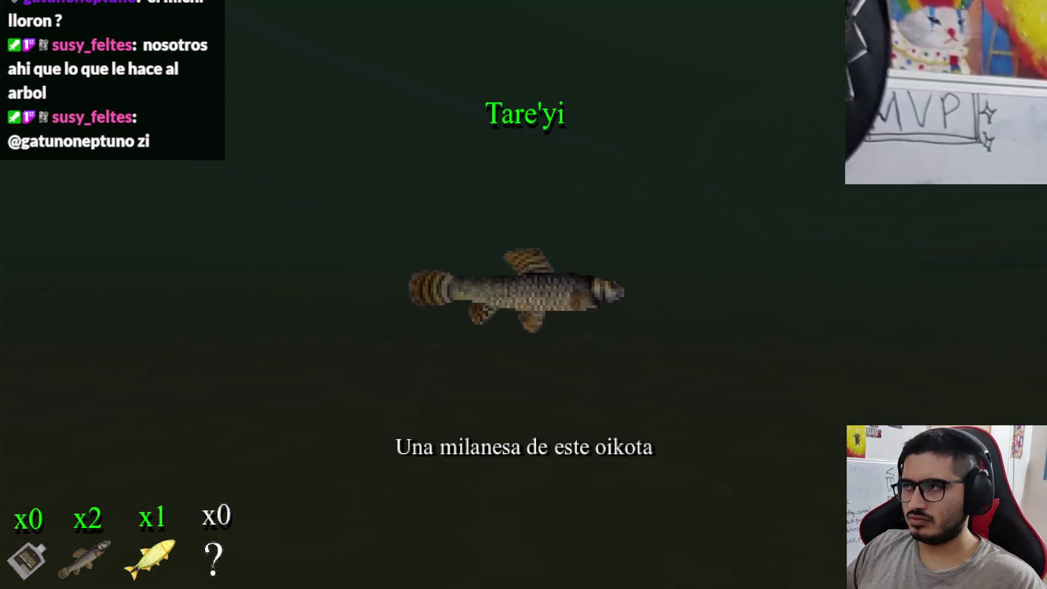
pyautogui.click(523, 294)
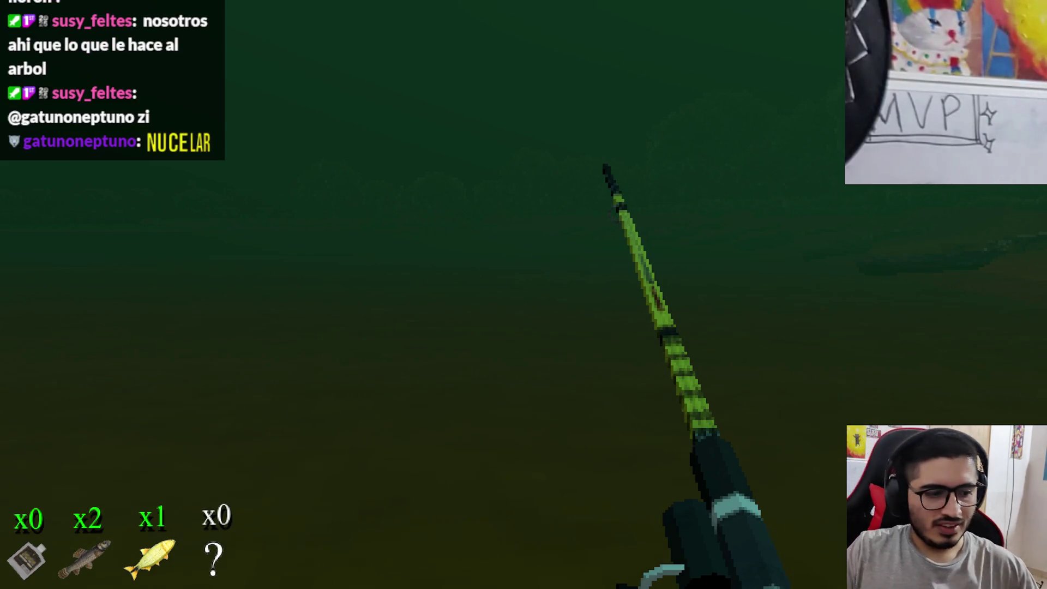
pyautogui.press('F8')
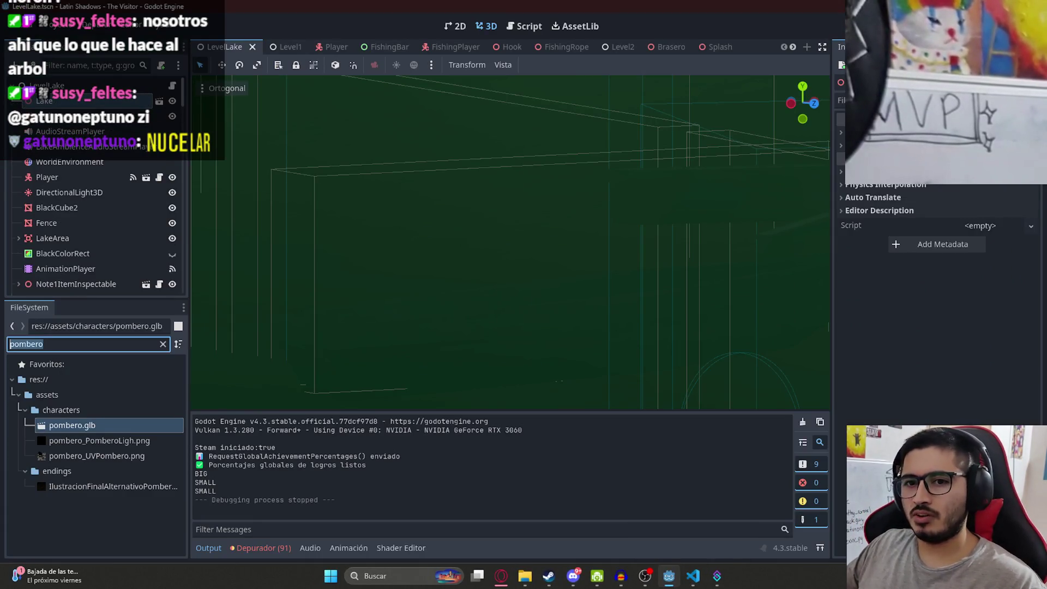
# Clear the file filter and search the web for a translator with 'trad'
pyautogui.click(163, 344)
pyautogui.moveTo(507, 576)
pyautogui.click(437, 509)
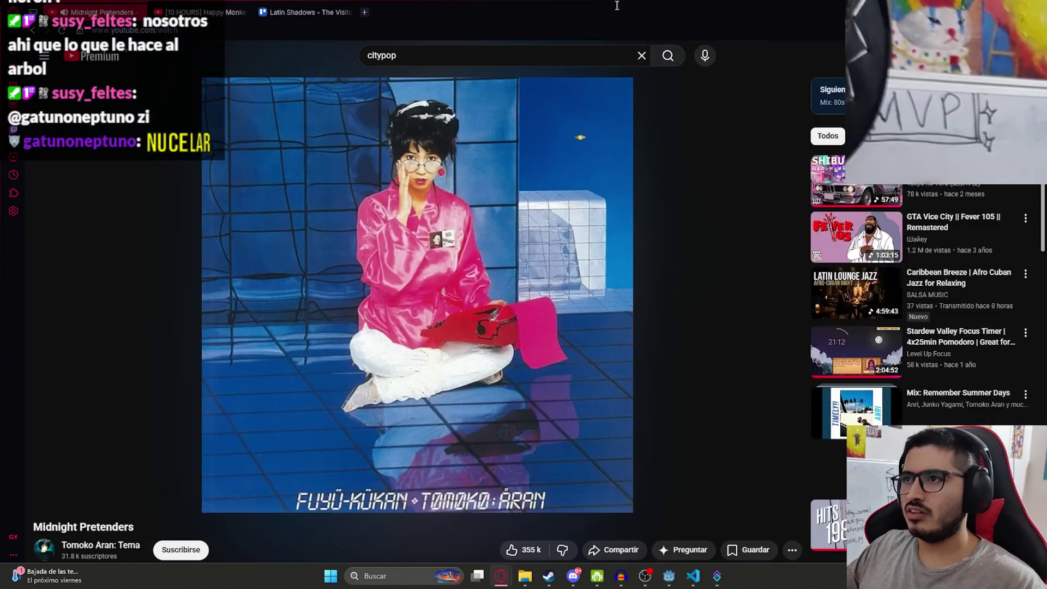
pyautogui.click(359, 12)
pyautogui.write('trad')
pyautogui.press('Return')
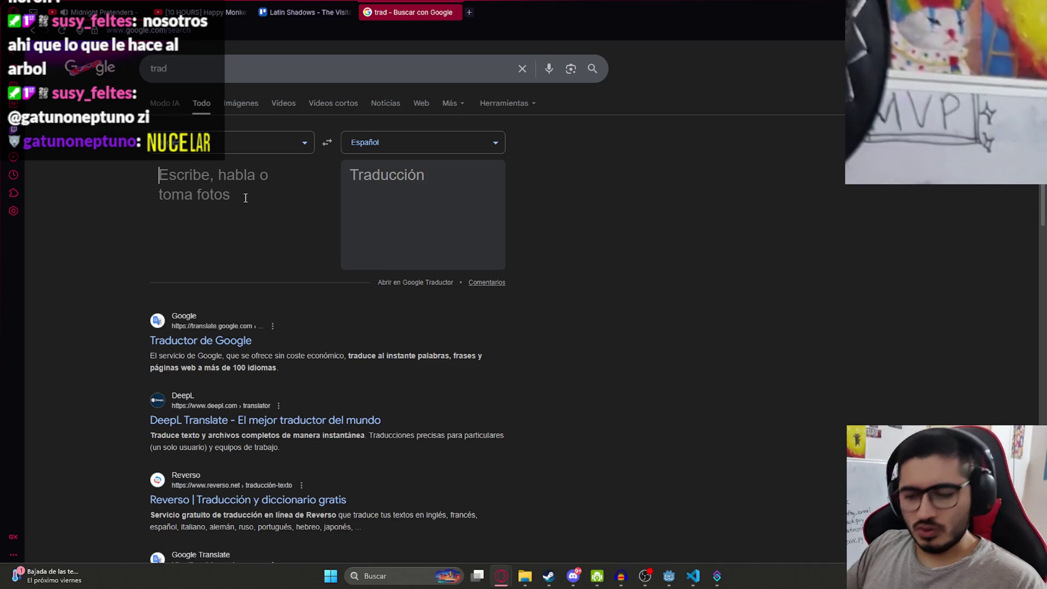
# Translate 'pollitos' from Spanish to English, then return to the Godot editor
pyautogui.write('pollito')
pyautogui.click(327, 143)
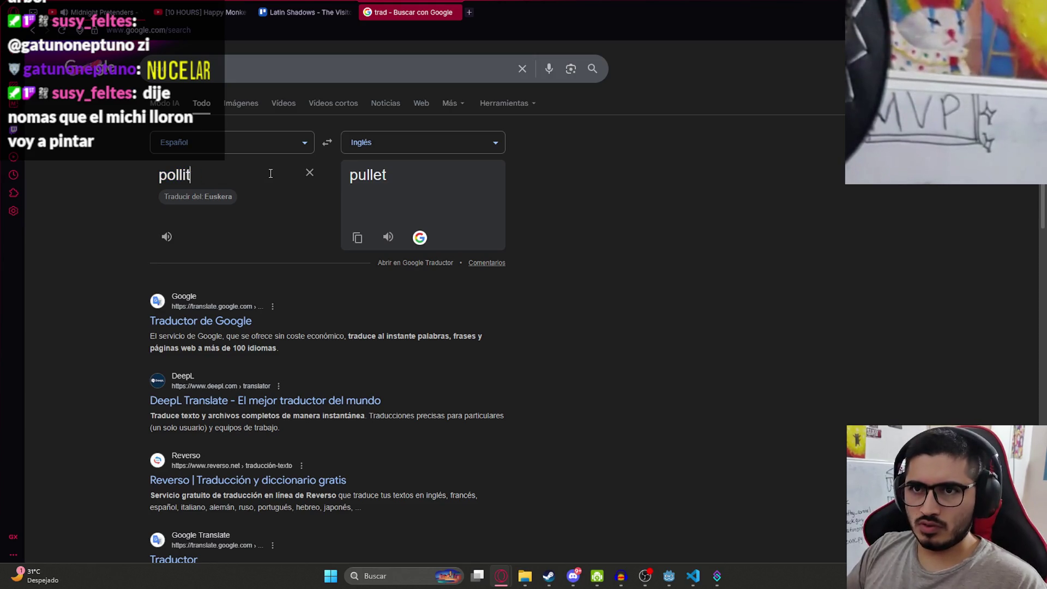
pyautogui.write('os')
pyautogui.hotkey('alt', 'Tab')
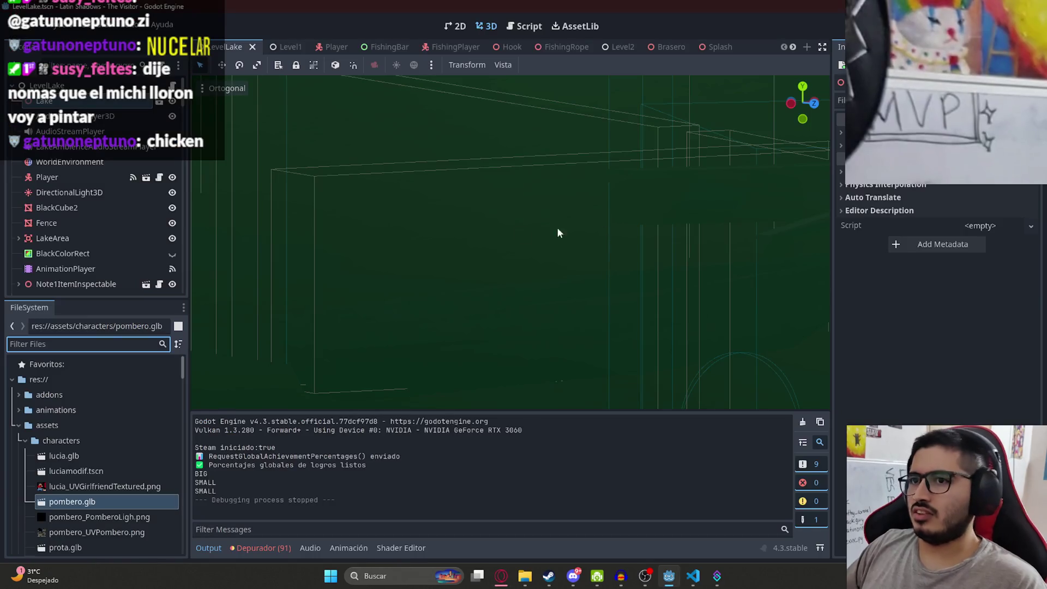
pyautogui.click(693, 576)
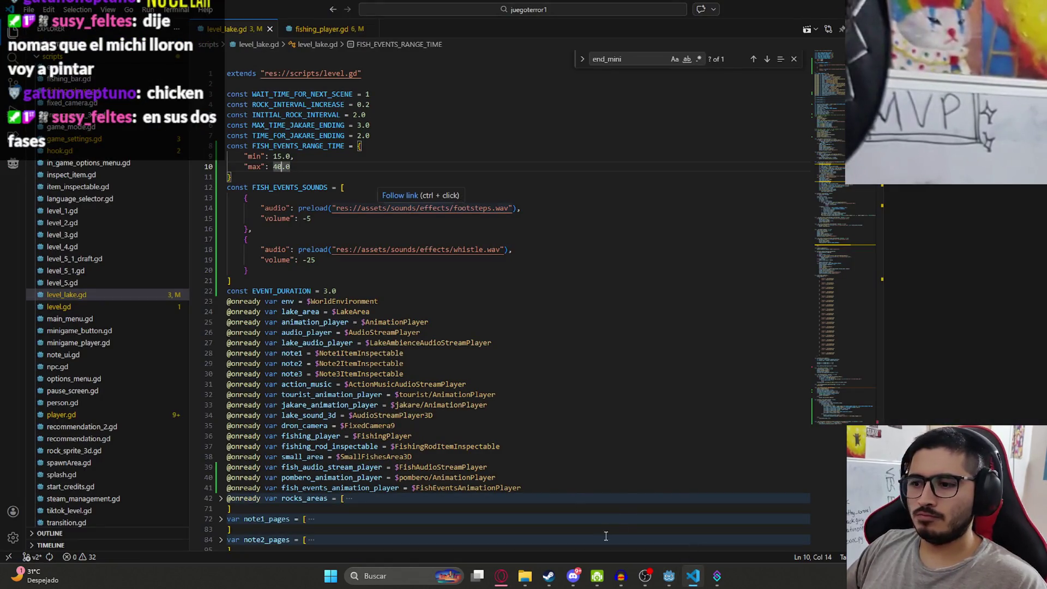
# Check the project files for 'chick', then duplicate the whistle.wav entry in FISH_EVENTS_SOUNDS
pyautogui.hotkey('alt', 'Tab')
pyautogui.write('chick')
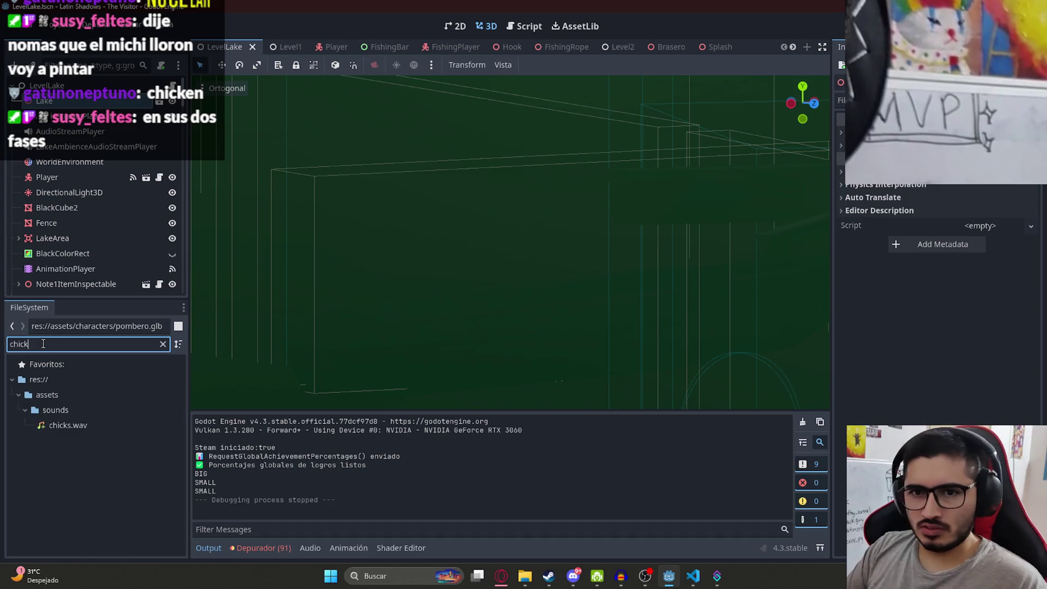
pyautogui.press('BackSpace')
pyautogui.press('BackSpace')
pyautogui.press('BackSpace')
pyautogui.hotkey('alt', 'Tab')
pyautogui.click(496, 283)
pyautogui.moveTo(275, 268); pyautogui.dragTo(242, 243)
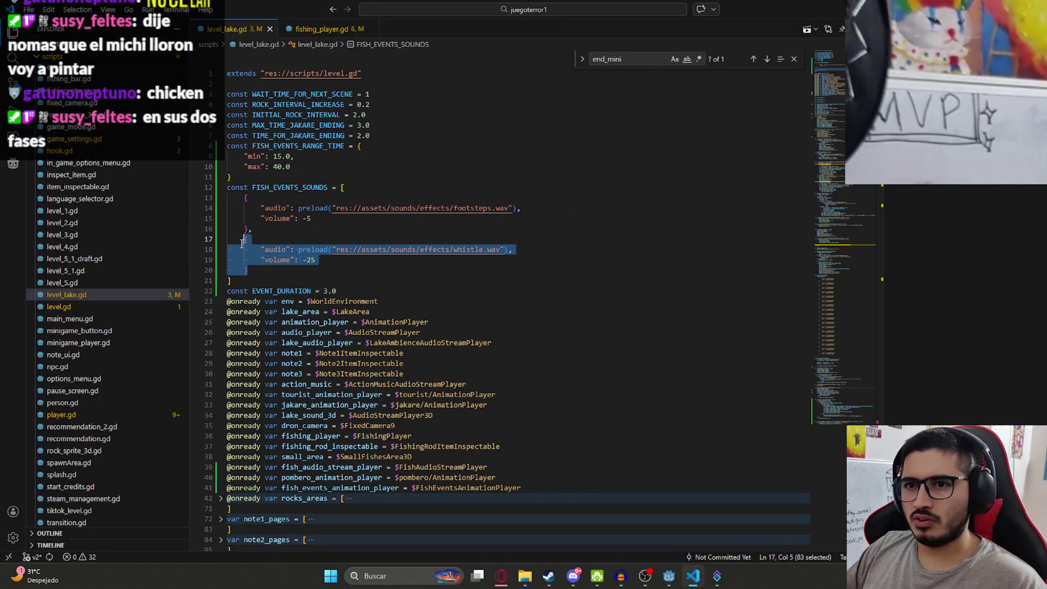
pyautogui.hotkey('ctrl', 'c')
pyautogui.click(277, 272)
pyautogui.write(',')
pyautogui.press('Return')
pyautogui.hotkey('ctrl', 'v')
# Point the copied entry's preload at chicks.wav, adjust its volume, and save
pyautogui.doubleClick(462, 291)
pyautogui.write('d')
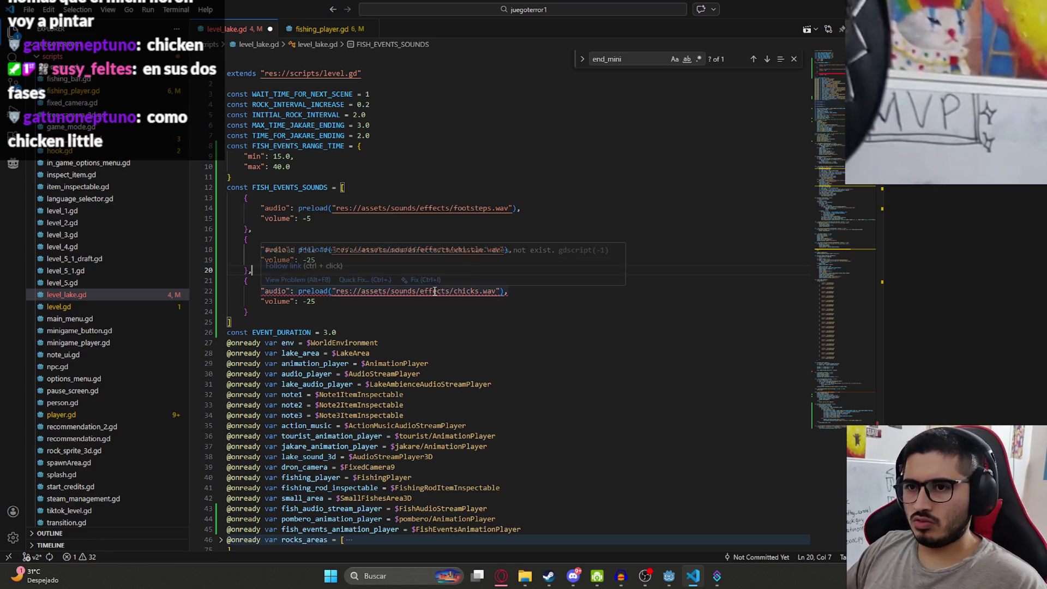
pyautogui.moveTo(446, 291); pyautogui.dragTo(349, 290)
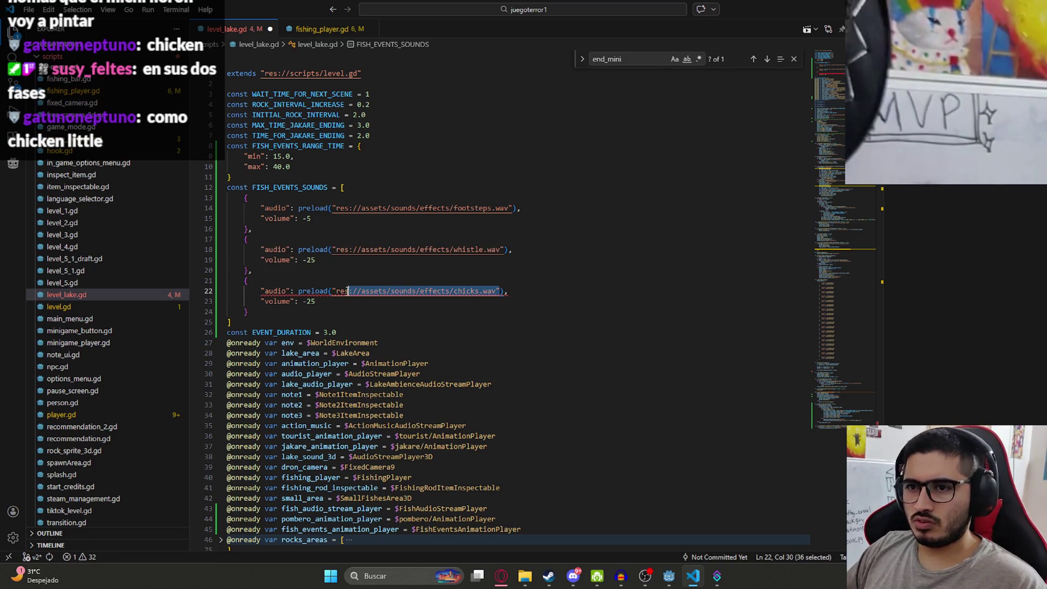
pyautogui.press('BackSpace')
pyautogui.write('"audio": preload("')
pyautogui.press('Left')
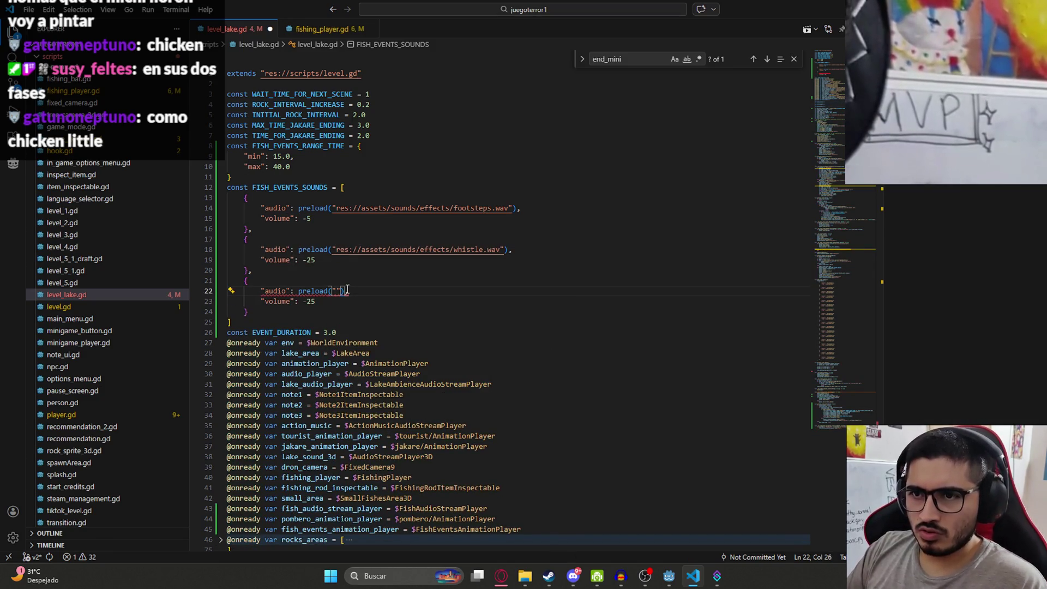
pyautogui.press('BackSpace')
pyautogui.press('BackSpace')
pyautogui.write('chick')
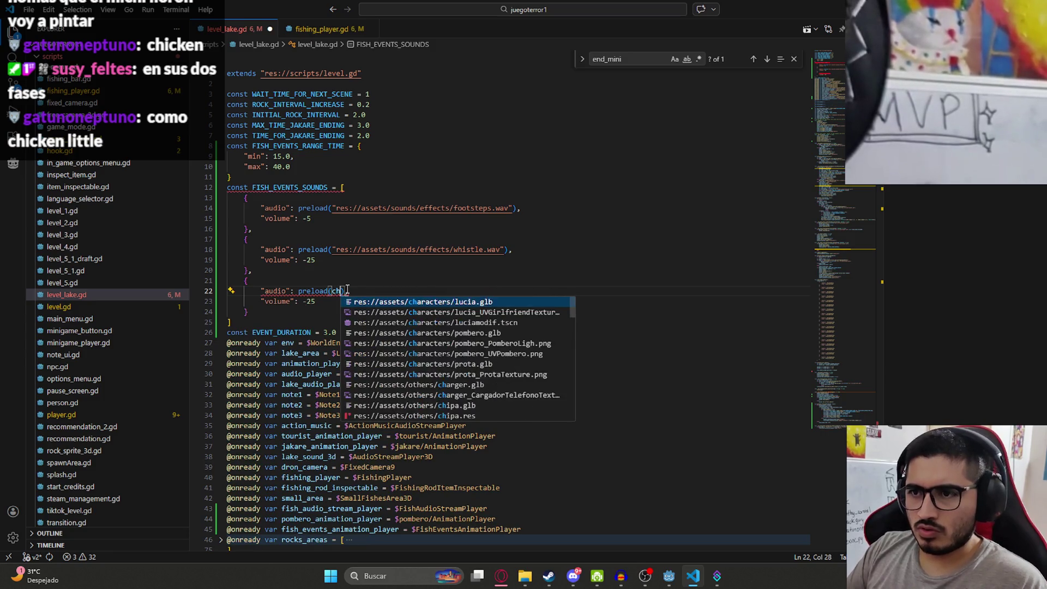
pyautogui.press('Tab')
pyautogui.click(335, 373)
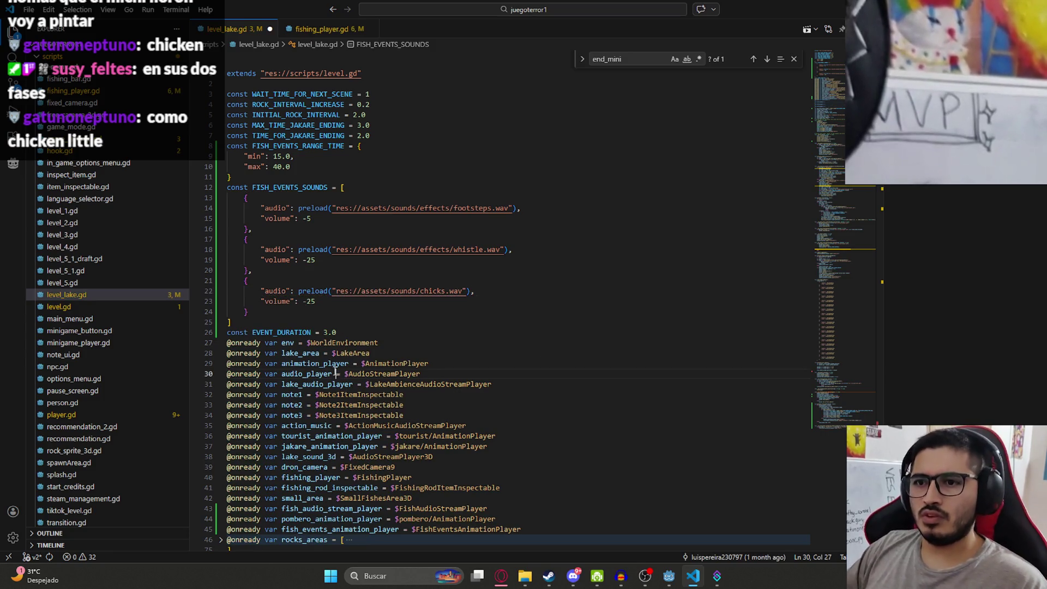
pyautogui.write('15')
pyautogui.hotkey('ctrl', 's')
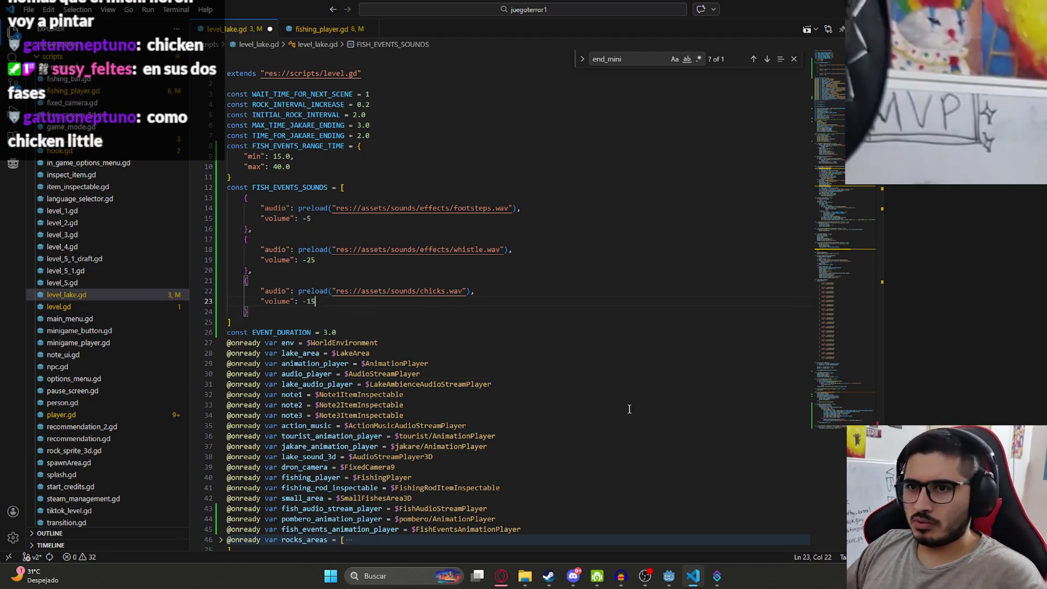
# Confirm where chicks.wav lives in the Godot project and re-save level_lake.gd
pyautogui.hotkey('alt', 'Tab')
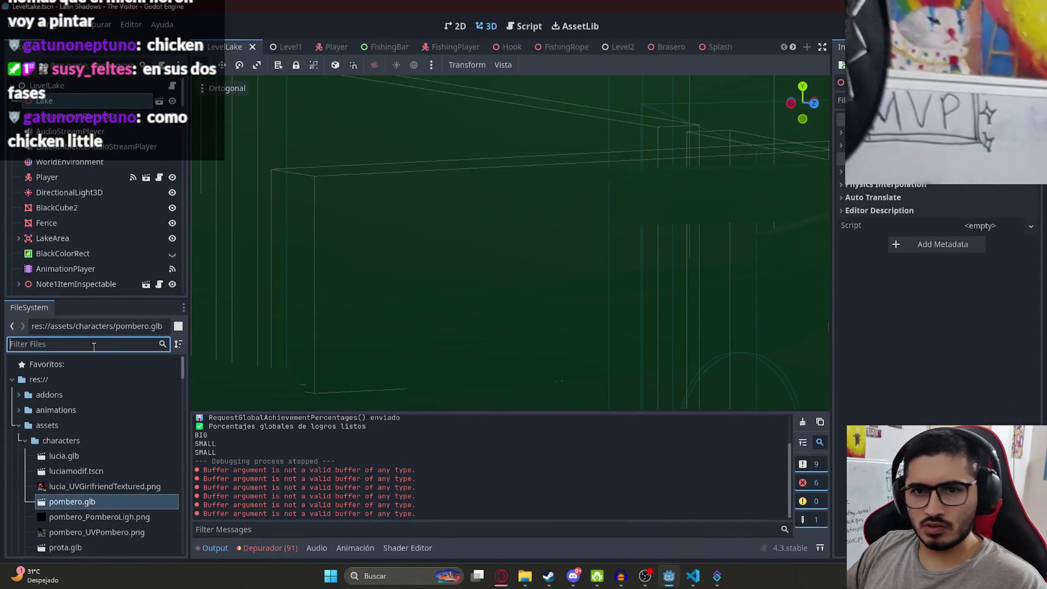
pyautogui.write('chick')
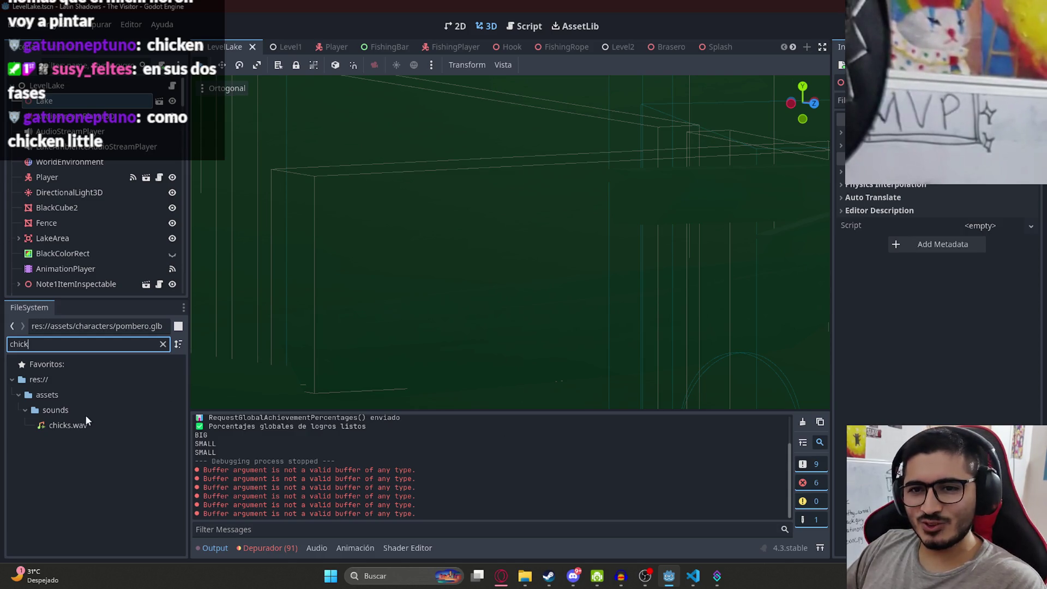
pyautogui.click(73, 424)
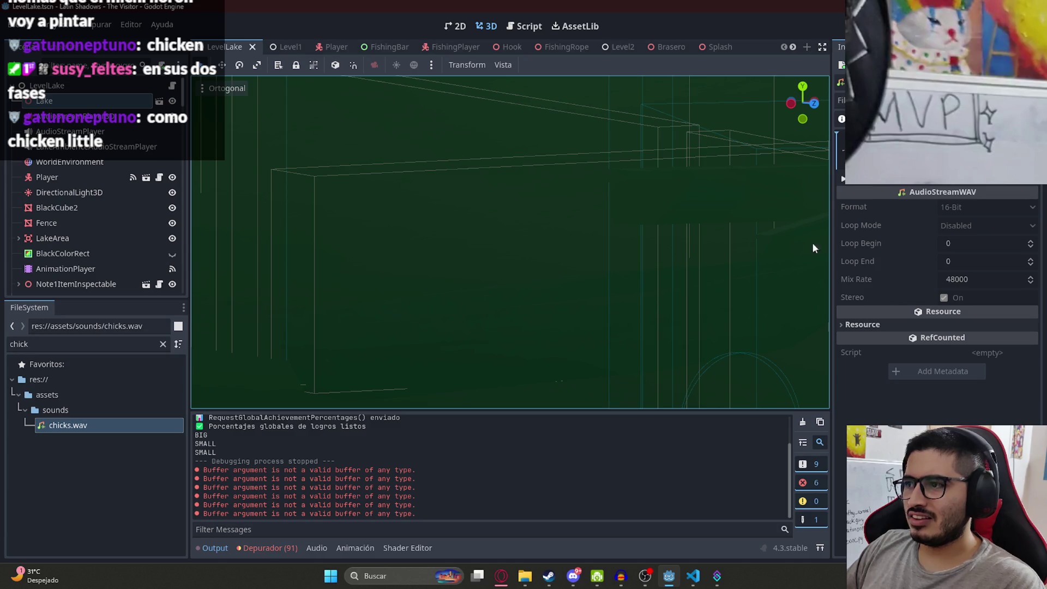
pyautogui.hotkey('alt', 'Tab')
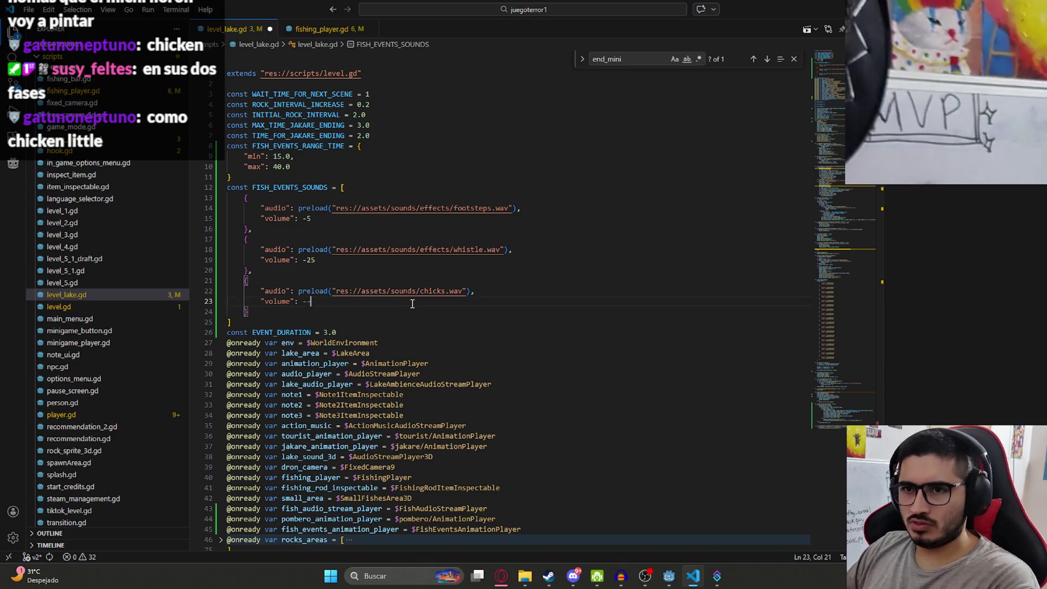
pyautogui.hotkey('ctrl', 's')
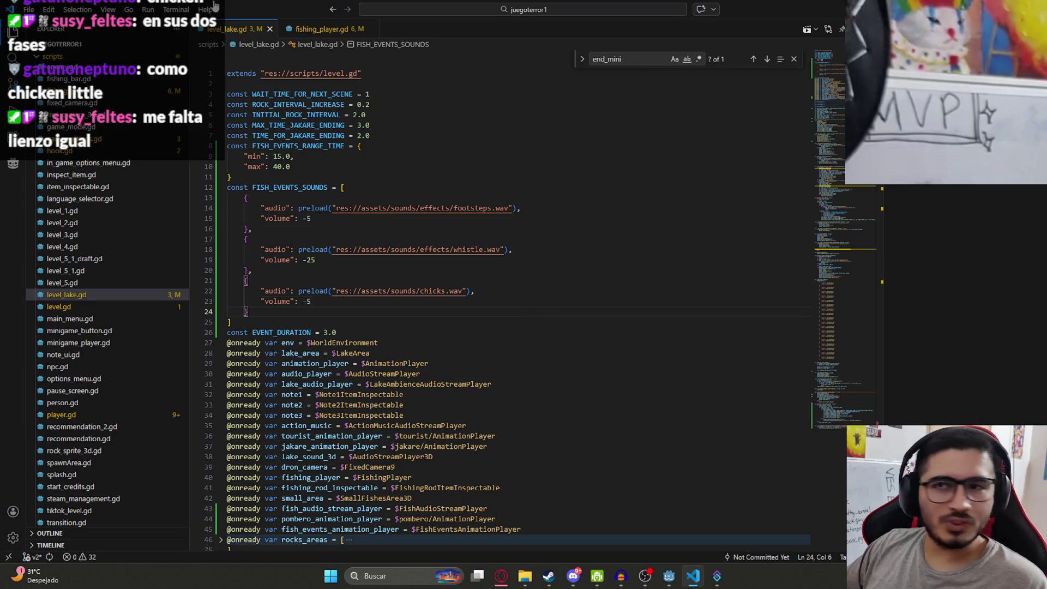
pyautogui.rightClick(247, 30)
pyautogui.click(668, 576)
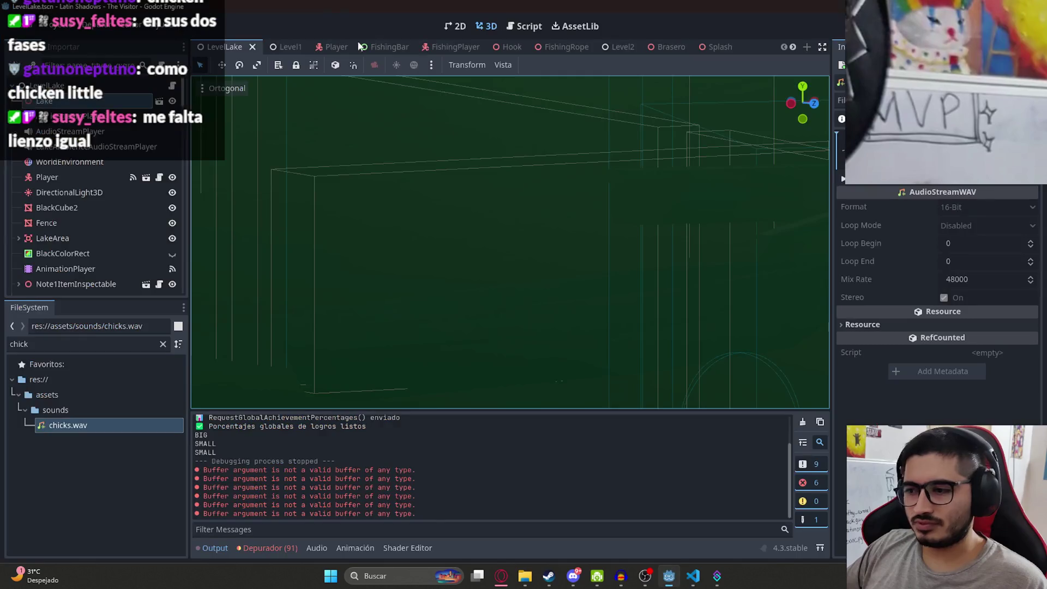
pyautogui.rightClick(236, 45)
# Play LevelLake alone, choose Pescar at the rod, cast the line, then close the game
pyautogui.click(254, 126)
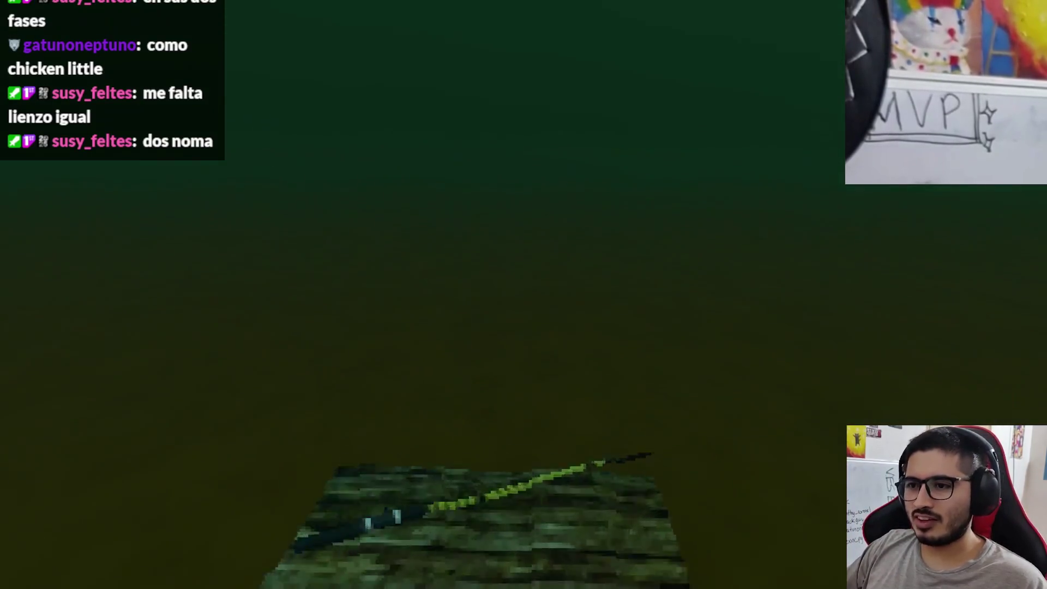
pyautogui.click(359, 514)
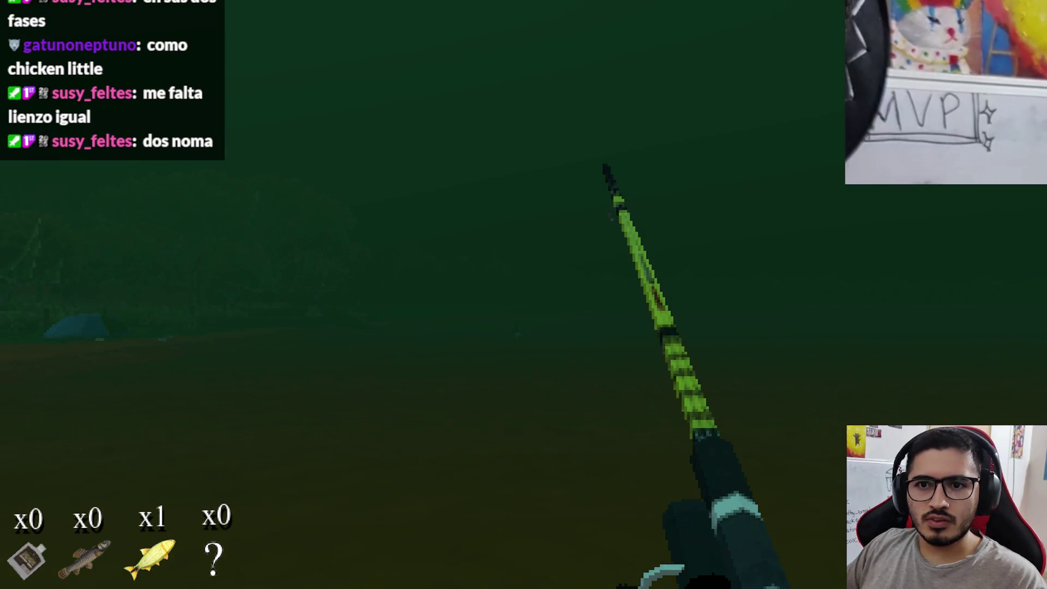
pyautogui.click(524, 295)
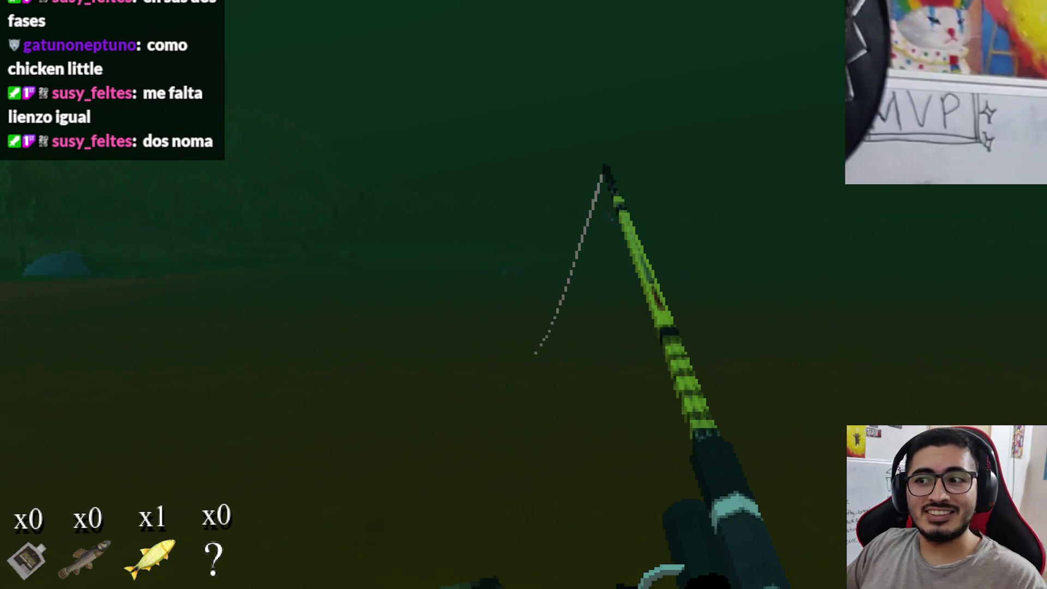
pyautogui.hotkey('alt', 'F4')
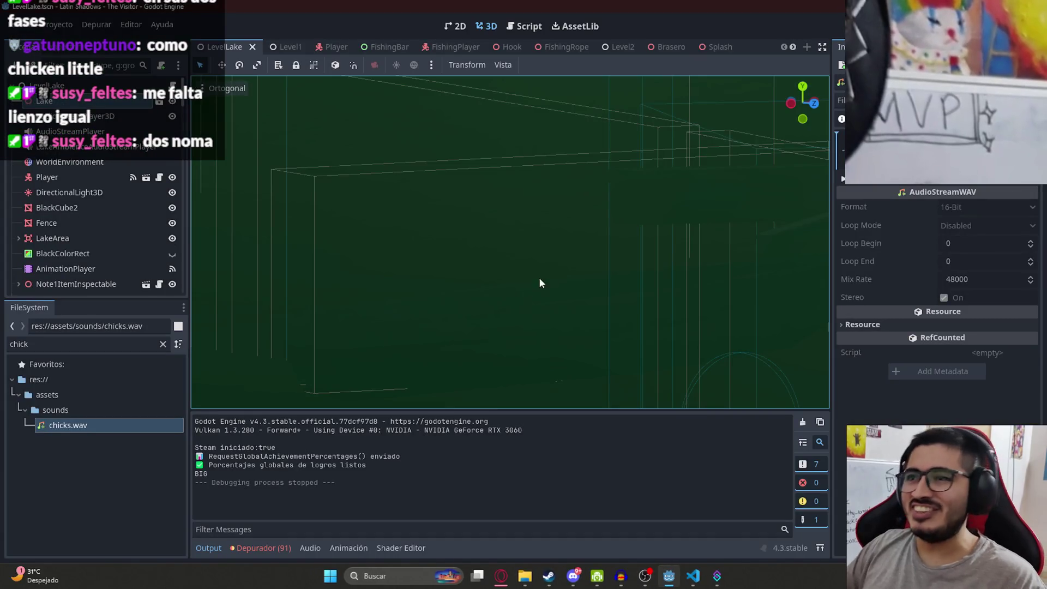
# Change the chicks.wav entry's volume to 0 in level_lake.gd
pyautogui.hotkey('alt', 'Tab')
pyautogui.click(331, 306)
pyautogui.press('BackSpace')
pyautogui.press('BackSpace')
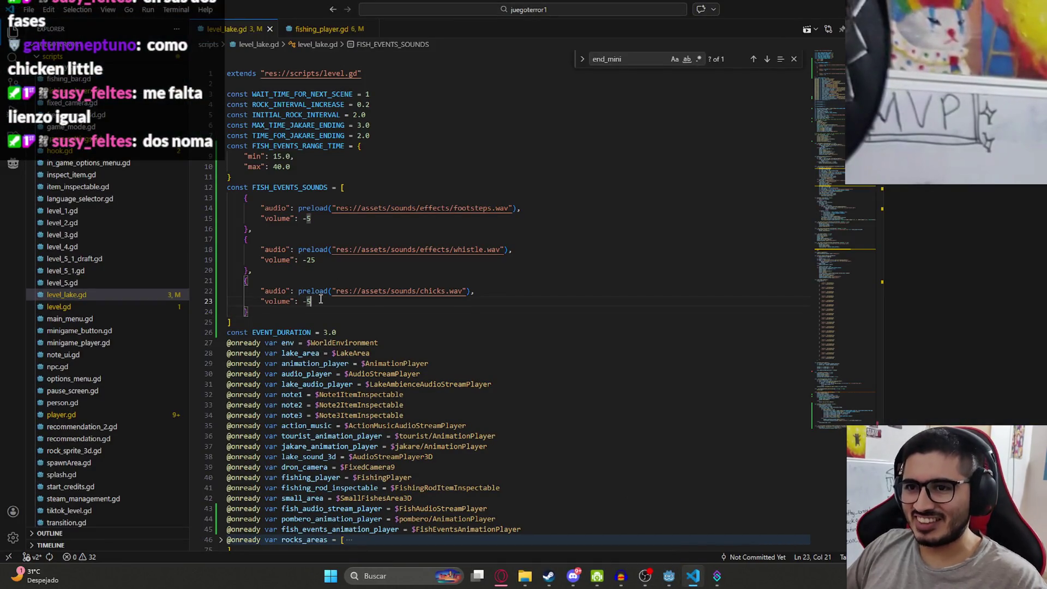
pyautogui.write('0')
pyautogui.click(379, 320)
pyautogui.click(323, 305)
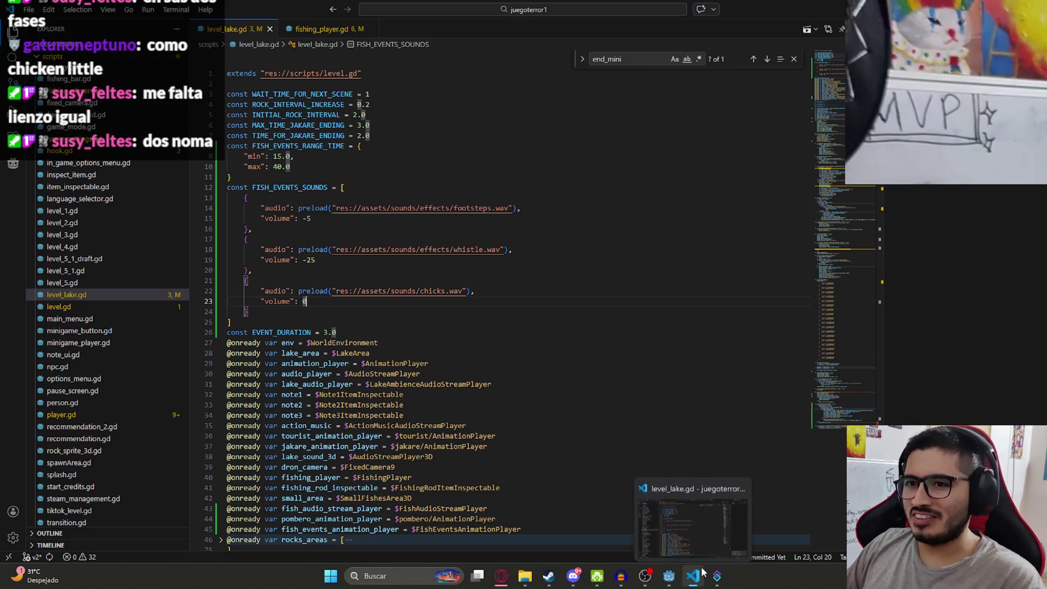
pyautogui.click(477, 249)
pyautogui.doubleClick(472, 208)
pyautogui.doubleClick(456, 291)
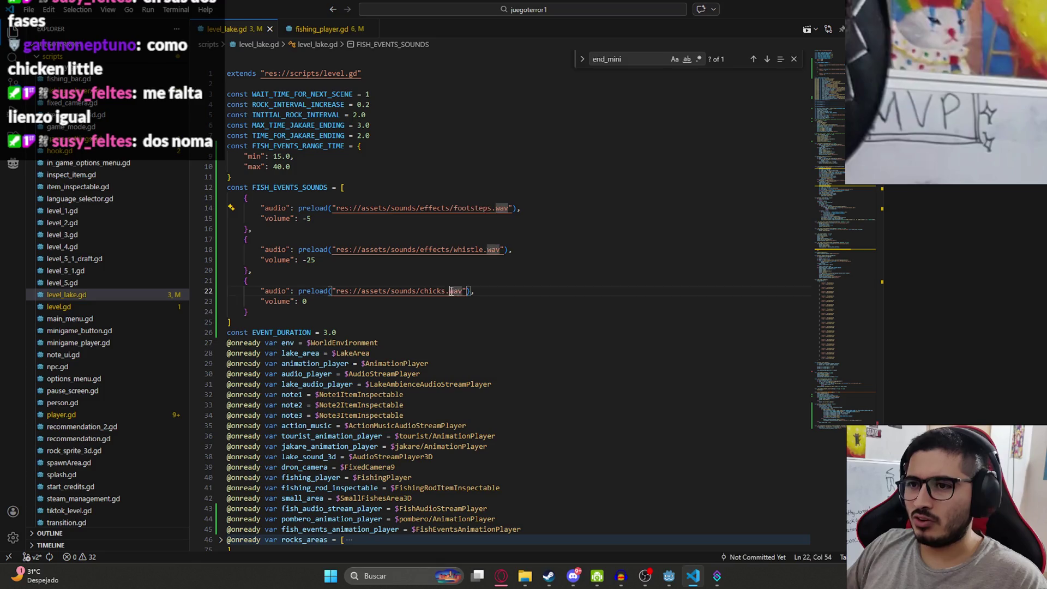
# Play the LevelLake scene again from the Godot editor
pyautogui.click(669, 576)
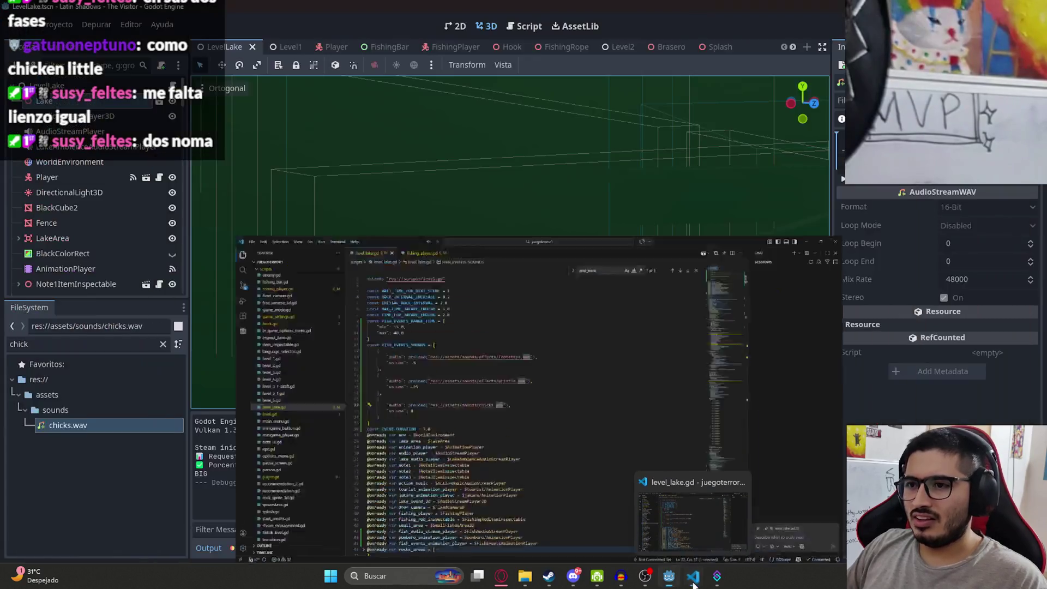
pyautogui.rightClick(221, 48)
pyautogui.click(289, 136)
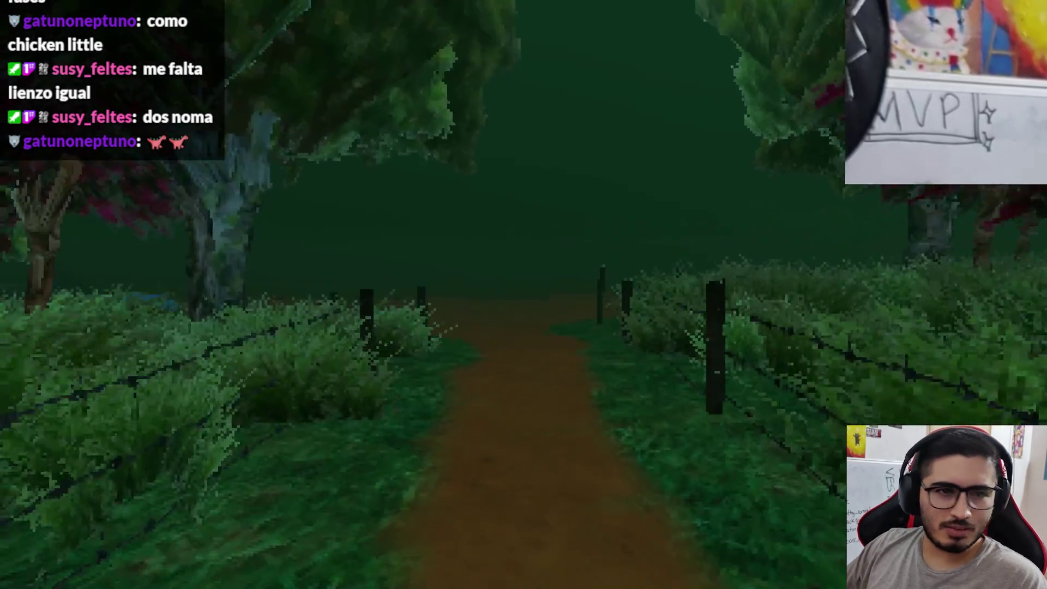
# Walk along the path and bridge to the rod, choose Pescar, then reel in and lower it
pyautogui.press('w')
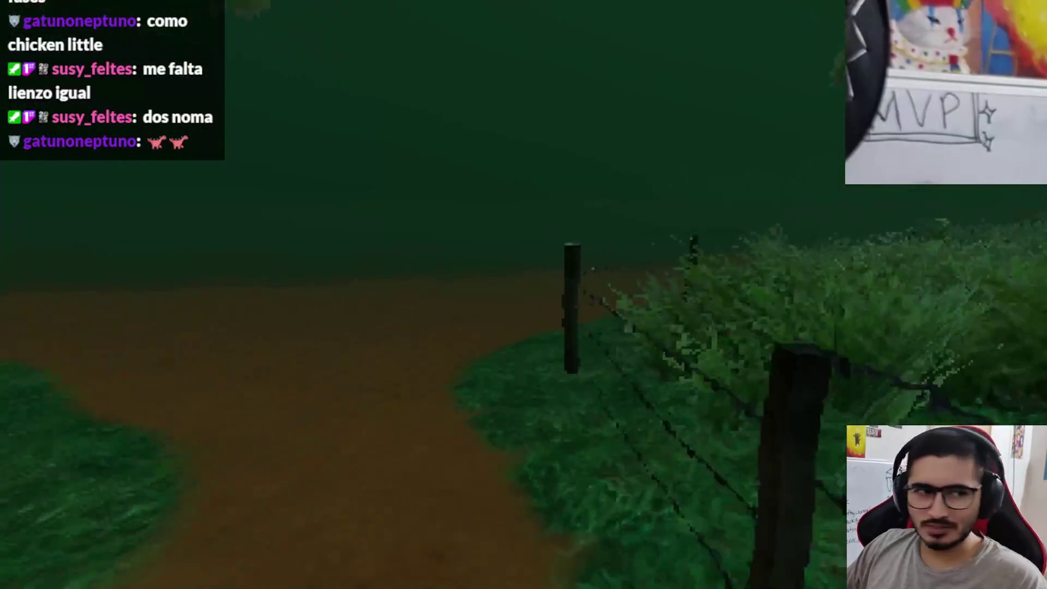
pyautogui.press('w')
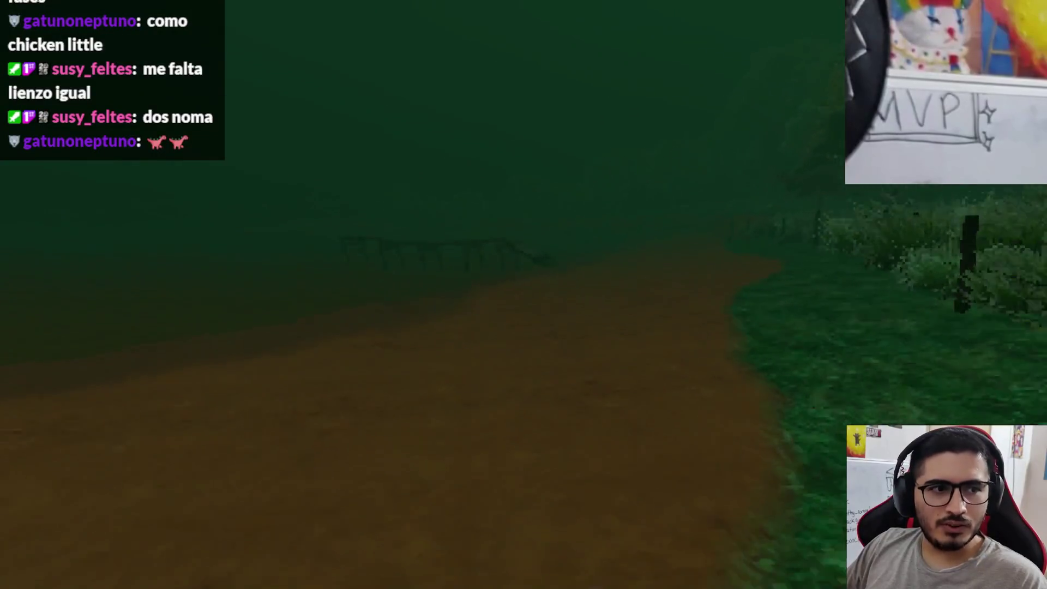
pyautogui.press('w')
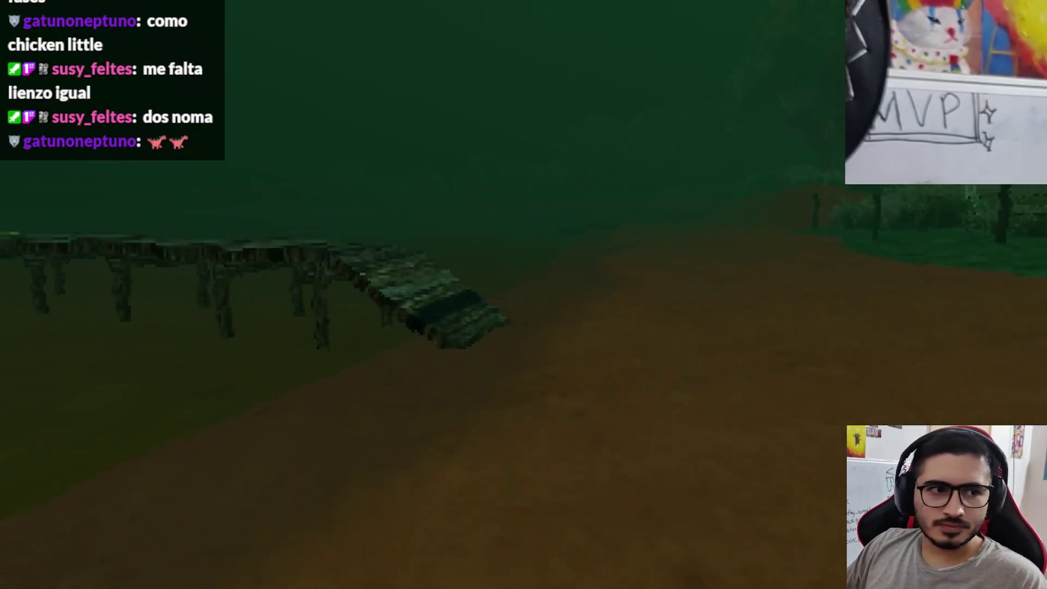
pyautogui.press('w')
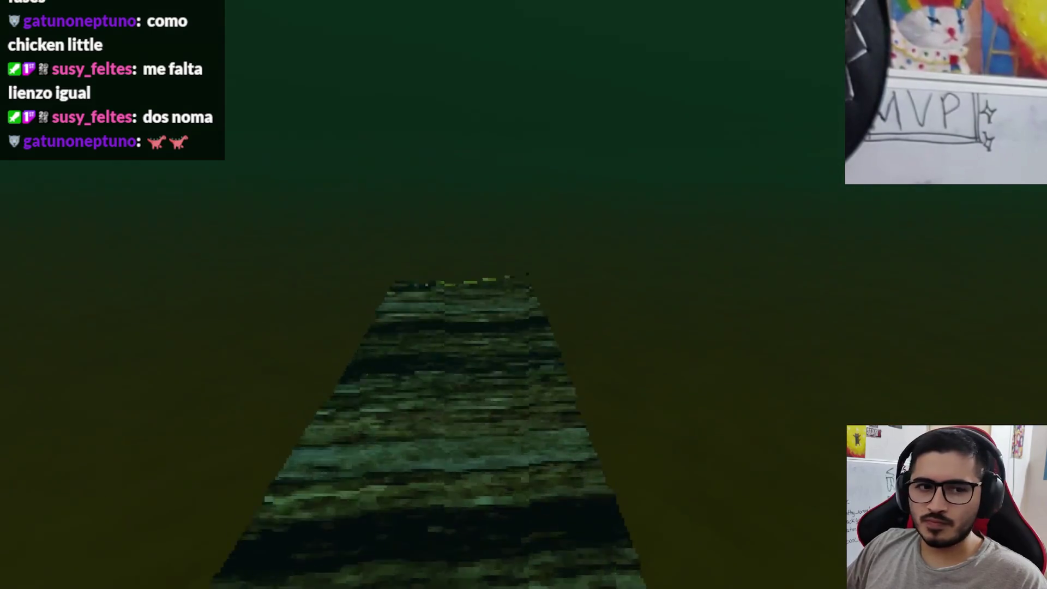
pyautogui.press('e')
pyautogui.click(338, 515)
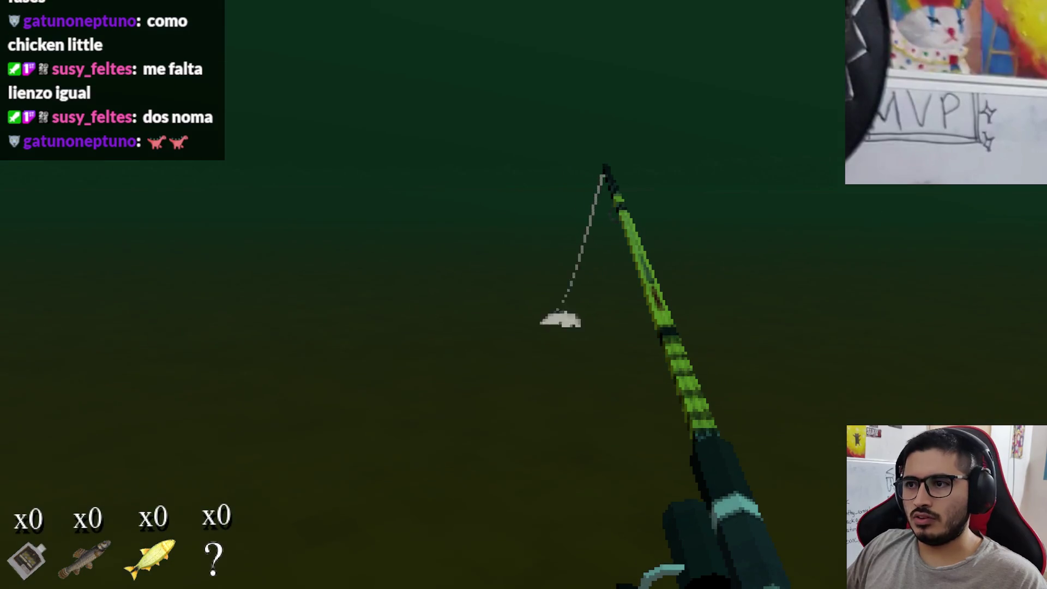
pyautogui.press('Escape')
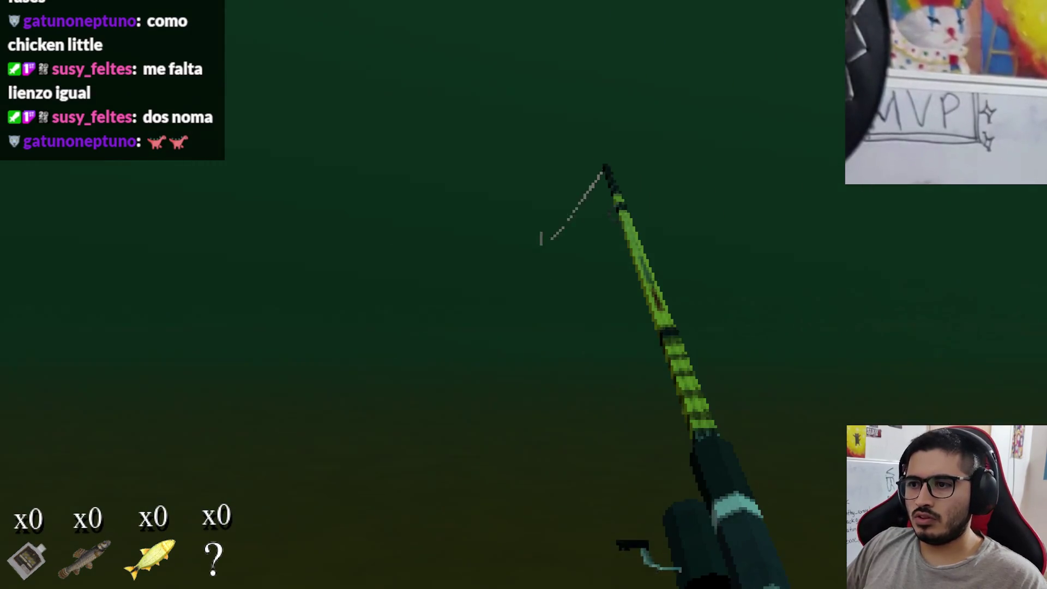
pyautogui.press('Escape')
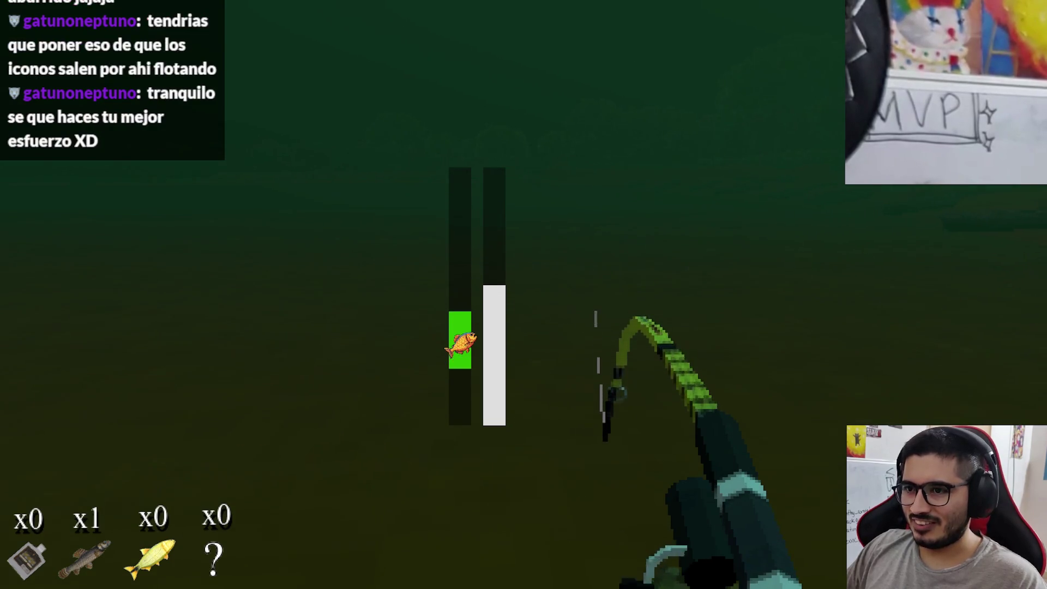
# Land a fish with the catch bar, then ready the rod again and hook another fish
pyautogui.press('space')
pyautogui.press('space')
pyautogui.press('space')
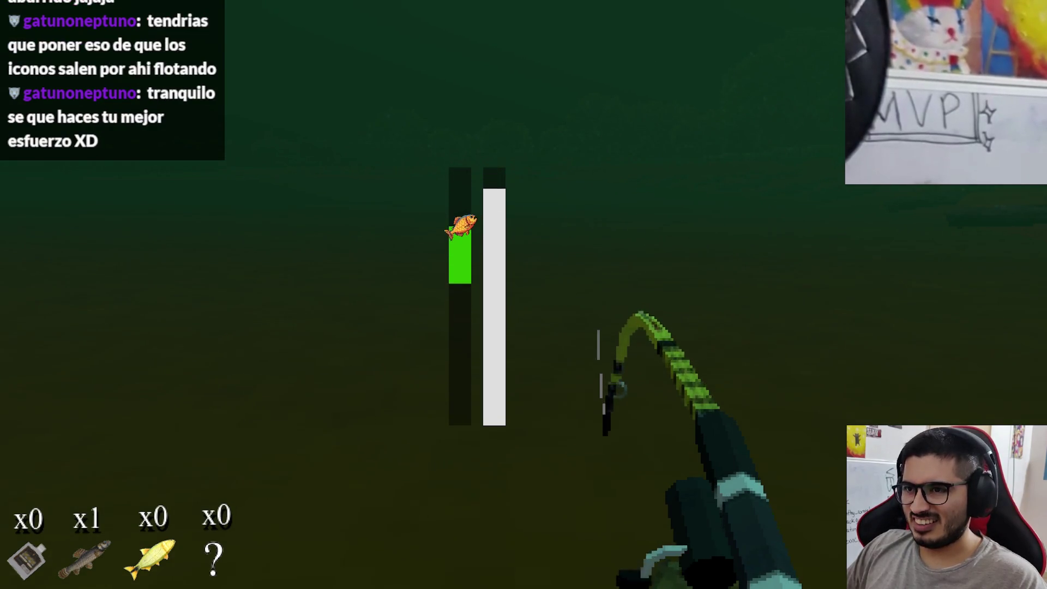
pyautogui.press('space')
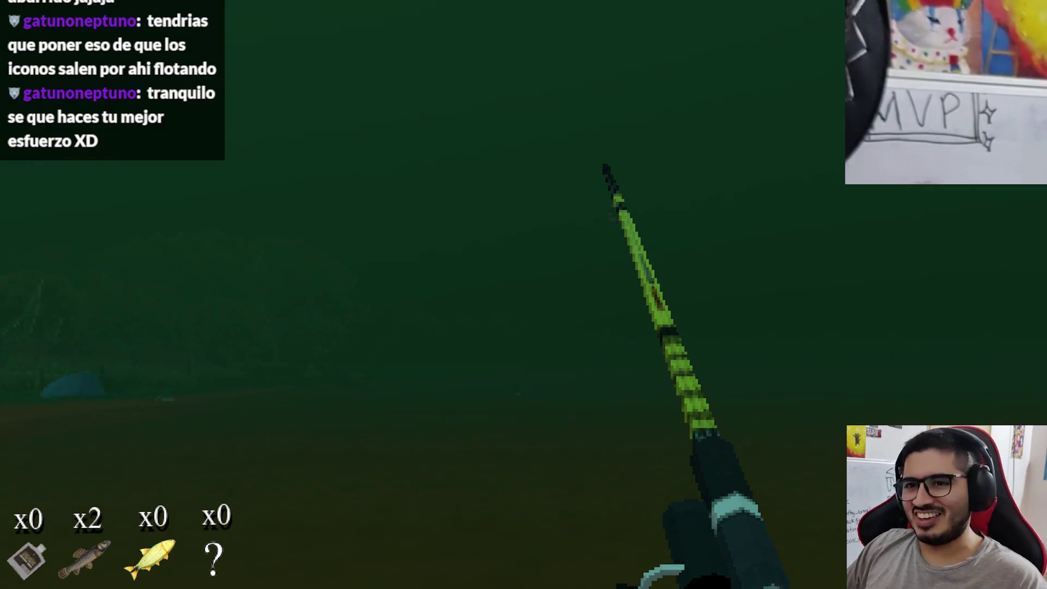
pyautogui.press('q')
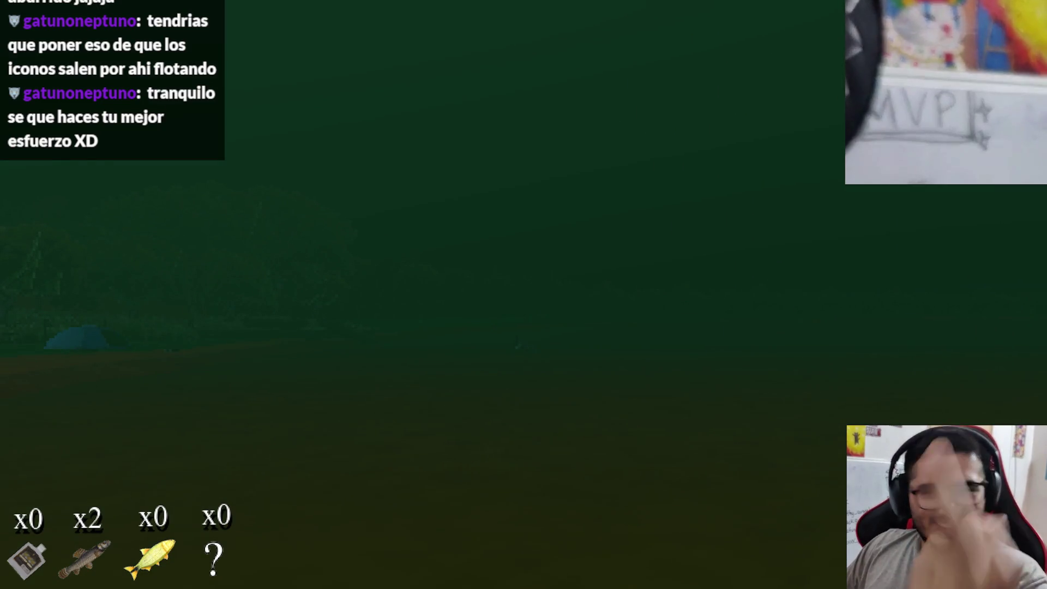
pyautogui.press('1')
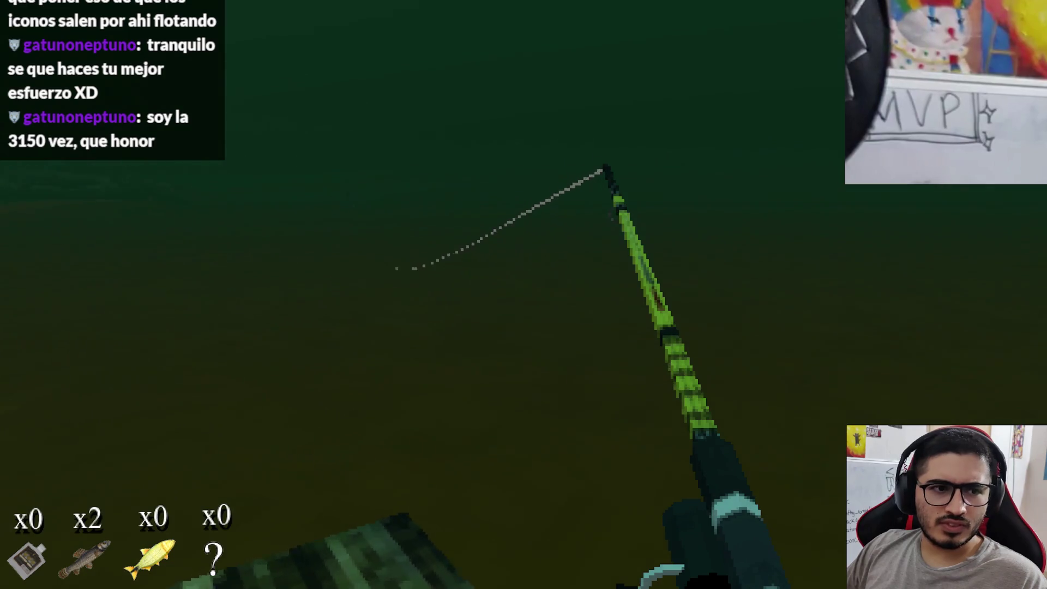
pyautogui.click(523, 294)
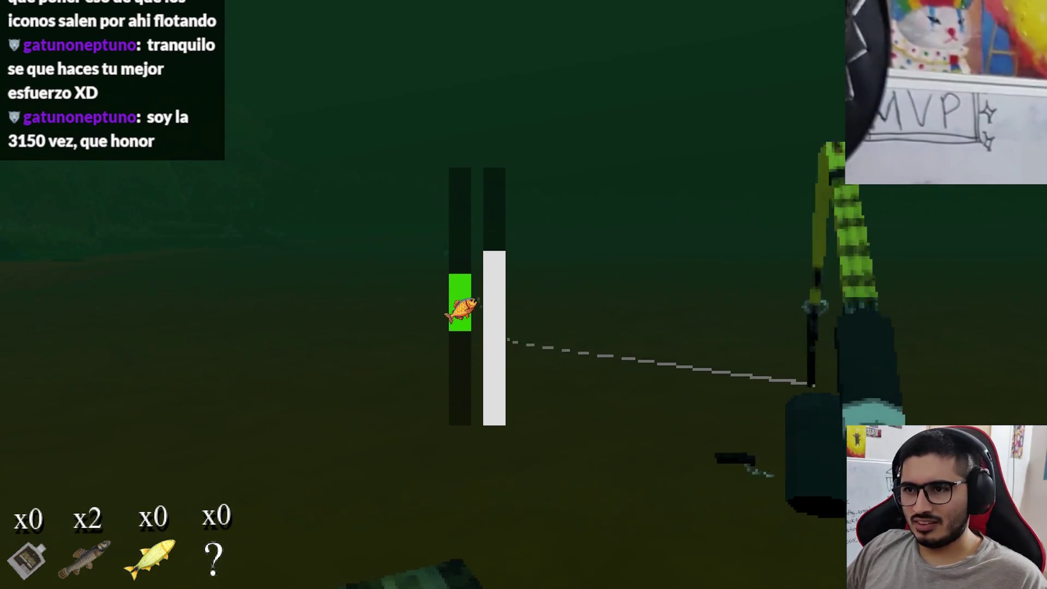
# Hold the catch bar over the golden fish until it's landed, then stop the game with F8
pyautogui.moveTo(523, 295); pyautogui.dragTo(524, 295)
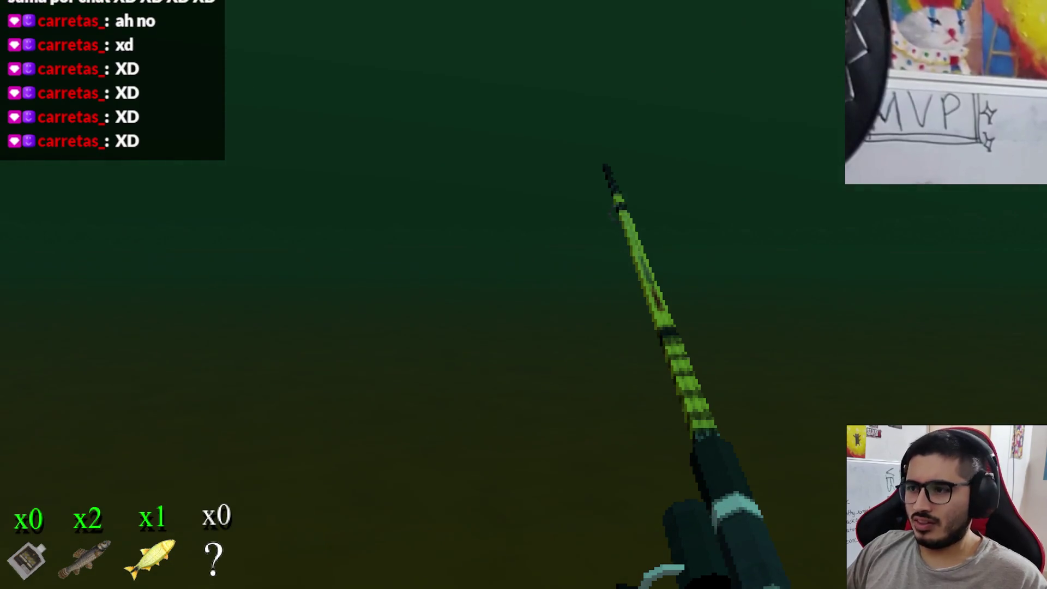
pyautogui.press('F8')
# Set FISH_EVENTS_RANGE_TIME to min 10.0 and max 30.0, save, and open a new terminal
pyautogui.click(690, 579)
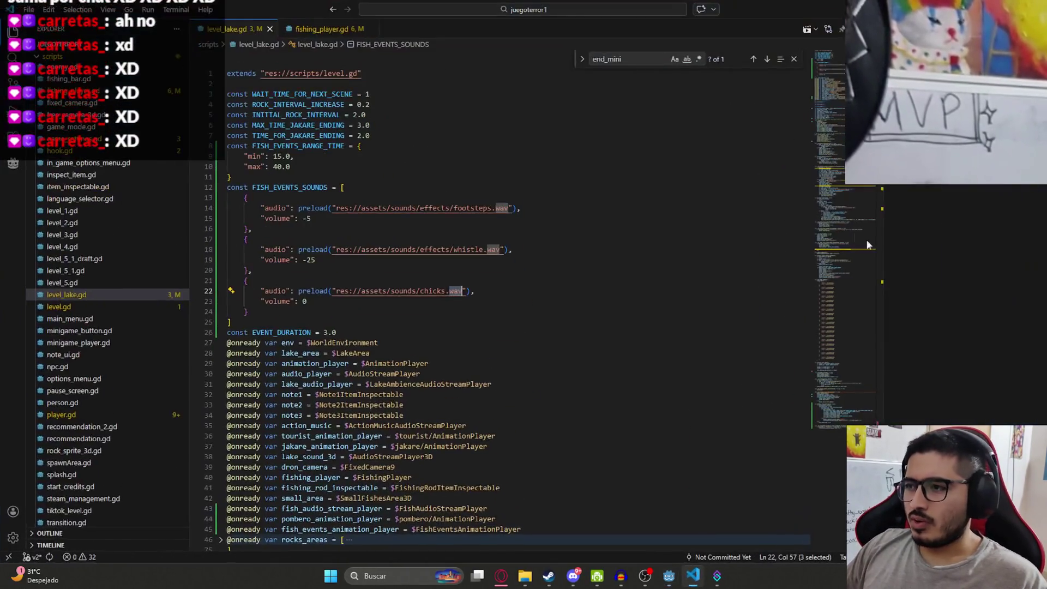
pyautogui.doubleClick(278, 157)
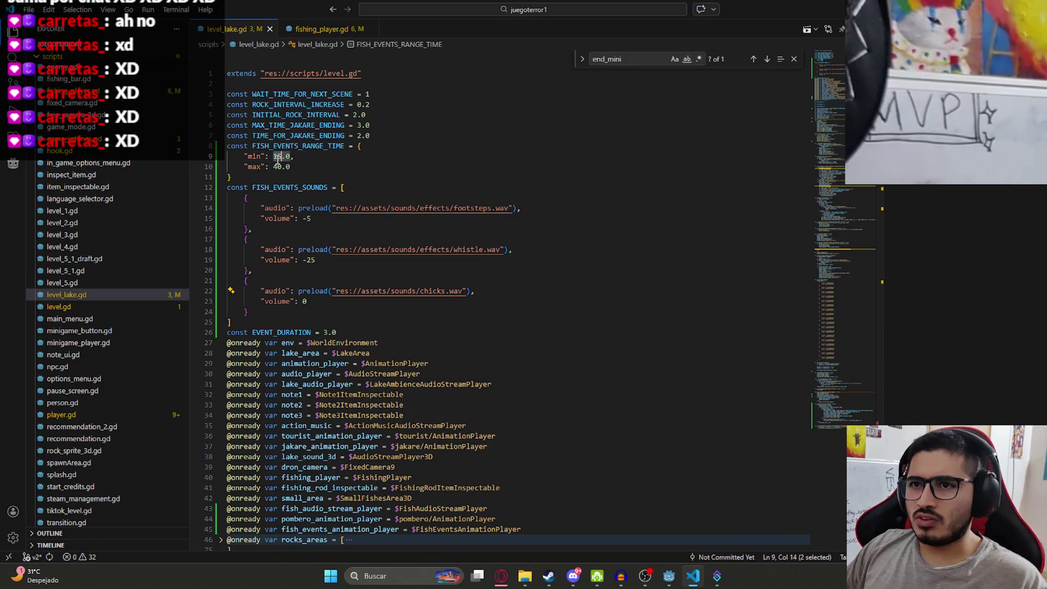
pyautogui.doubleClick(279, 167)
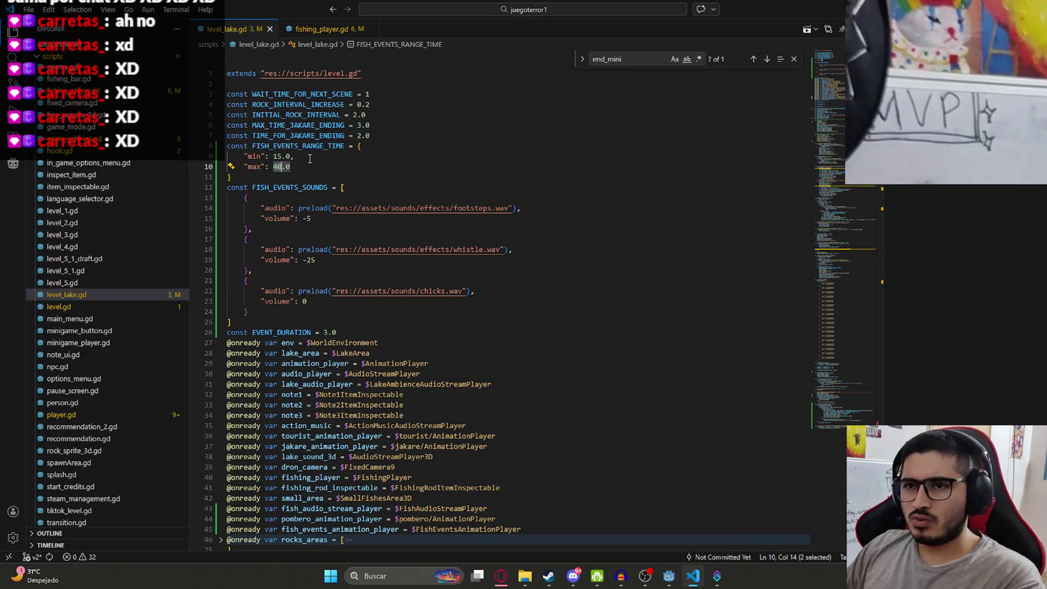
pyautogui.write('30')
pyautogui.doubleClick(278, 157)
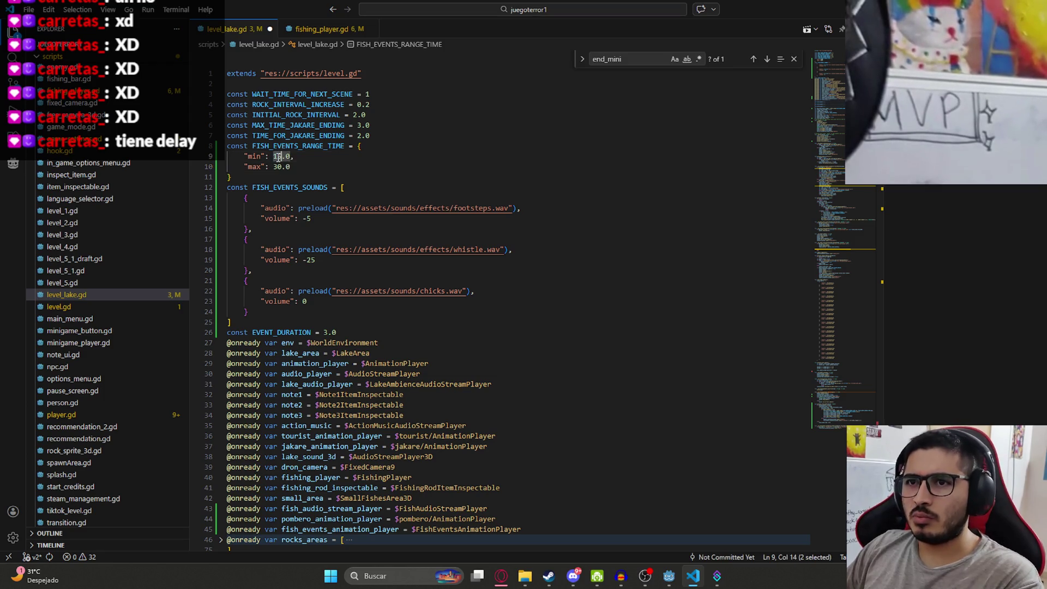
pyautogui.write('10')
pyautogui.hotkey('ctrl', 's')
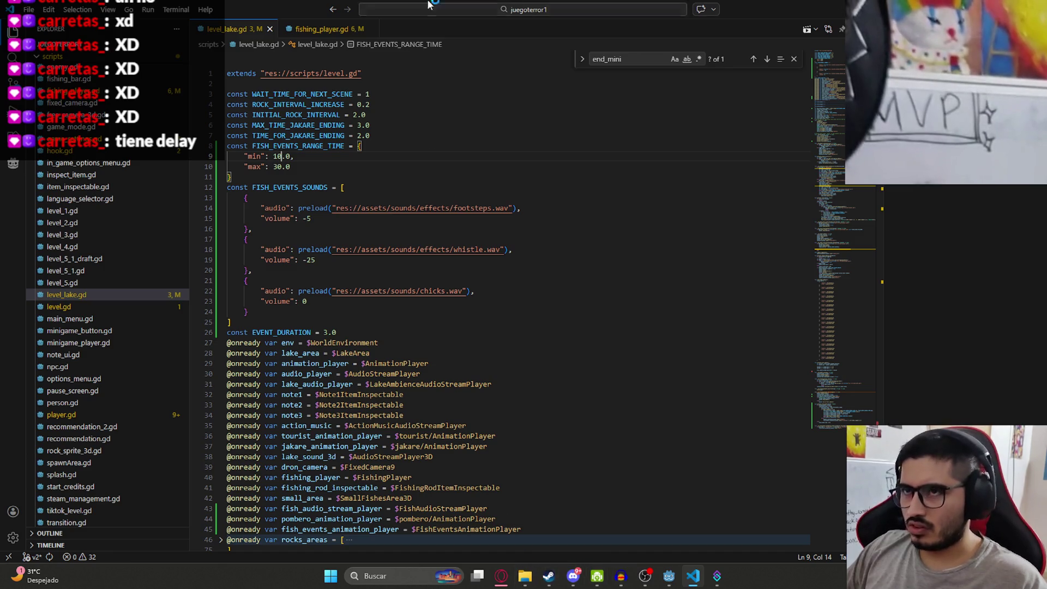
pyautogui.click(173, 10)
pyautogui.click(188, 25)
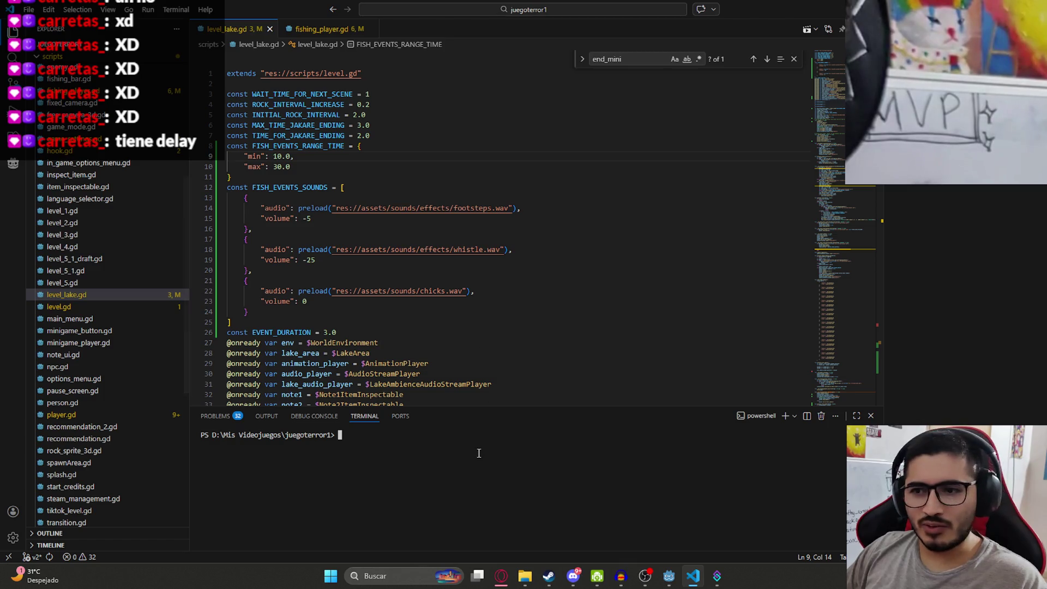
# Check git status and stage all six changed files with git add
pyautogui.write('git status')
pyautogui.press('Return')
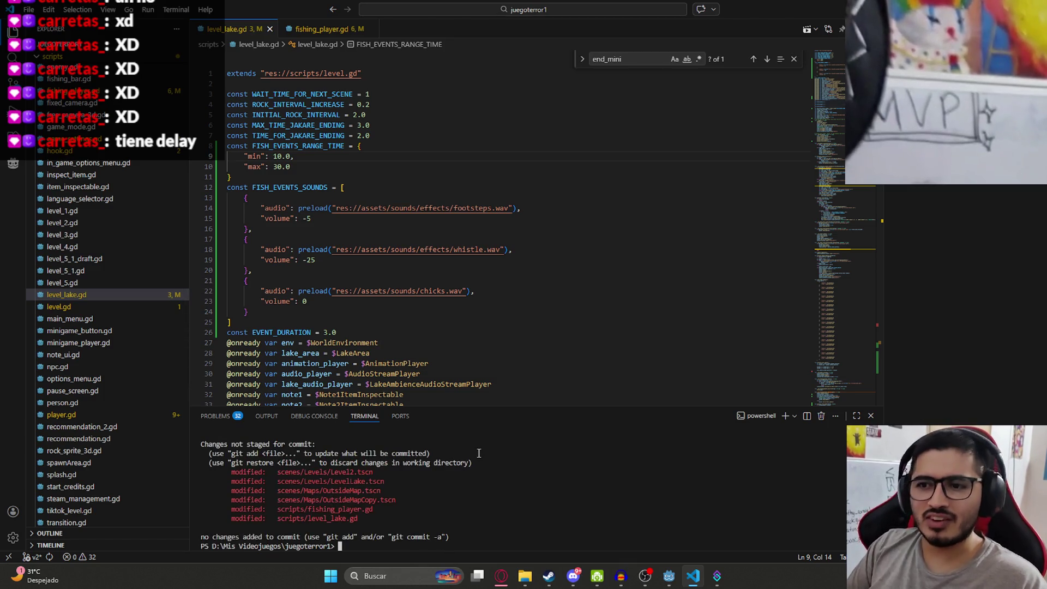
pyautogui.write('ommi')
pyautogui.press('BackSpace')
pyautogui.press('BackSpace')
pyautogui.press('BackSpace')
pyautogui.write('add .')
pyautogui.press('Return')
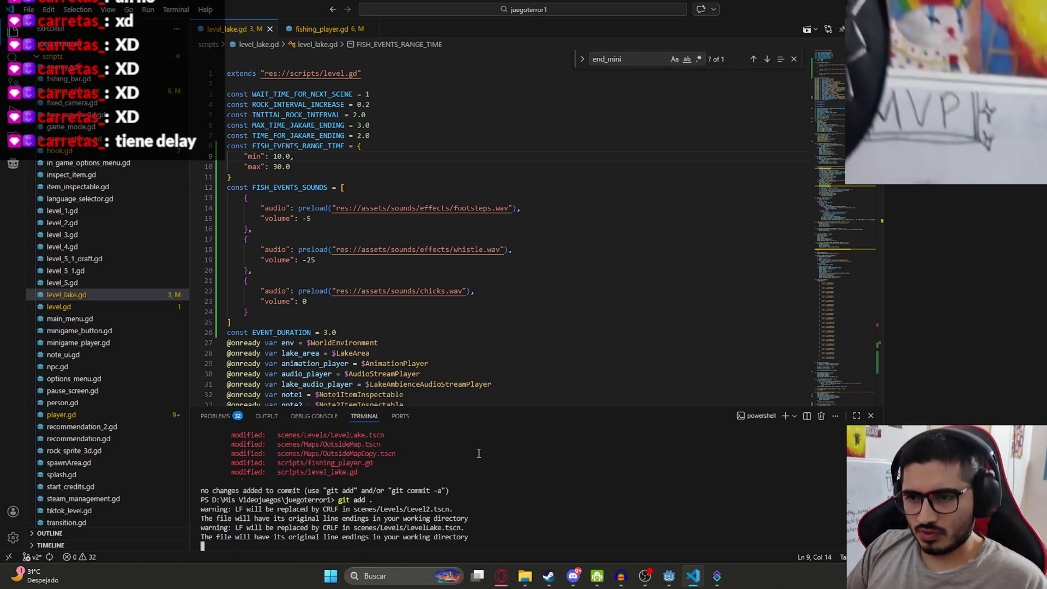
# Commit them with a 'feat:' message about Pombero sounds at time intervals while fishing
pyautogui.write('git commit -m "feat:')
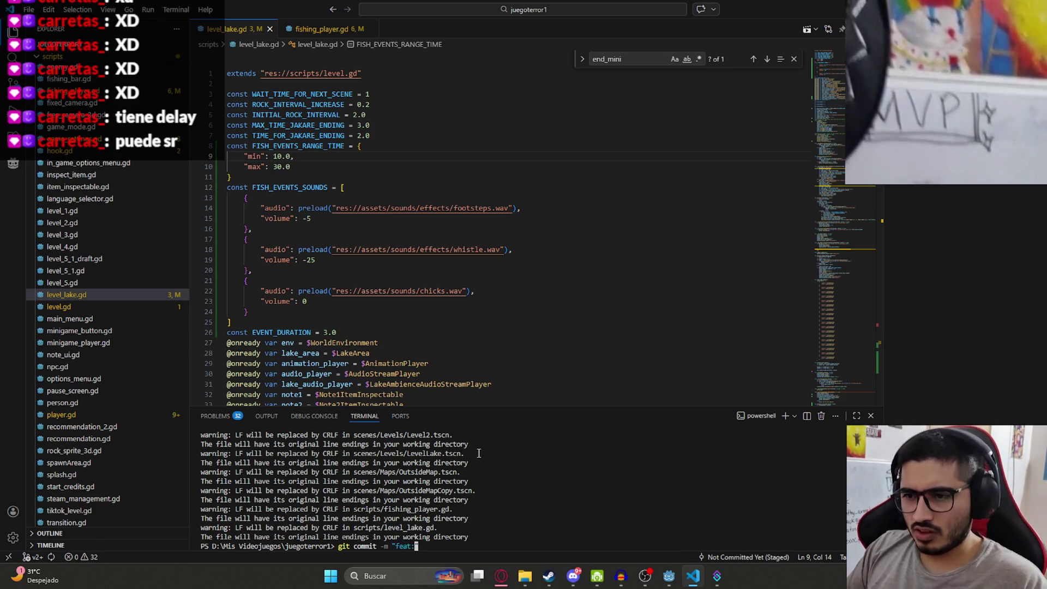
pyautogui.write(' Sonidos ')
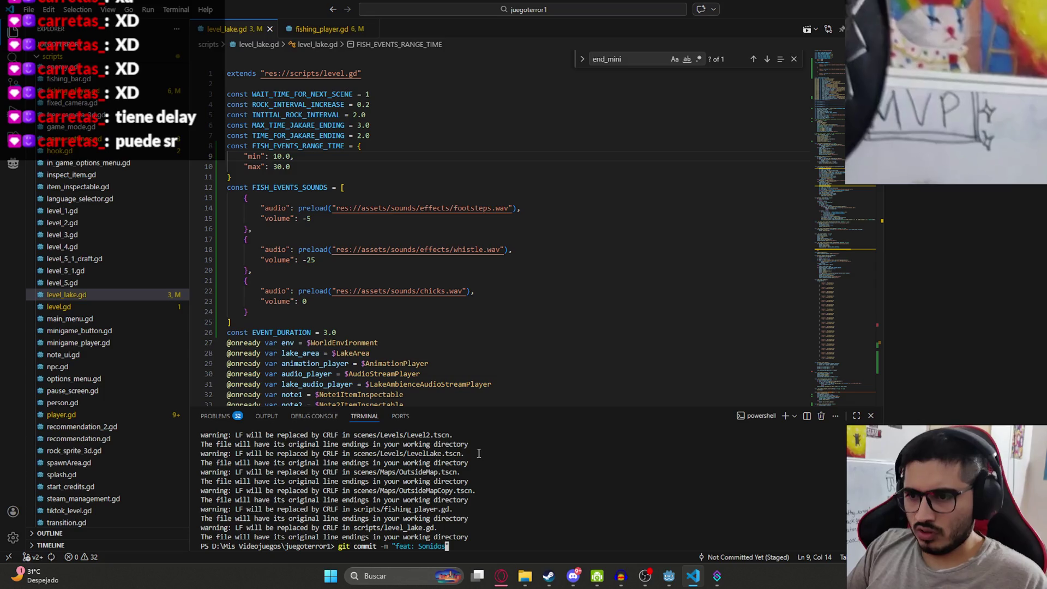
pyautogui.write('e po')
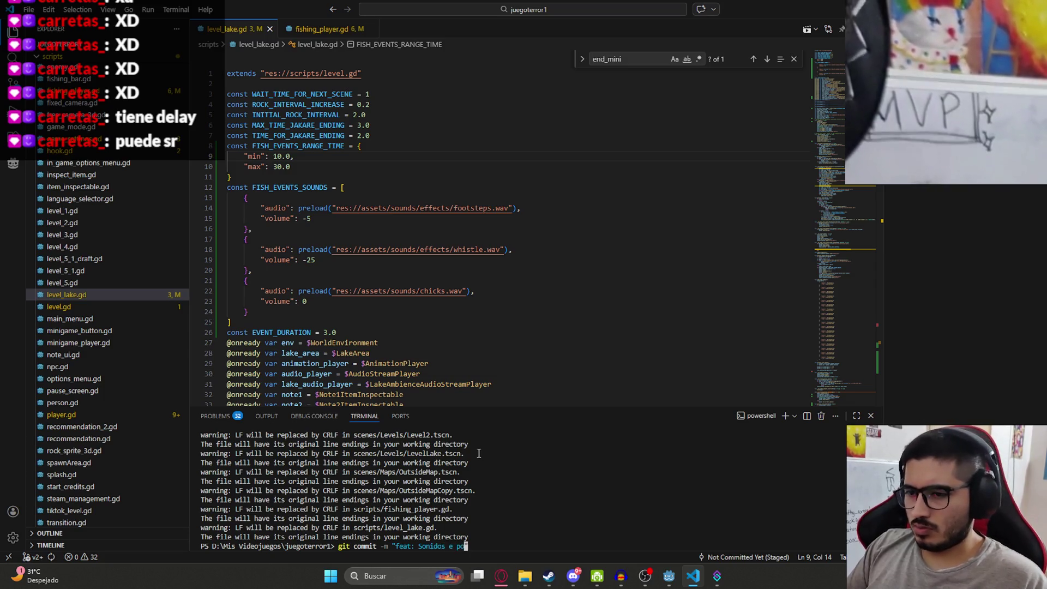
pyautogui.press('BackSpace')
pyautogui.press('BackSpace')
pyautogui.press('BackSpace')
pyautogui.write('de pombero cad')
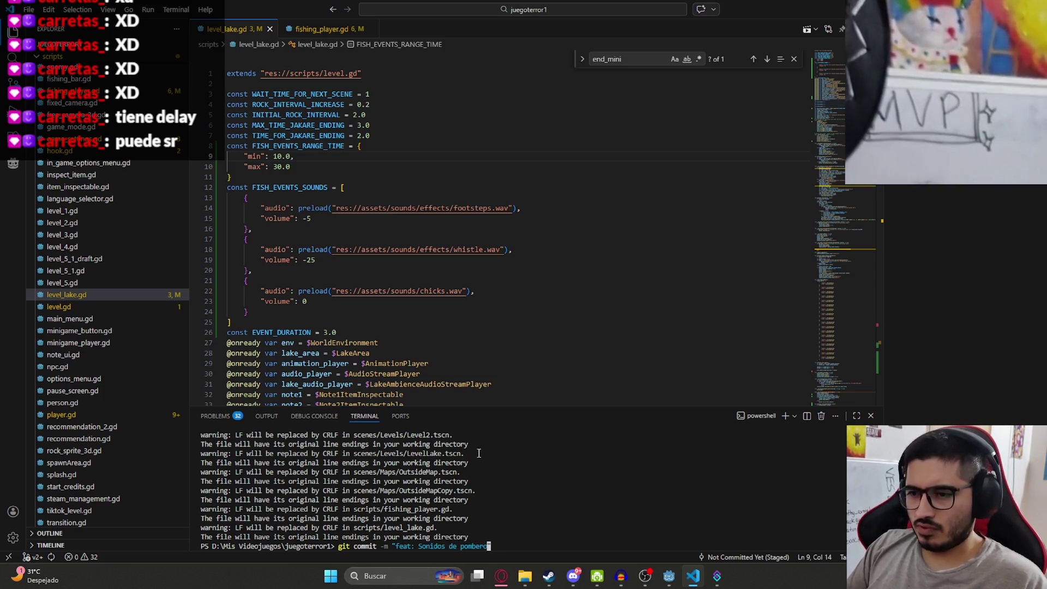
pyautogui.write('a rango de tiempo')
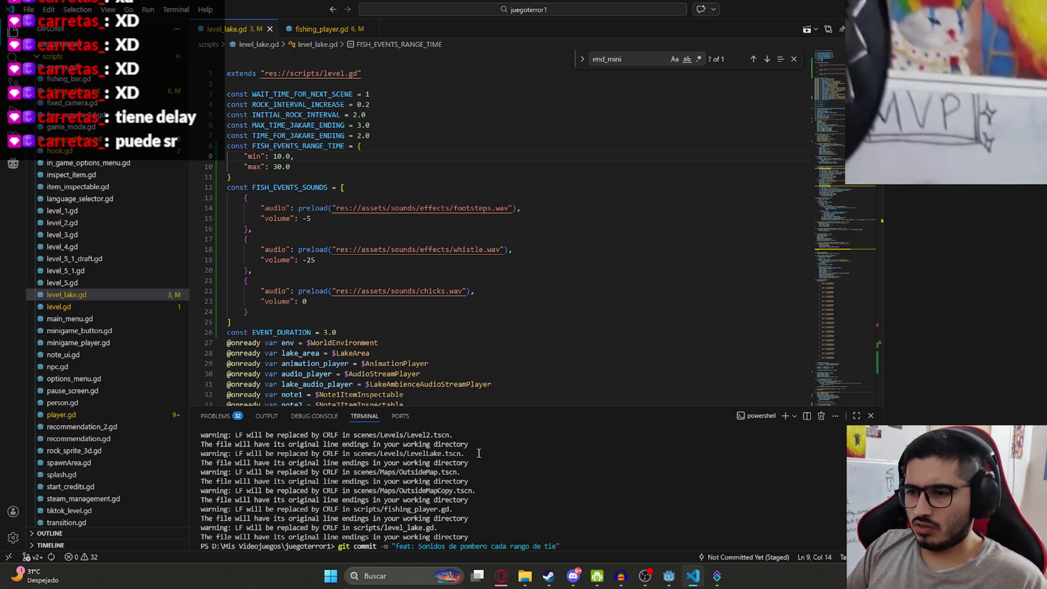
pyautogui.write(' y a')
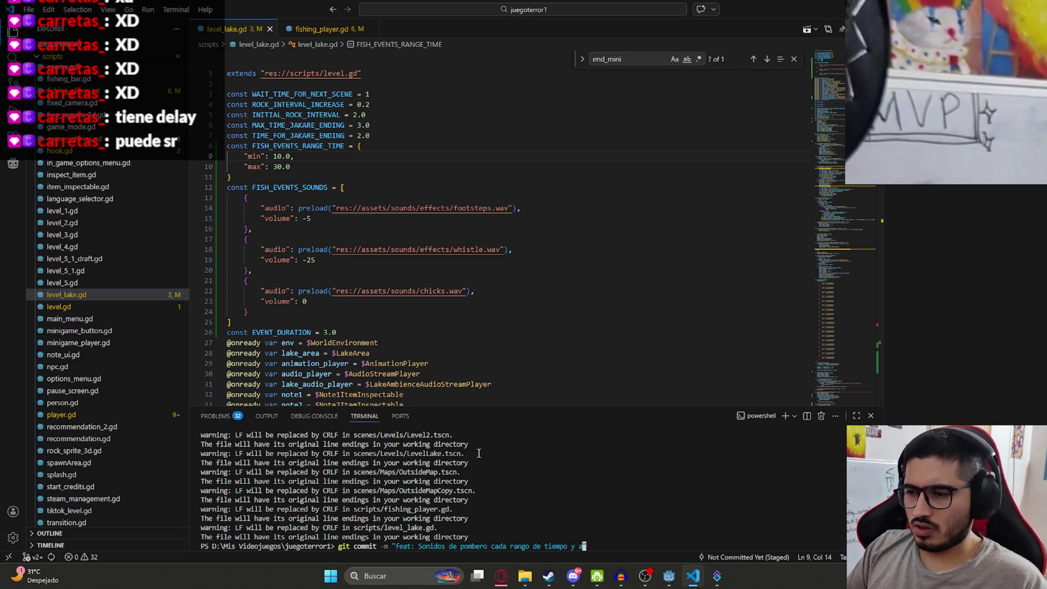
pyautogui.write('somo de pombero c')
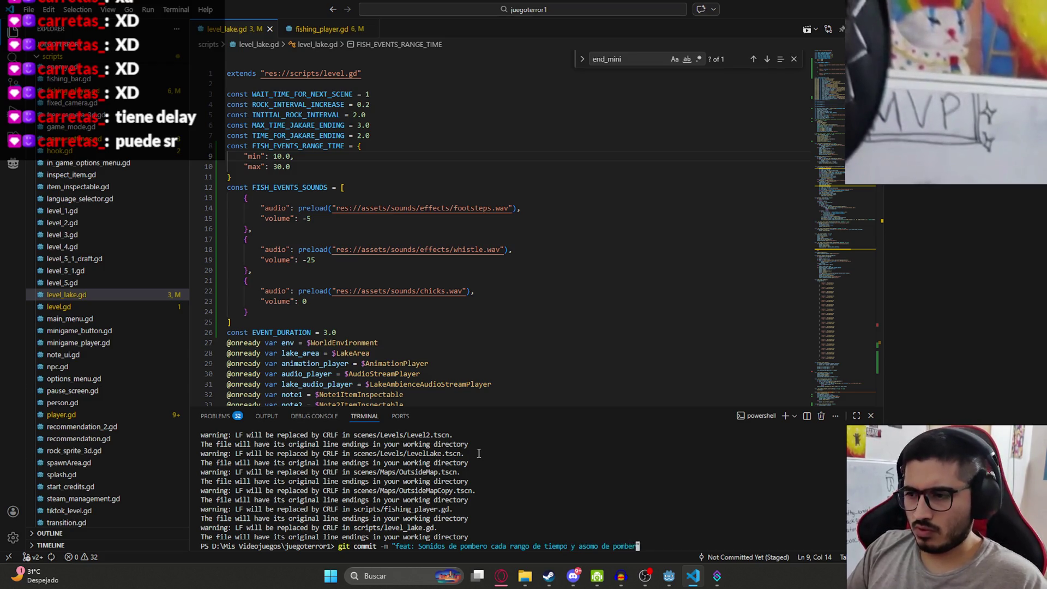
pyautogui.write('ango de tiempo pm"')
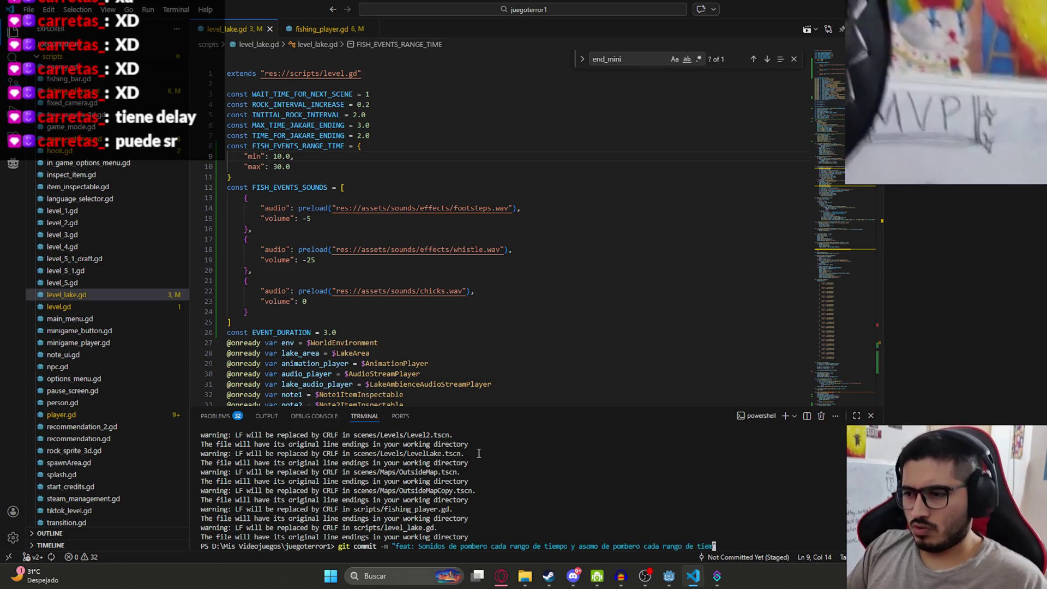
pyautogui.write('enta')
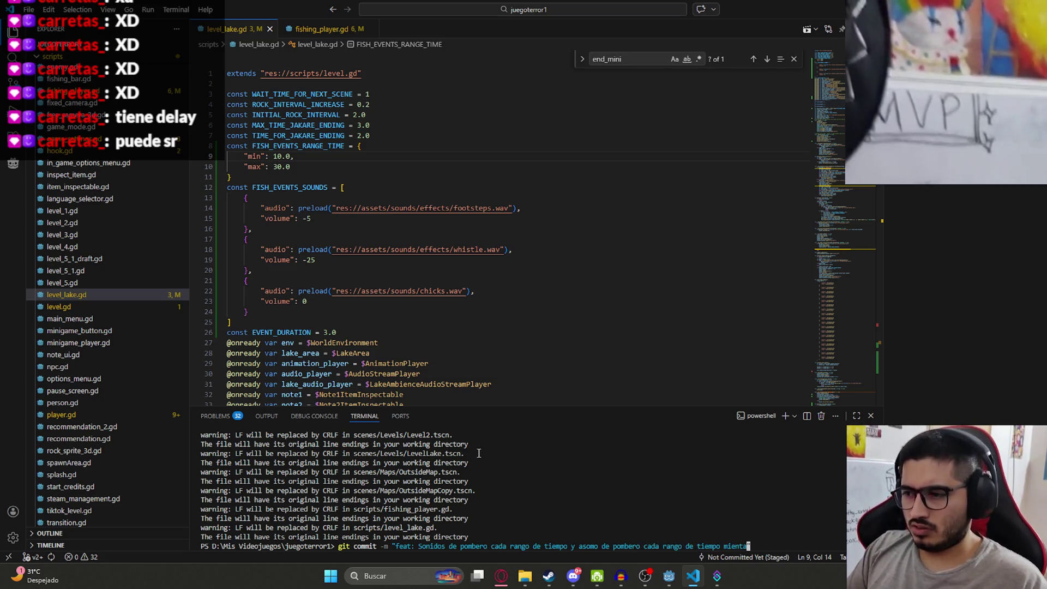
pyautogui.write('as se pesca')
pyautogui.press('Return')
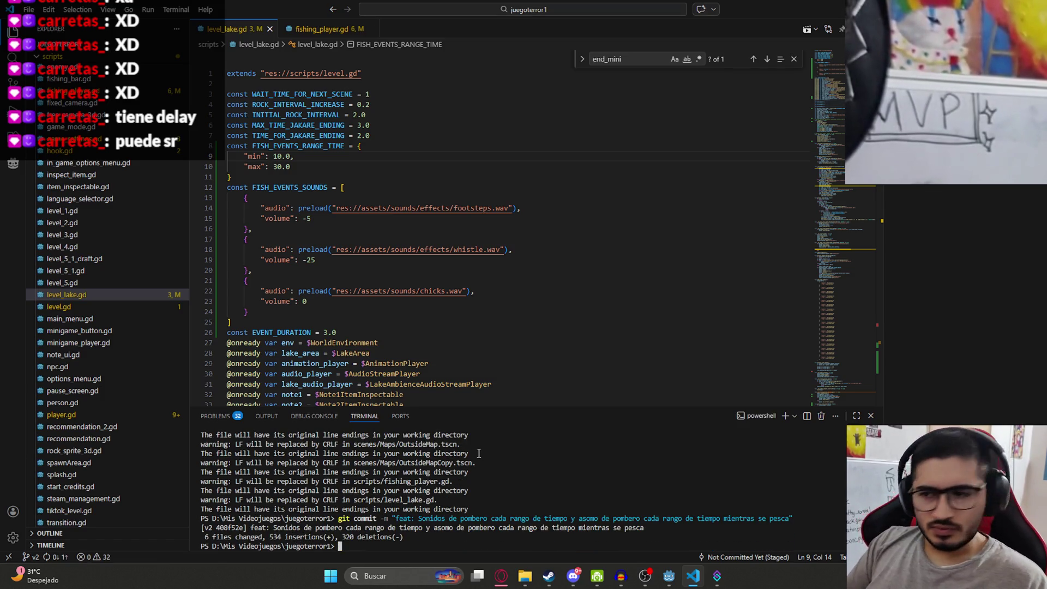
# Push the commit, clear the terminal with cls, and bring the Godot editor forward
pyautogui.write('git push')
pyautogui.press('Return')
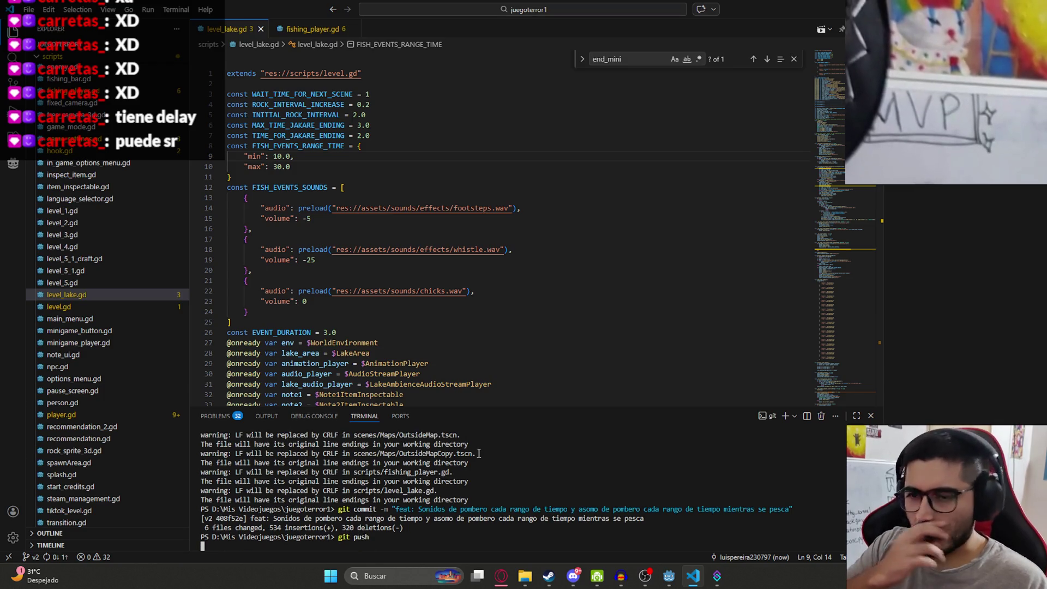
pyautogui.write('cls')
pyautogui.press('Return')
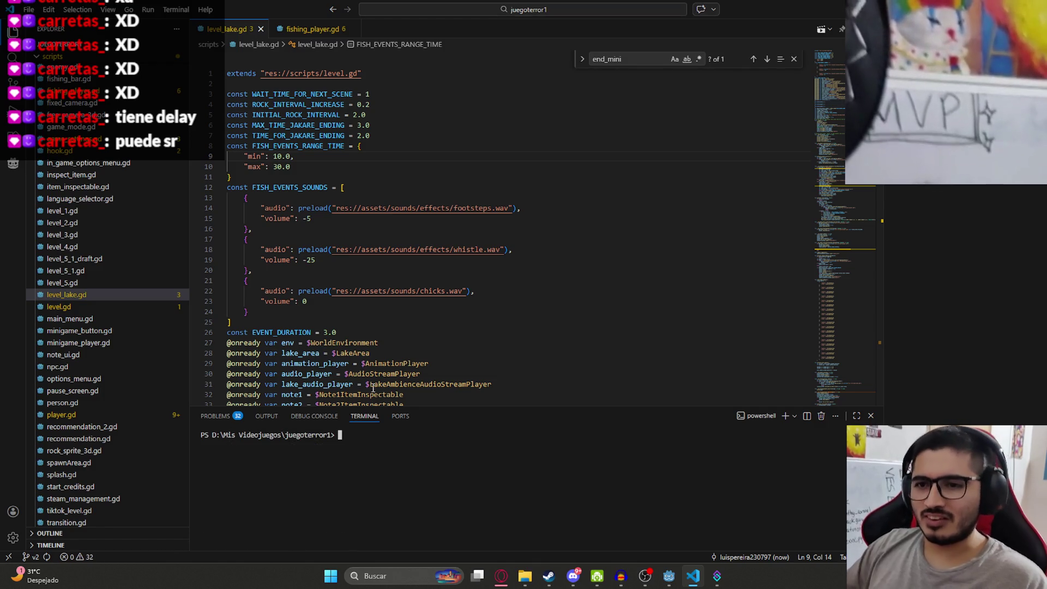
pyautogui.hotkey('alt', 'Tab')
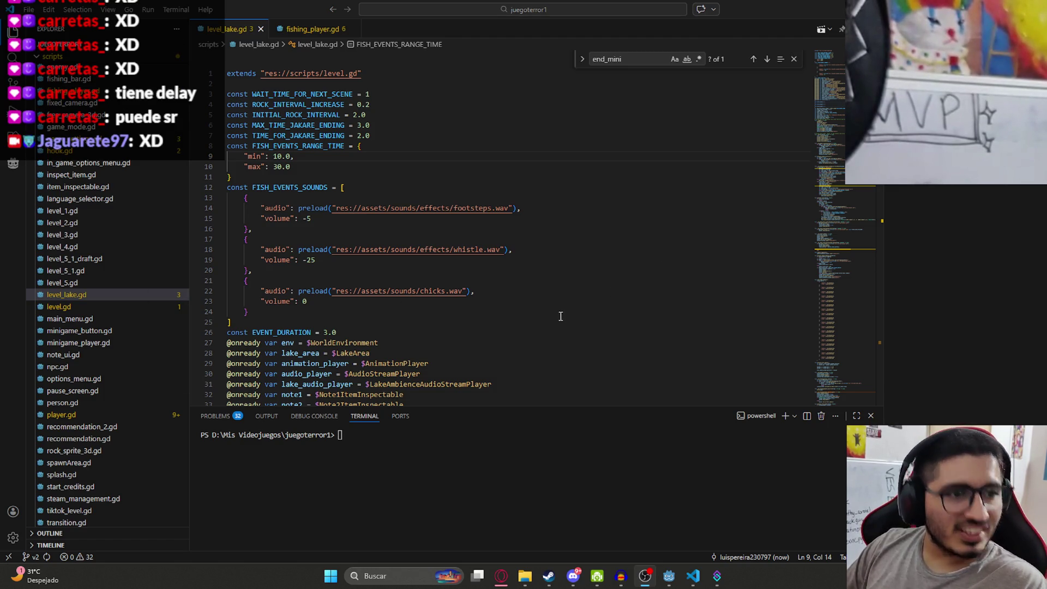
pyautogui.click(482, 446)
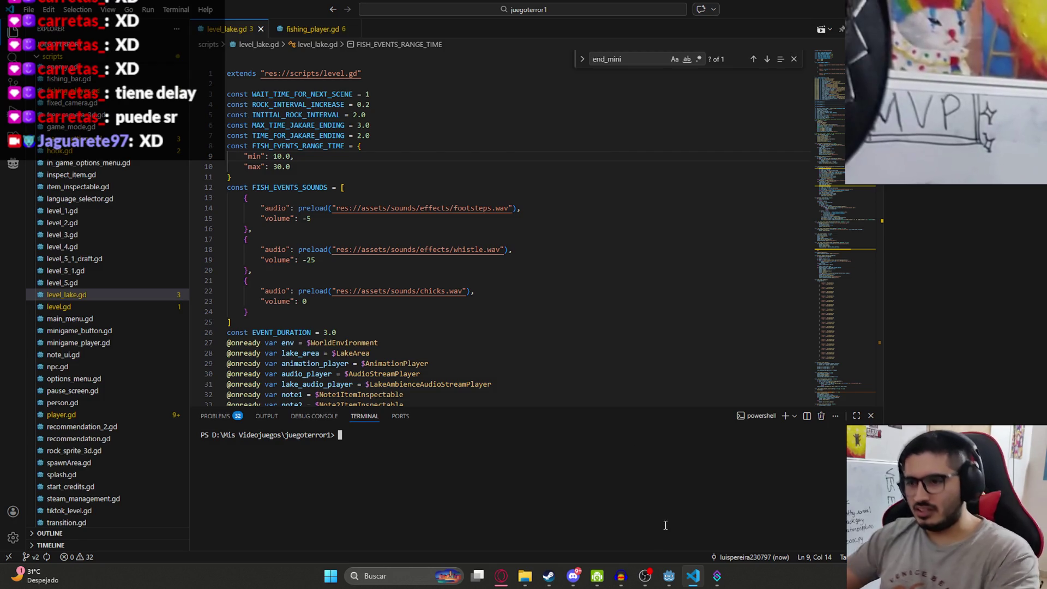
pyautogui.click(669, 575)
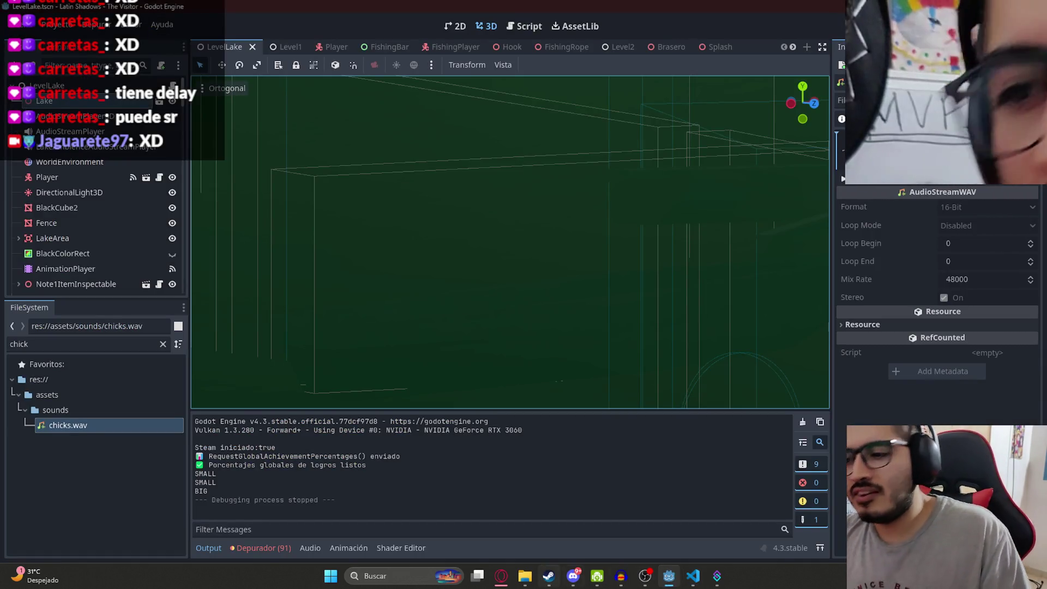
# On the Mecánica Pesca card, tick 'Sonidos extraños y Pombero acechando durante pesca' and move 'Añadir alguna señal…' above 'Dificultad varia…'
pyautogui.moveTo(501, 576)
pyautogui.click(442, 502)
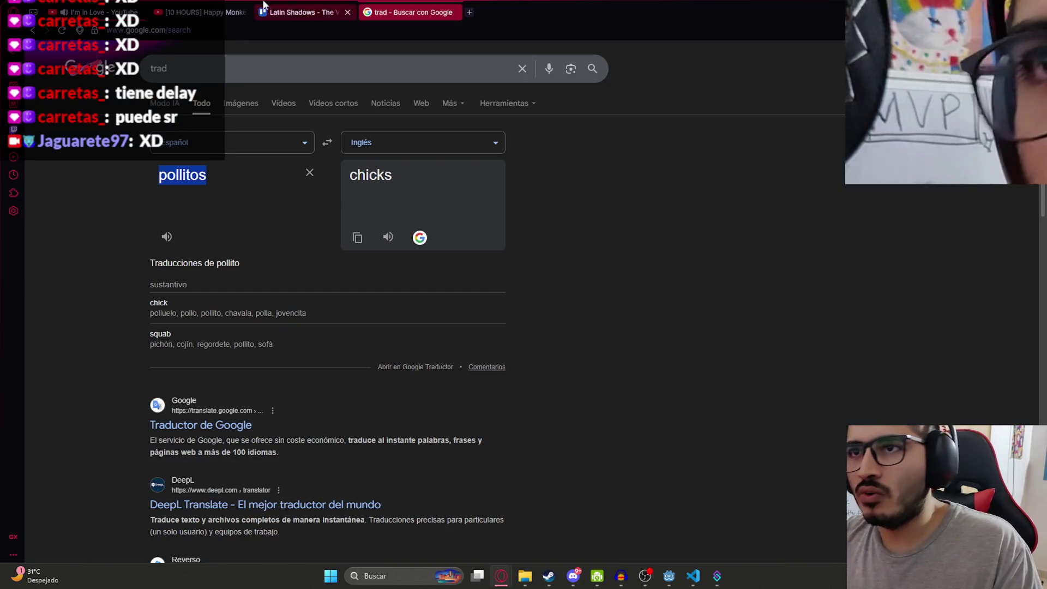
pyautogui.click(271, 7)
pyautogui.click(540, 140)
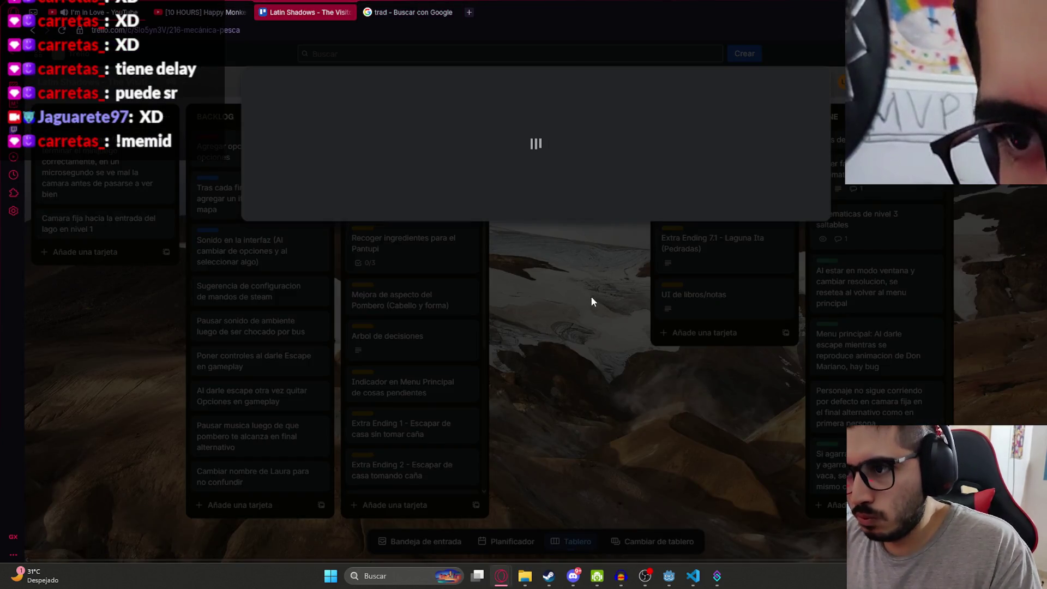
pyautogui.scroll(-4, 304, 431)
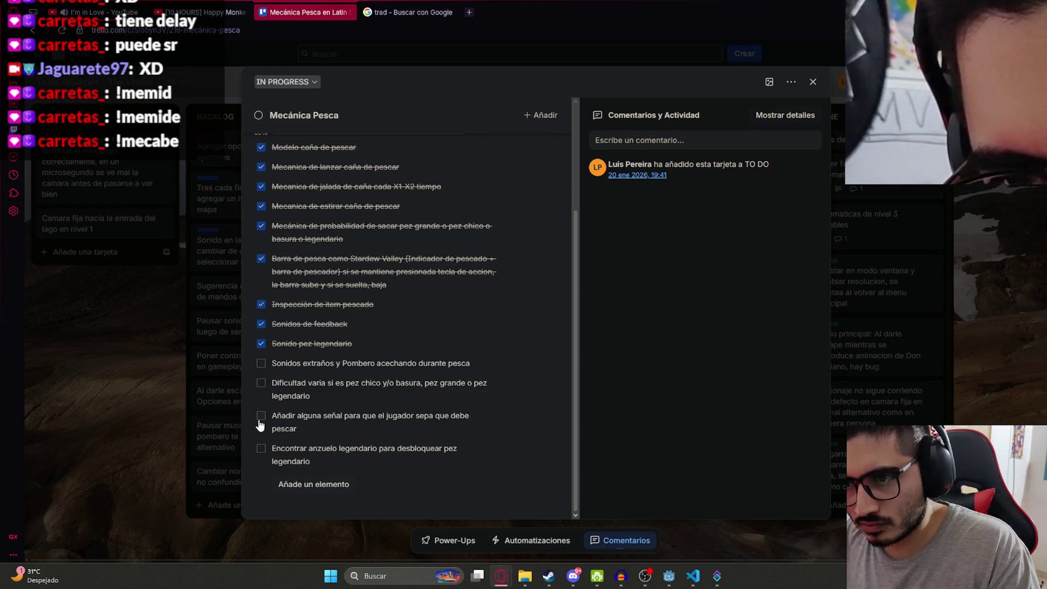
pyautogui.click(260, 364)
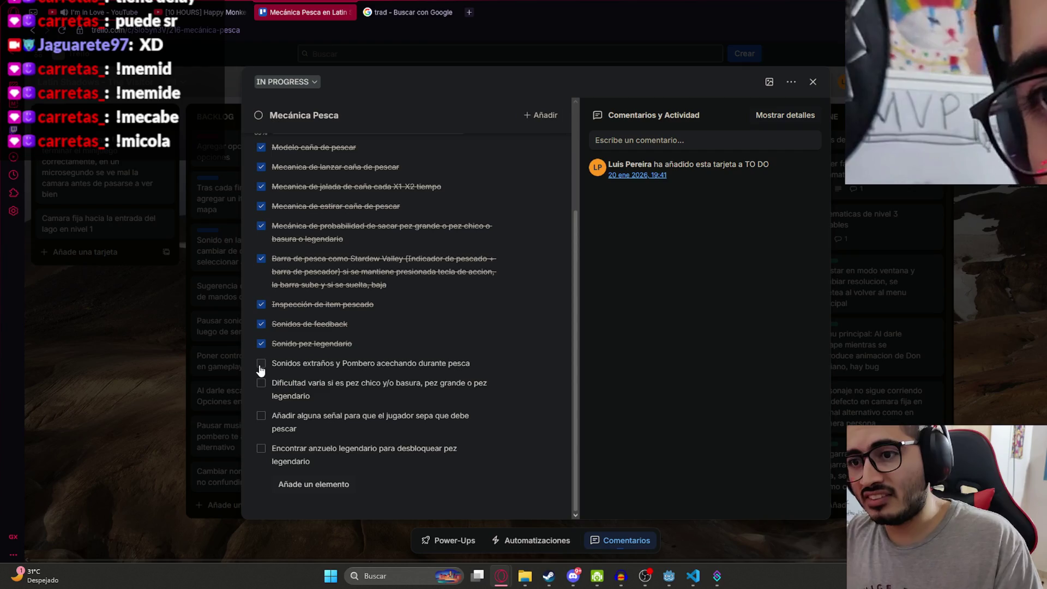
pyautogui.moveTo(300, 415)
pyautogui.mouseDown()
pyautogui.moveTo(346, 420)
pyautogui.moveTo(344, 392)
pyautogui.mouseUp()
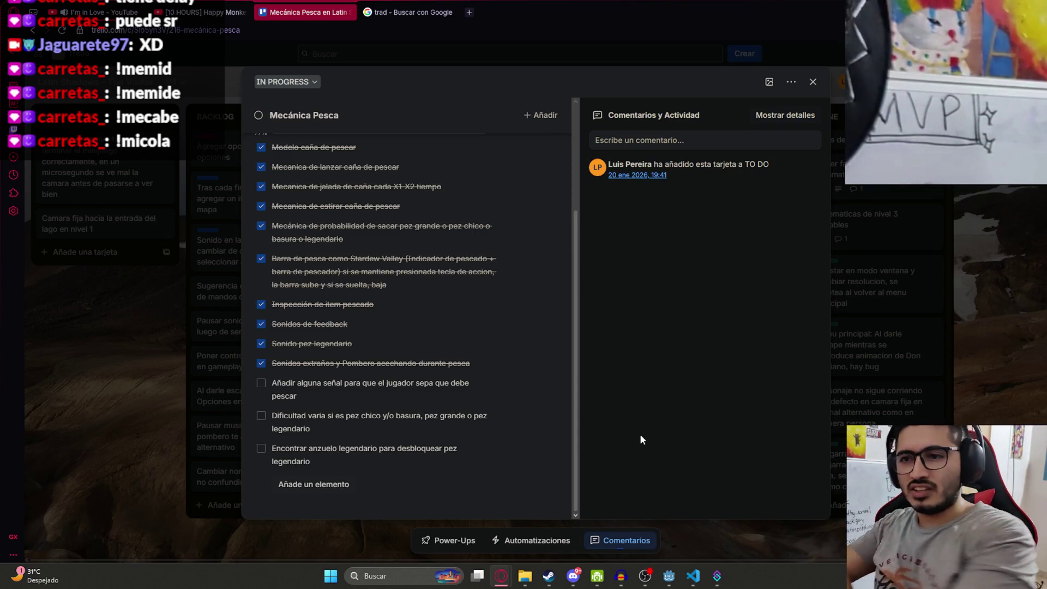
# Search YouTube for 'pez 10 horas' and play 'Pez bailando Beach parade por 1 hora'
pyautogui.hotkey('ctrl', 'Tab')
pyautogui.hotkey('ctrl', 'Tab')
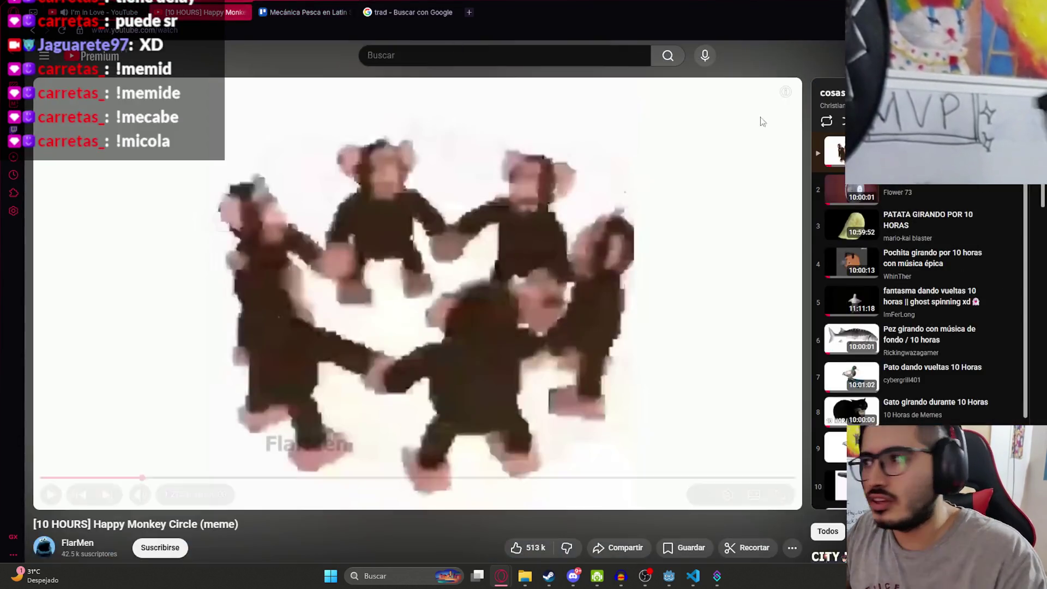
pyautogui.scroll(-2, 852, 303)
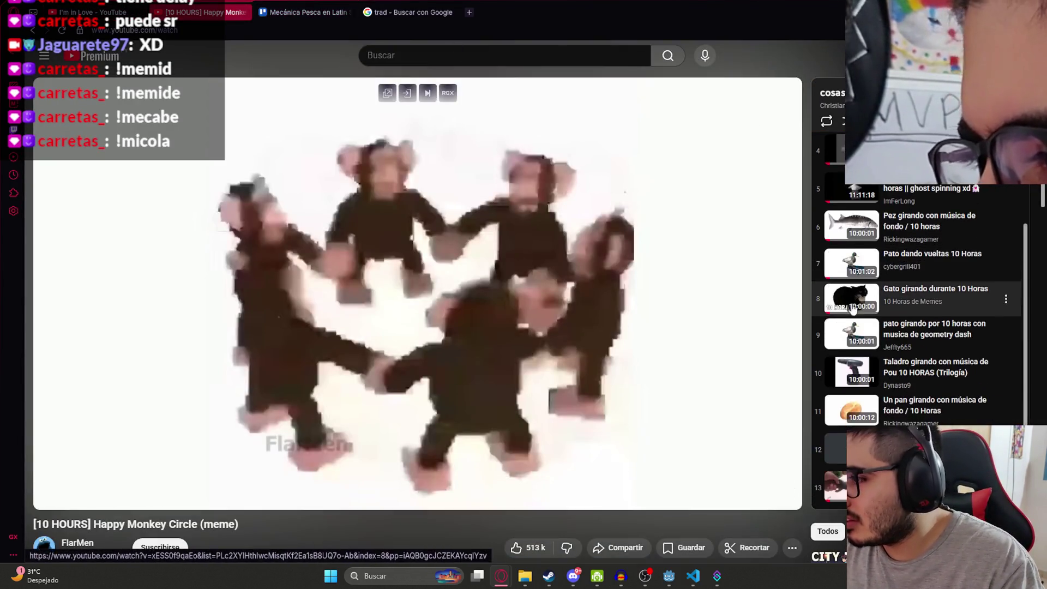
pyautogui.scroll(3, 852, 303)
pyautogui.scroll(-4, 848, 327)
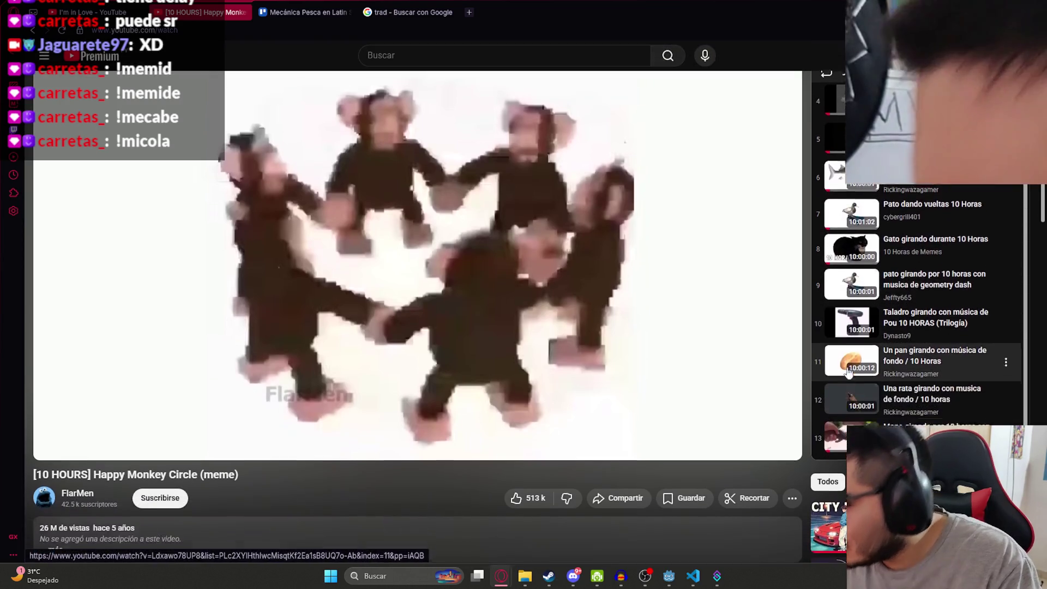
pyautogui.scroll(1, 682, 98)
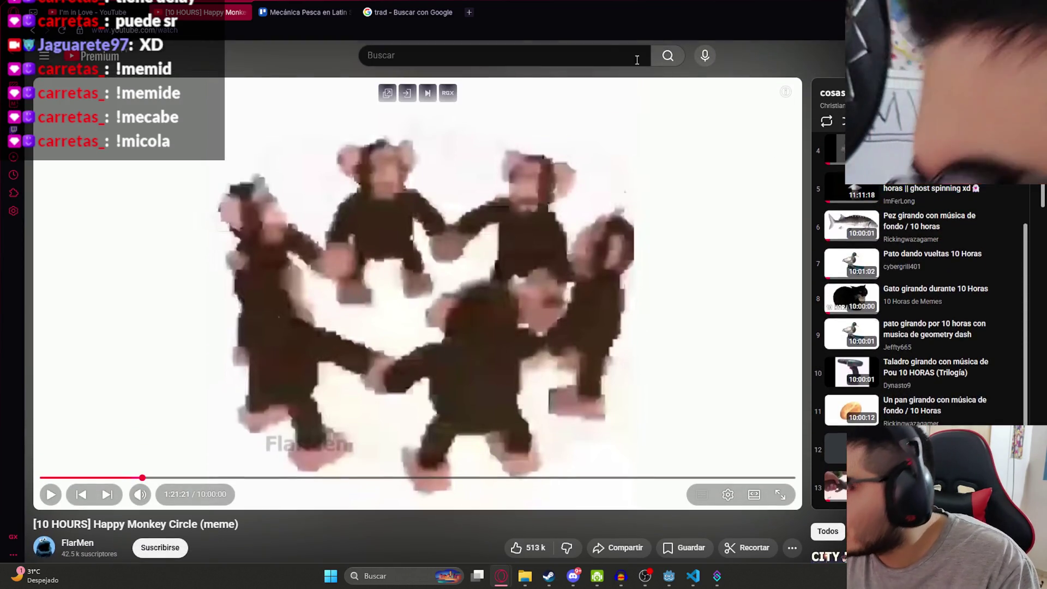
pyautogui.click(433, 49)
pyautogui.write('pez 10 horas')
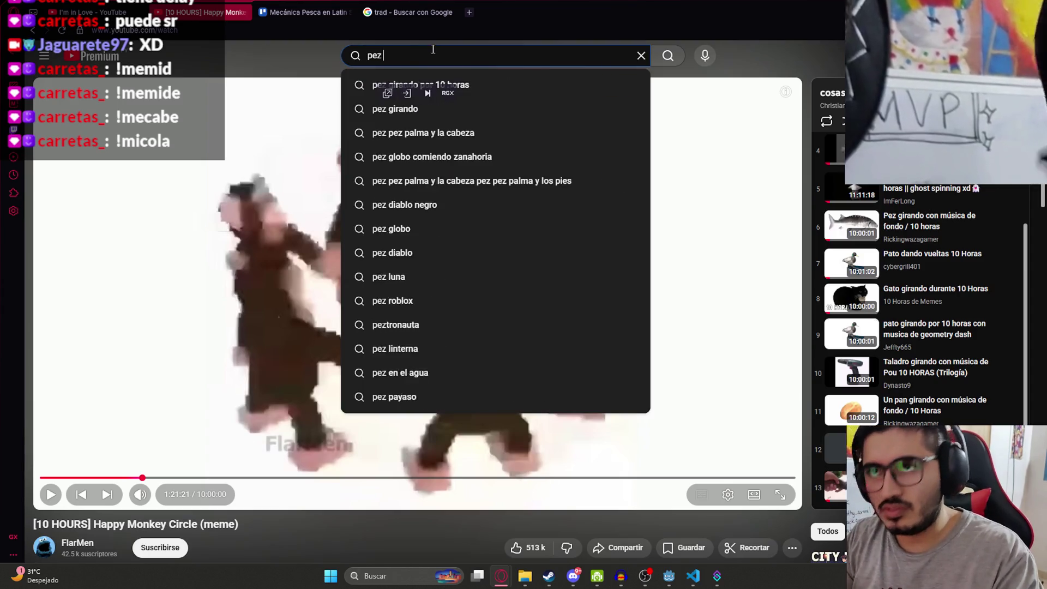
pyautogui.press('Return')
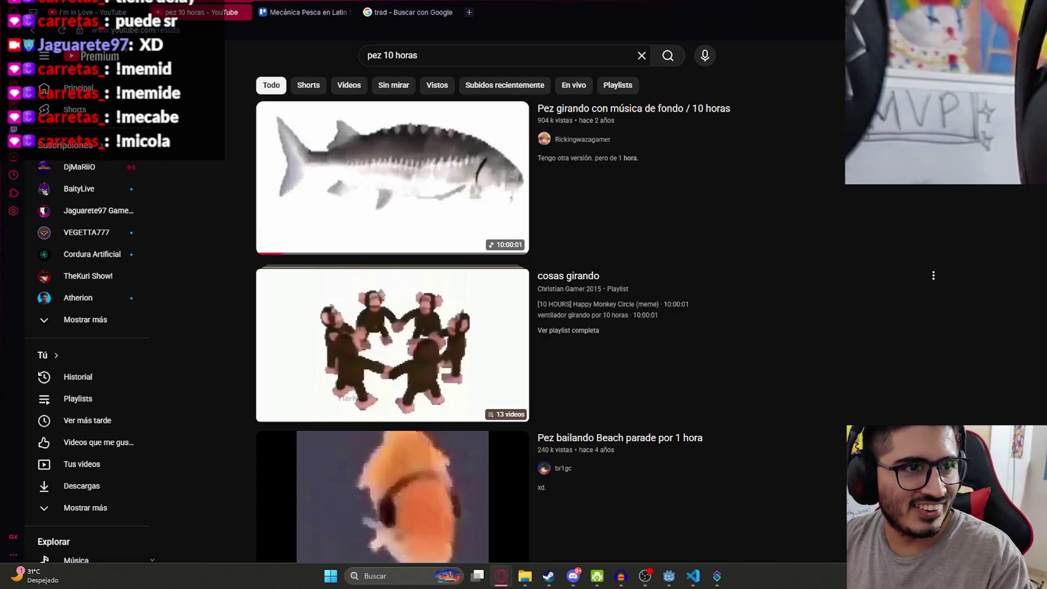
pyautogui.scroll(-5, 476, 222)
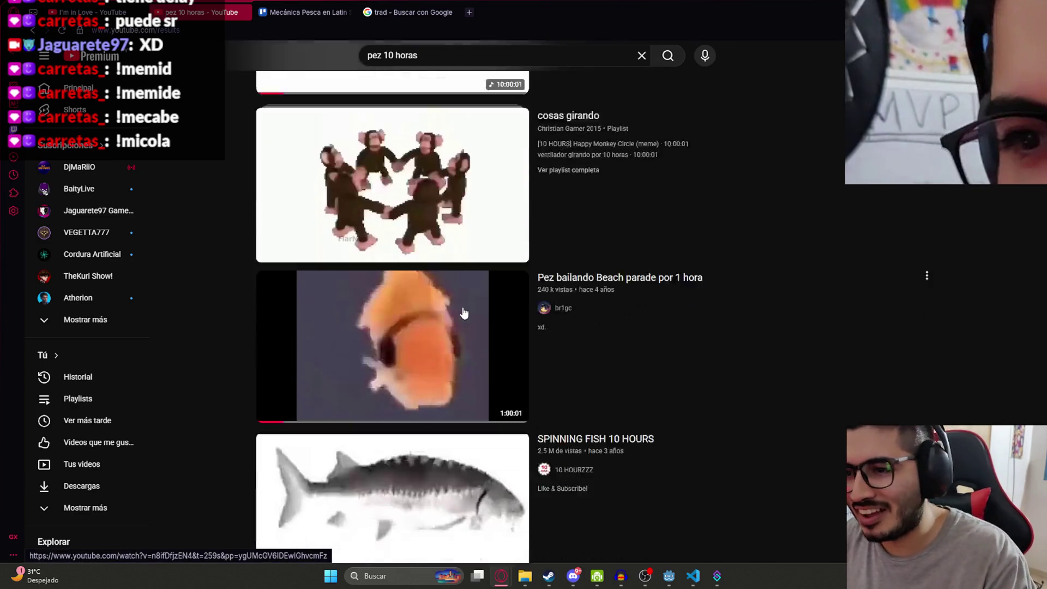
pyautogui.click(453, 296)
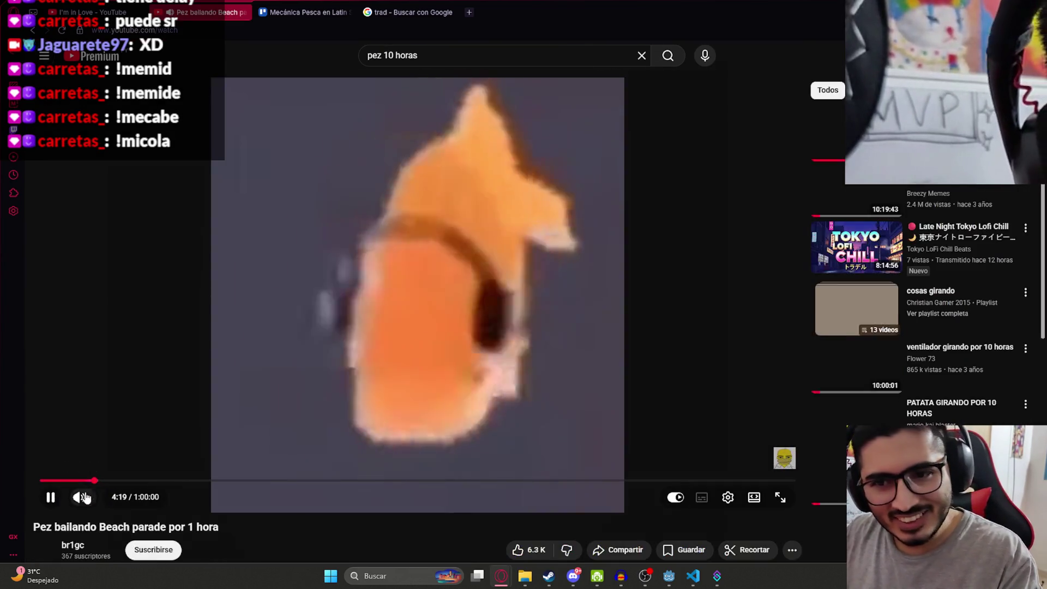